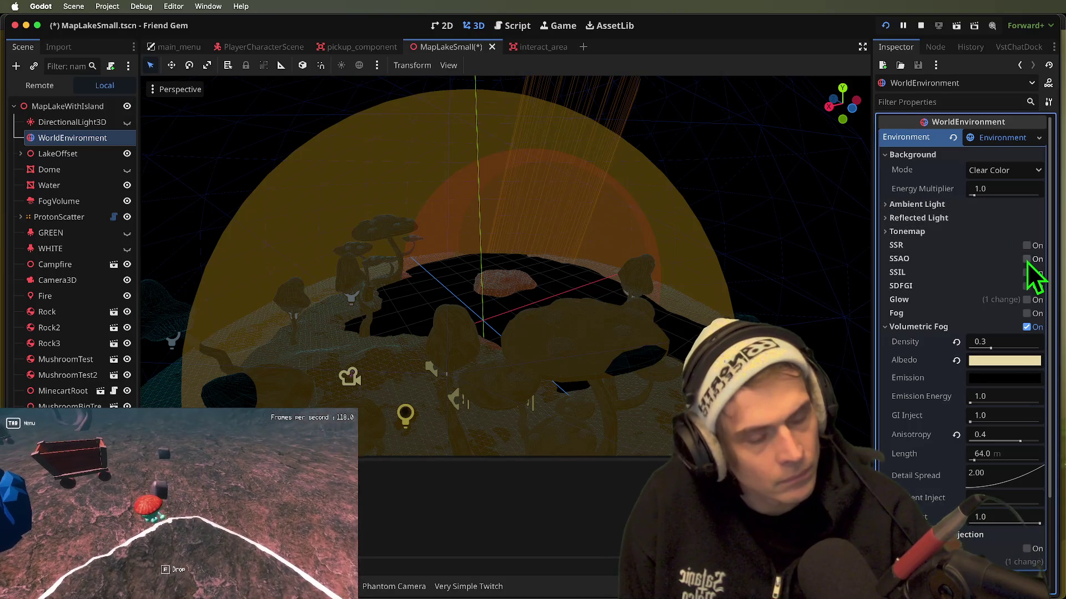
# - Save the lake scene, reopen the Friend Gem project, and run the game
pyautogui.press('super+s')
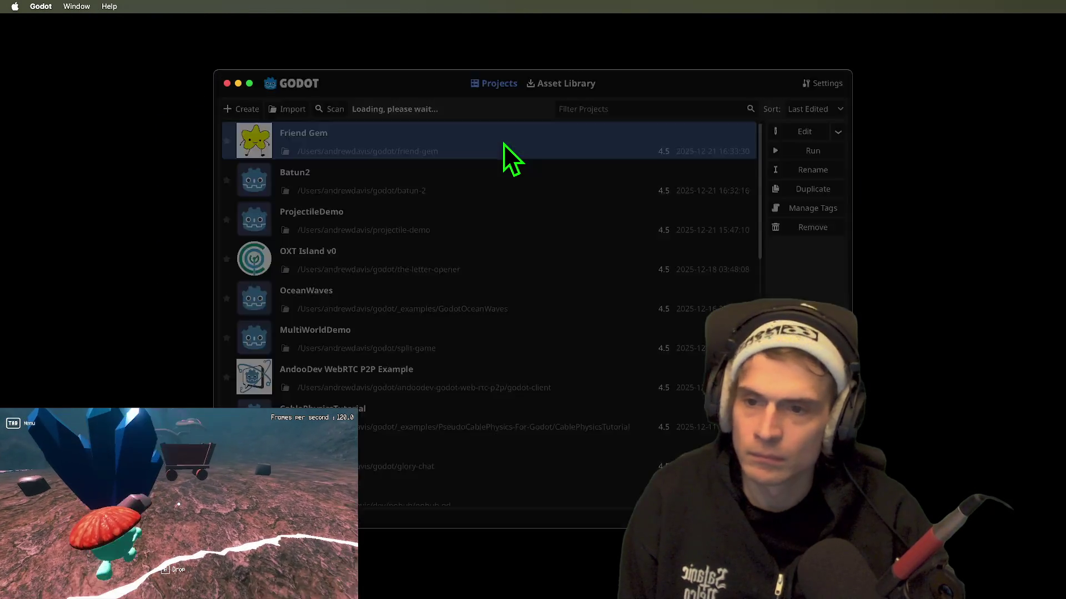
pyautogui.doubleClick(504, 145)
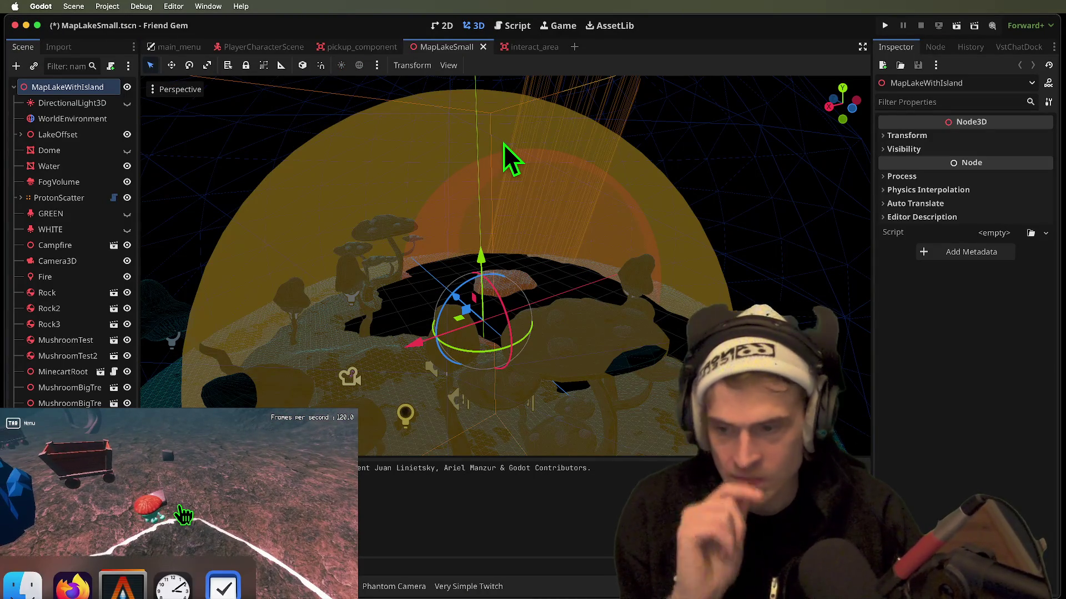
pyautogui.press('super+b')
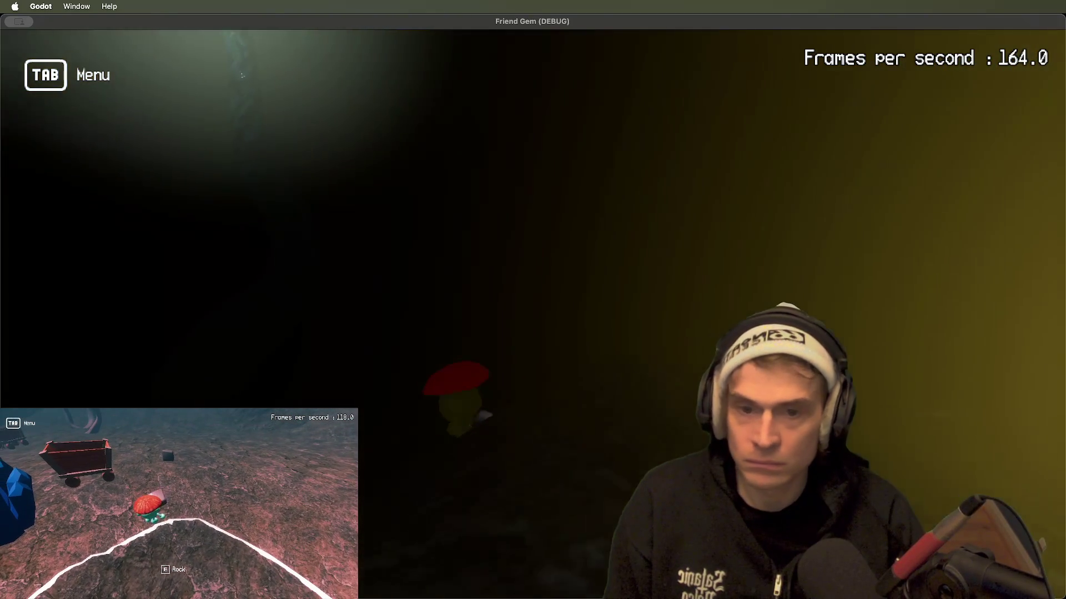
# - Lower the DirectionalLight3D's volumetric fog energy to 0.4 and check it in the game
pyautogui.press('super+Tab')
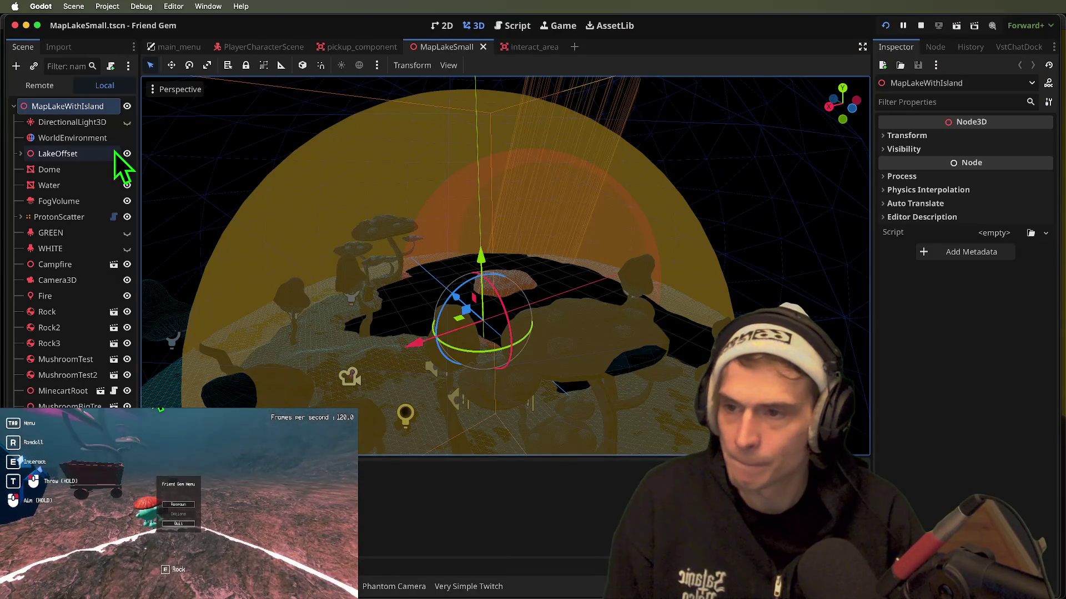
pyautogui.press('super+Tab')
pyautogui.press('super+Tab')
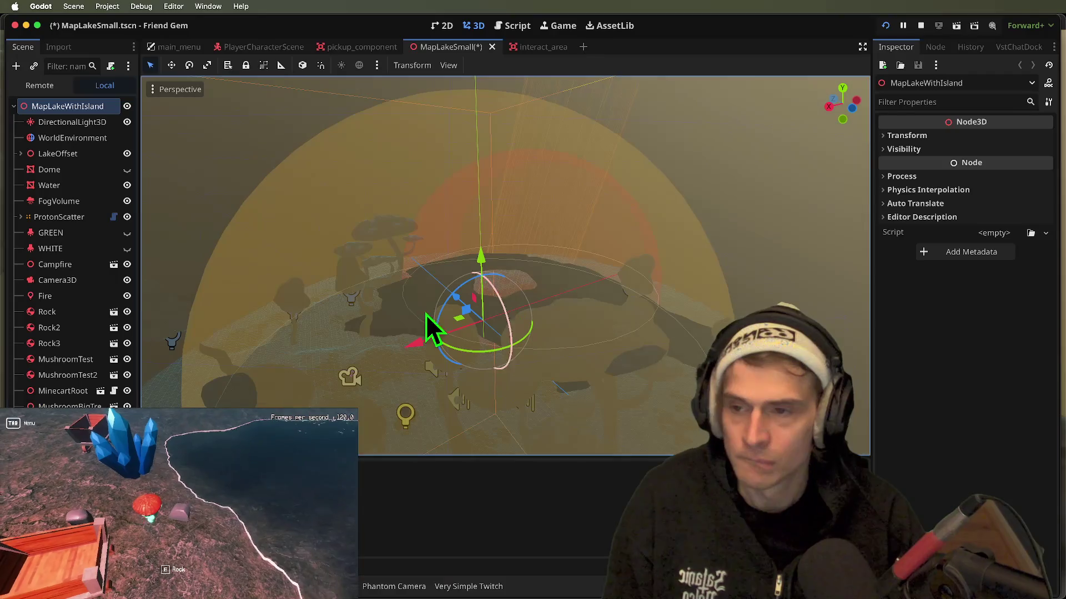
pyautogui.click(109, 122)
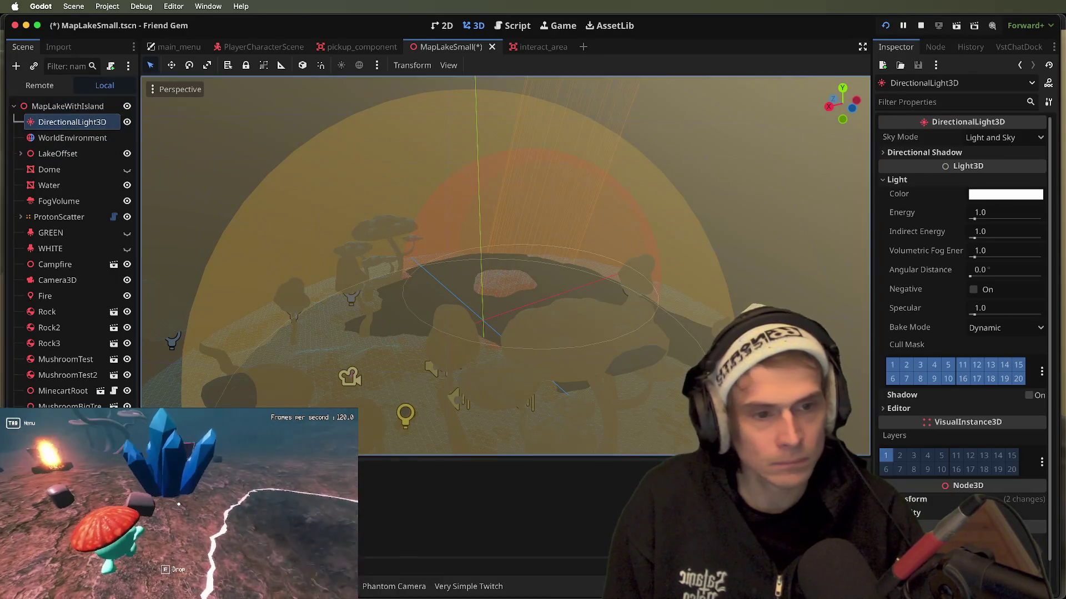
pyautogui.press('super+Tab')
pyautogui.press('super+Tab')
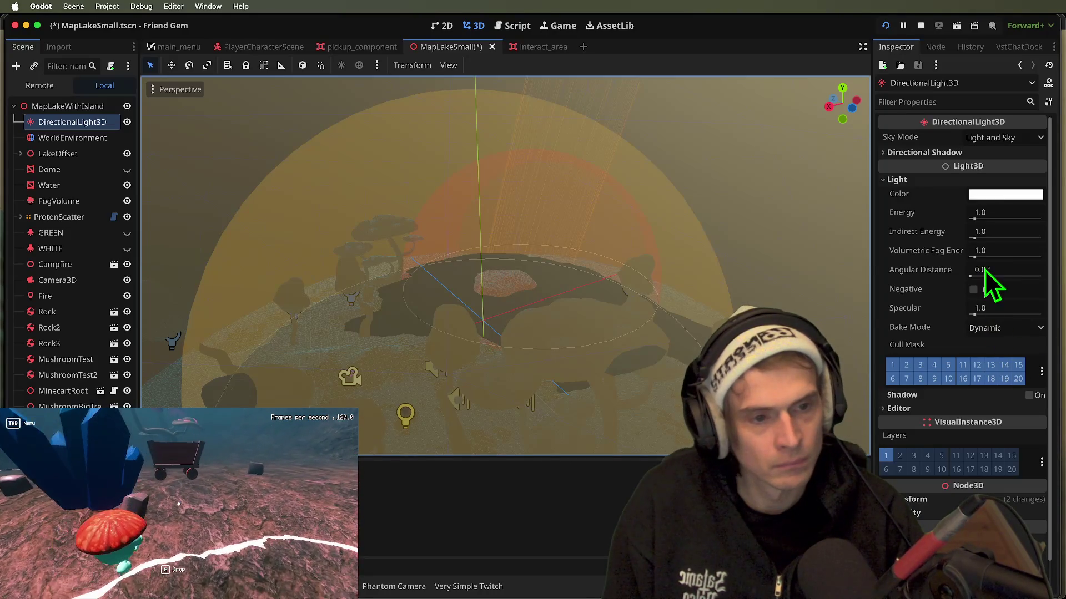
pyautogui.moveTo(975, 257); pyautogui.dragTo(972, 257)
pyautogui.write('5.4')
pyautogui.press('Return')
pyautogui.press('super+Tab')
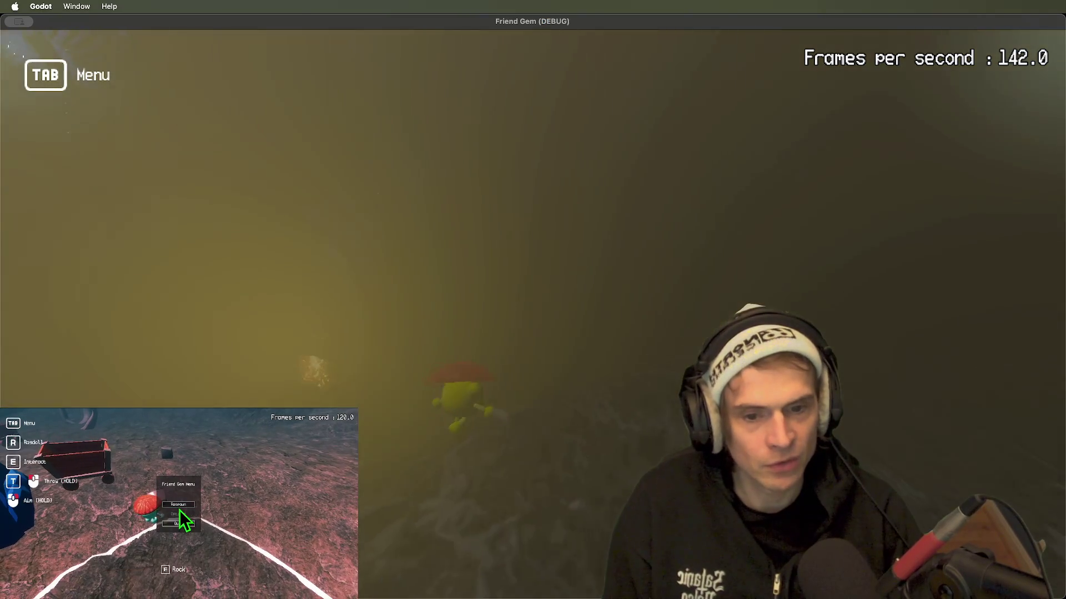
# - Turn on the light's shadows and raise its energy, comparing each change in the running game
pyautogui.press('super+Tab')
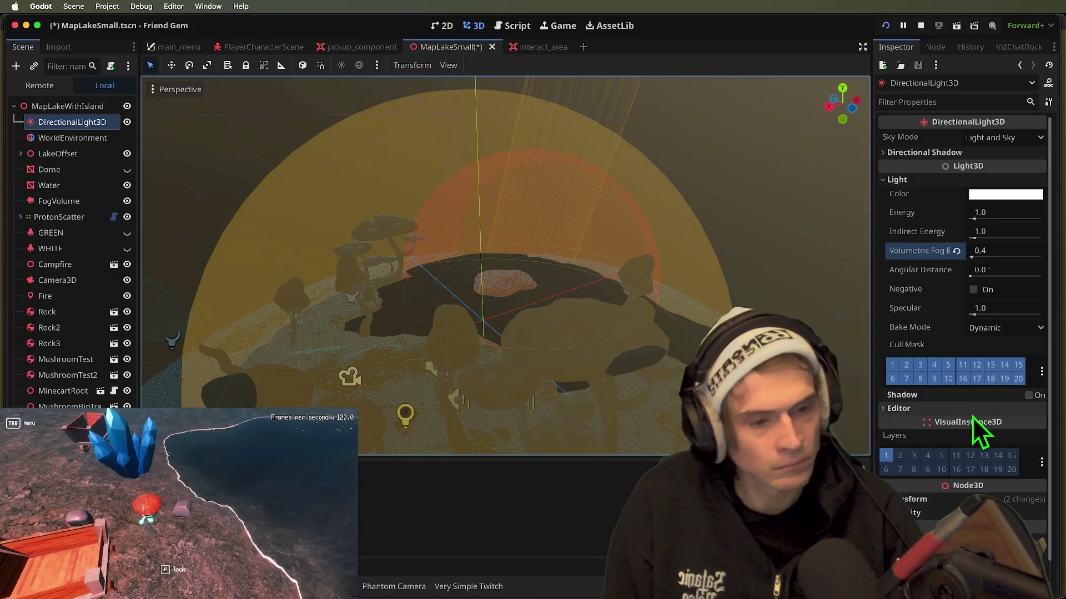
pyautogui.click(1029, 396)
pyautogui.press('super+Tab')
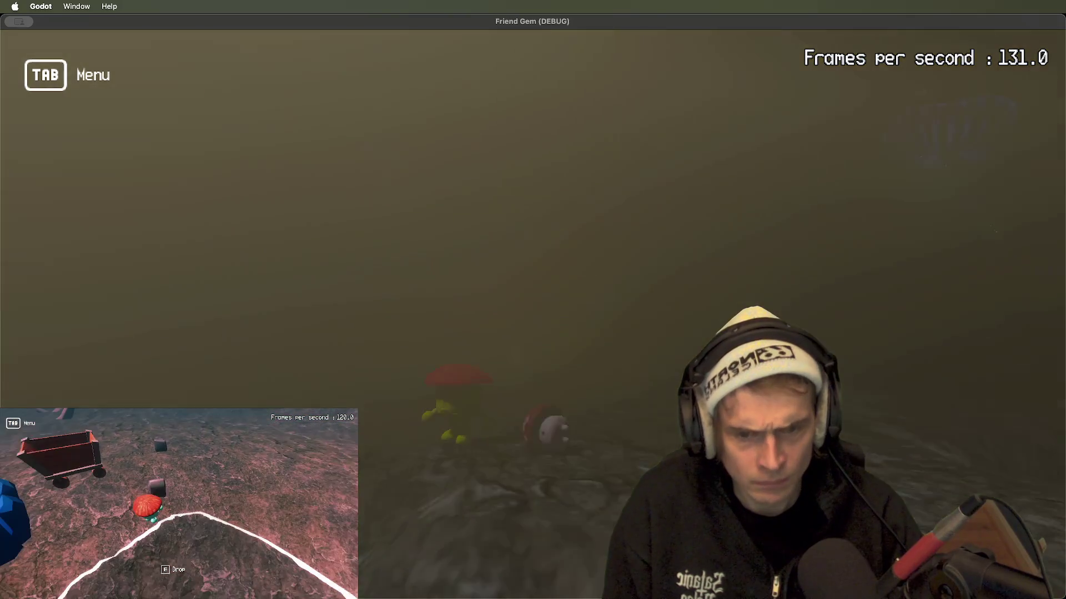
pyautogui.press('super+Tab')
pyautogui.moveTo(973, 218); pyautogui.dragTo(1018, 218)
pyautogui.press('super+Tab')
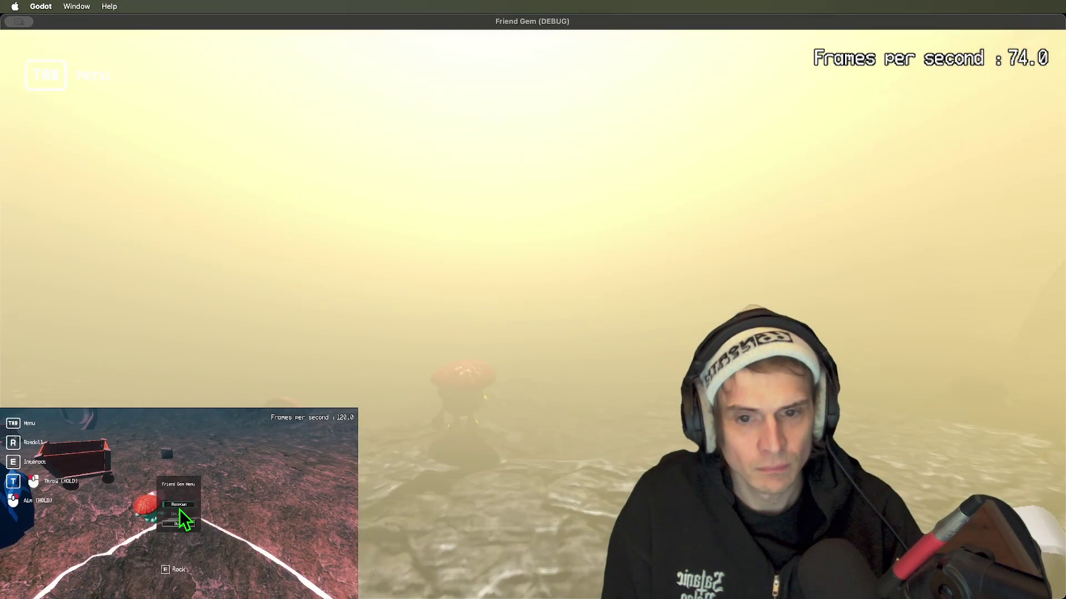
pyautogui.press('super+Tab')
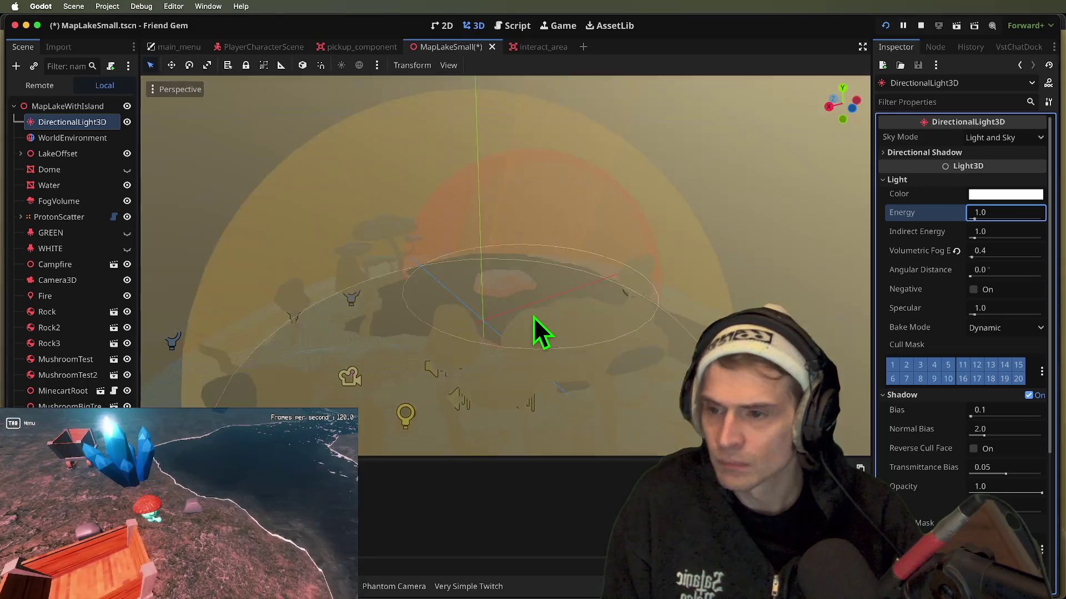
pyautogui.press('super+Tab')
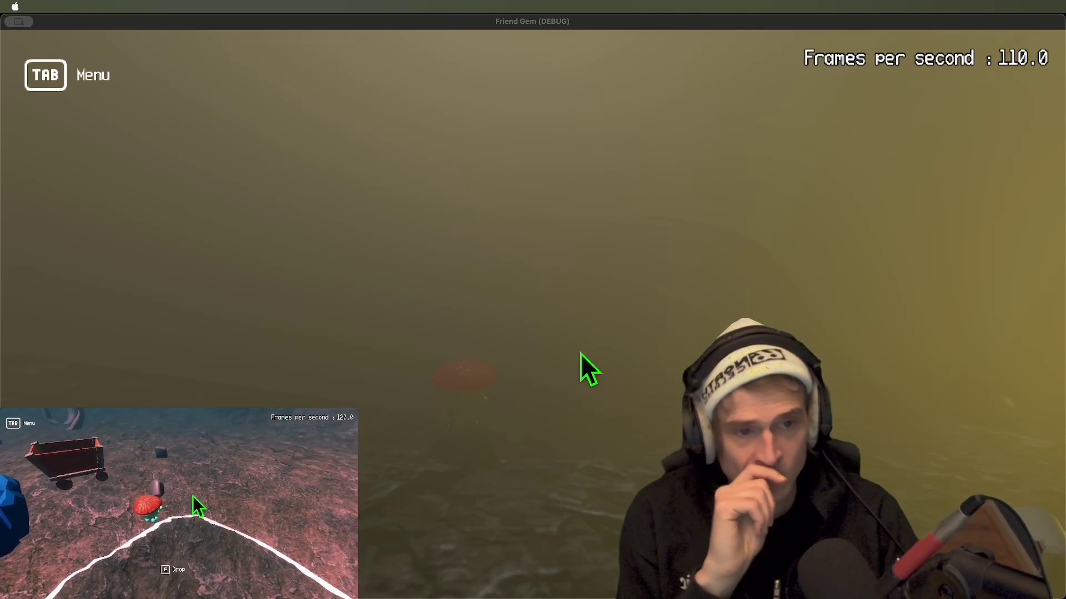
pyautogui.moveTo(183, 514)
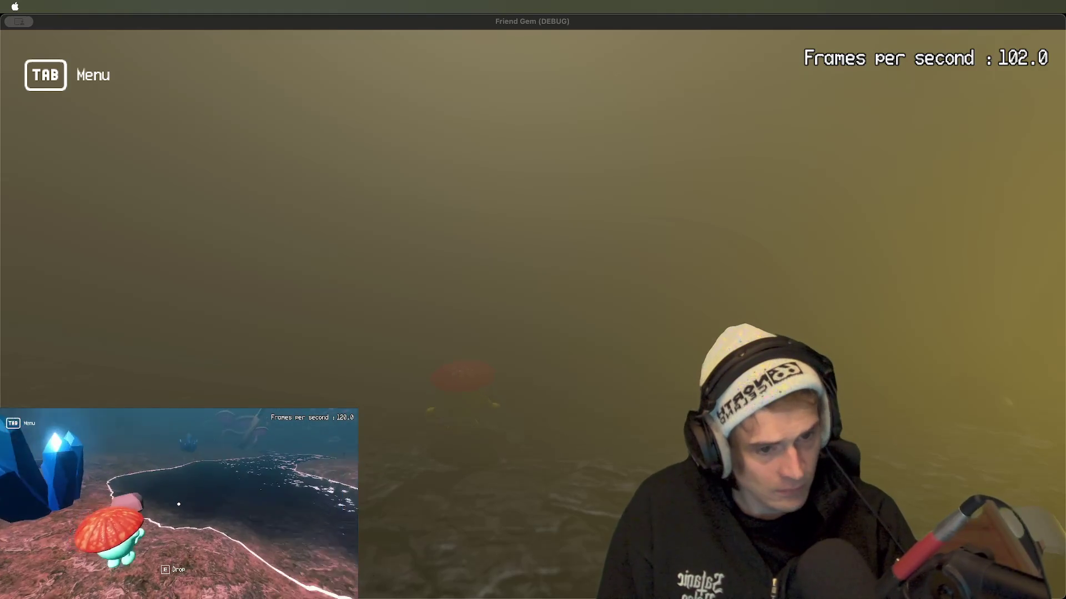
pyautogui.click(494, 533)
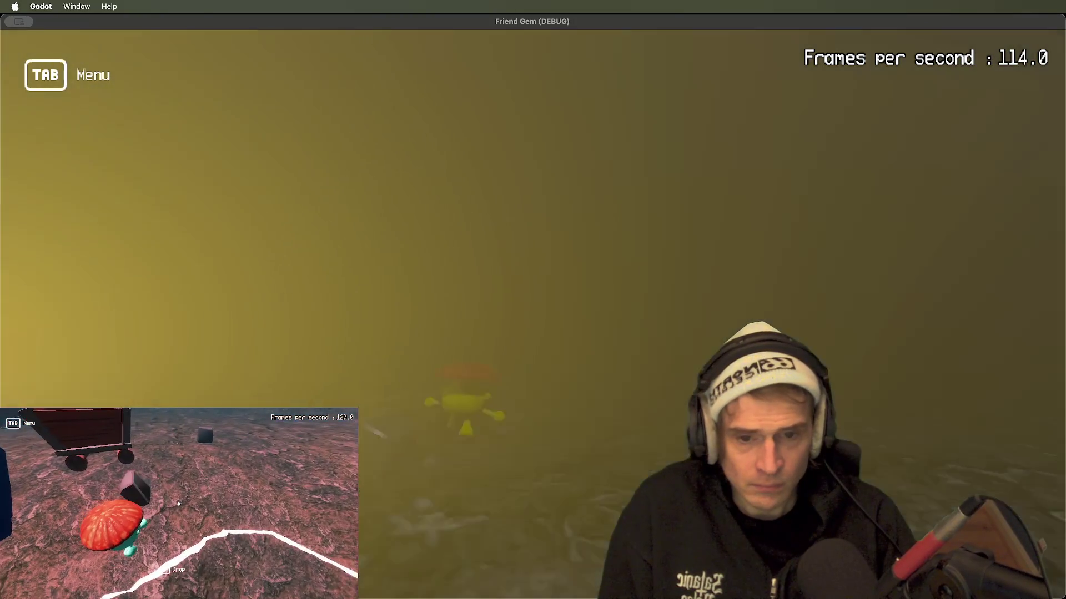
pyautogui.press('super+Tab')
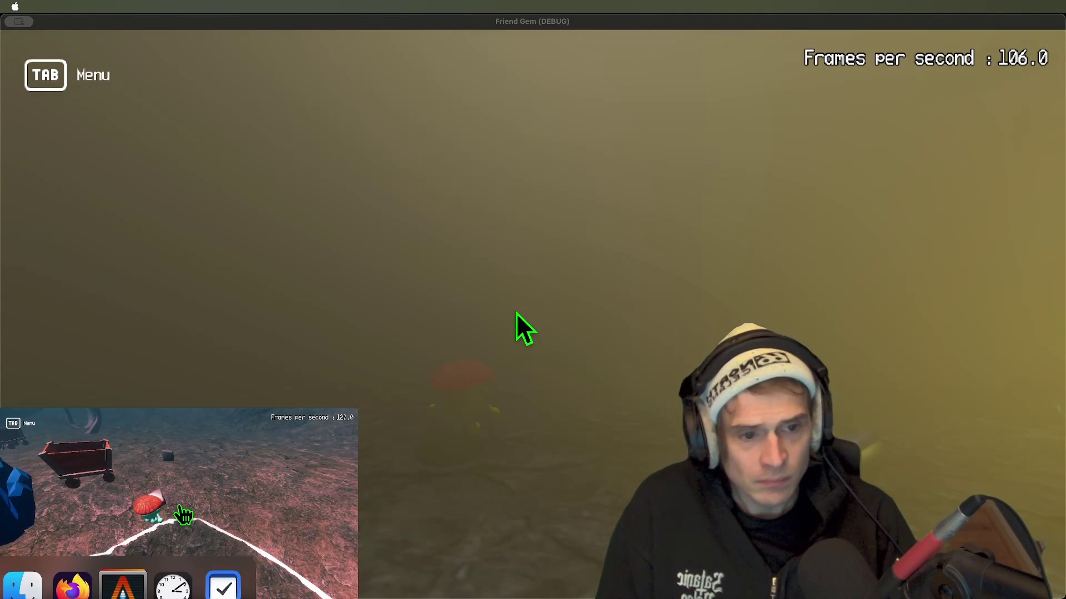
pyautogui.press('super+Tab')
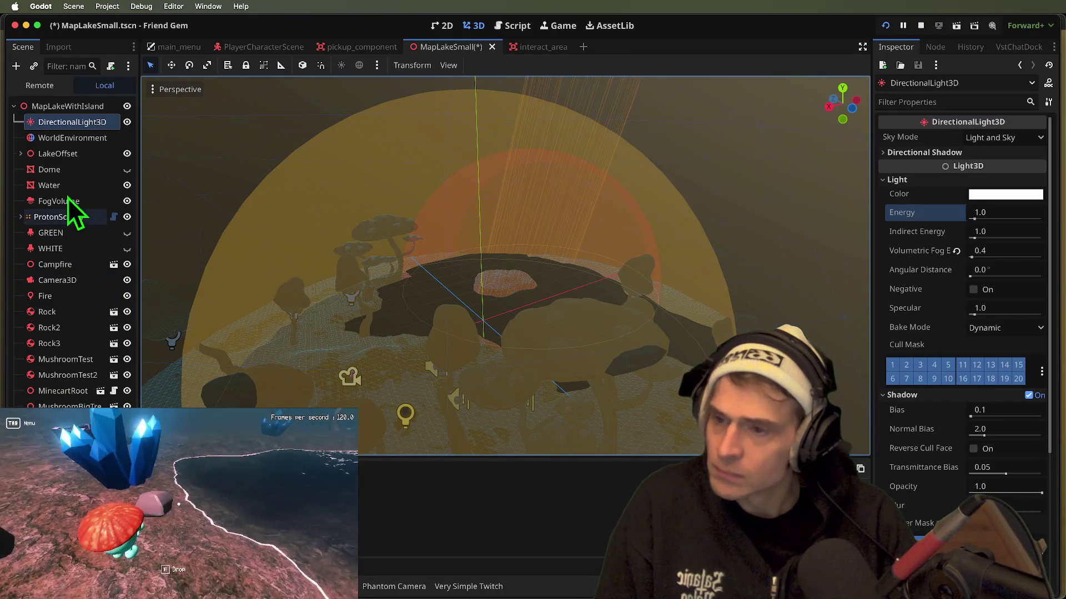
# - Frame the directional light in the viewport and save the scene
pyautogui.press('f')
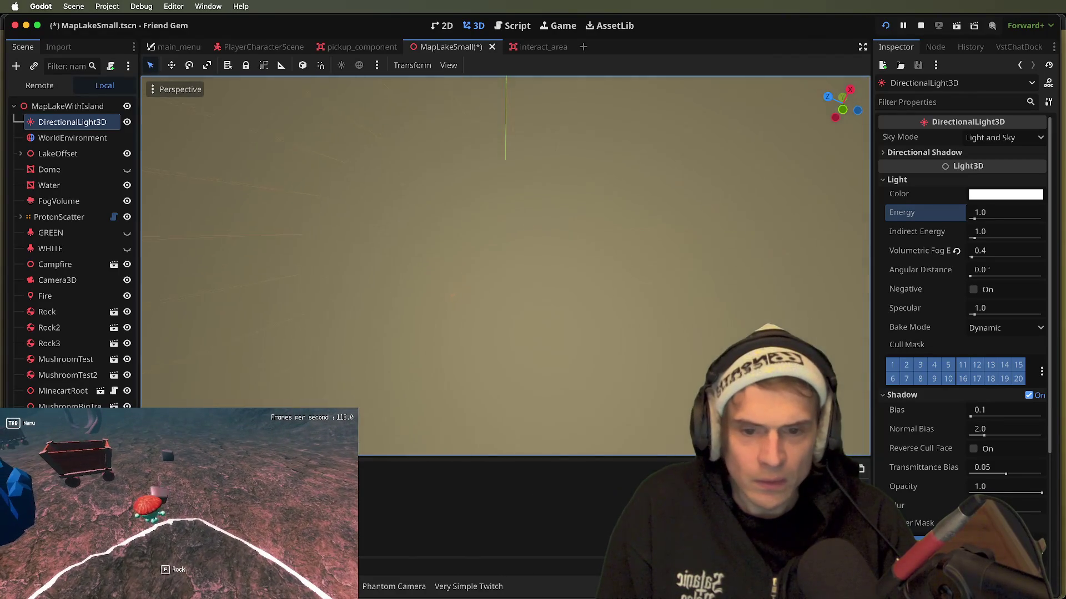
pyautogui.press('Tab')
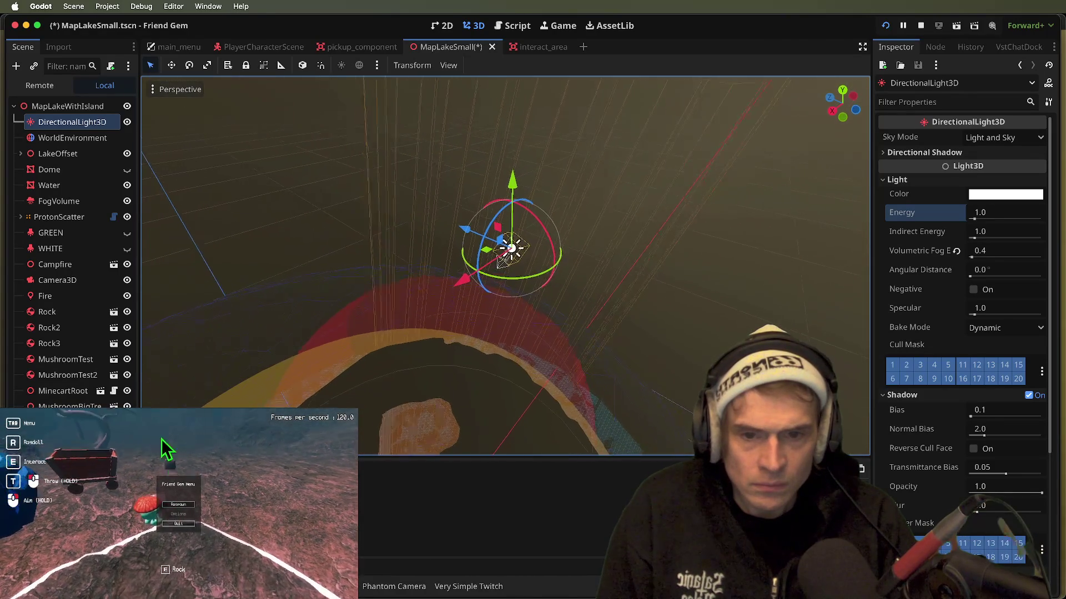
pyautogui.press('Tab')
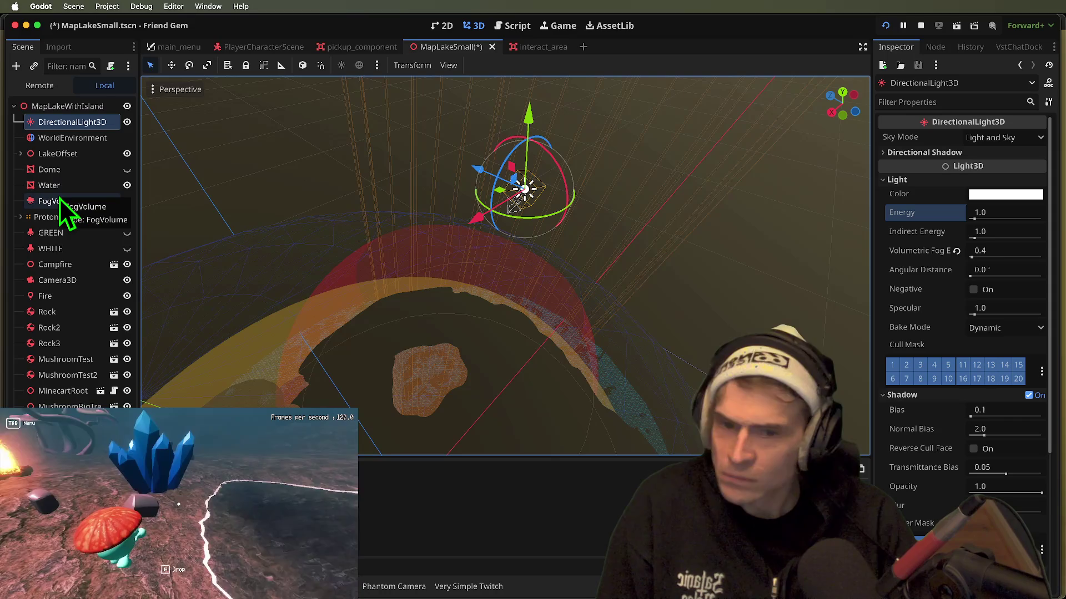
pyautogui.press('super+s')
# - Bake the CSGCombiner3D into a mesh instance and save the scene
pyautogui.rightClick(81, 324)
pyautogui.click(485, 65)
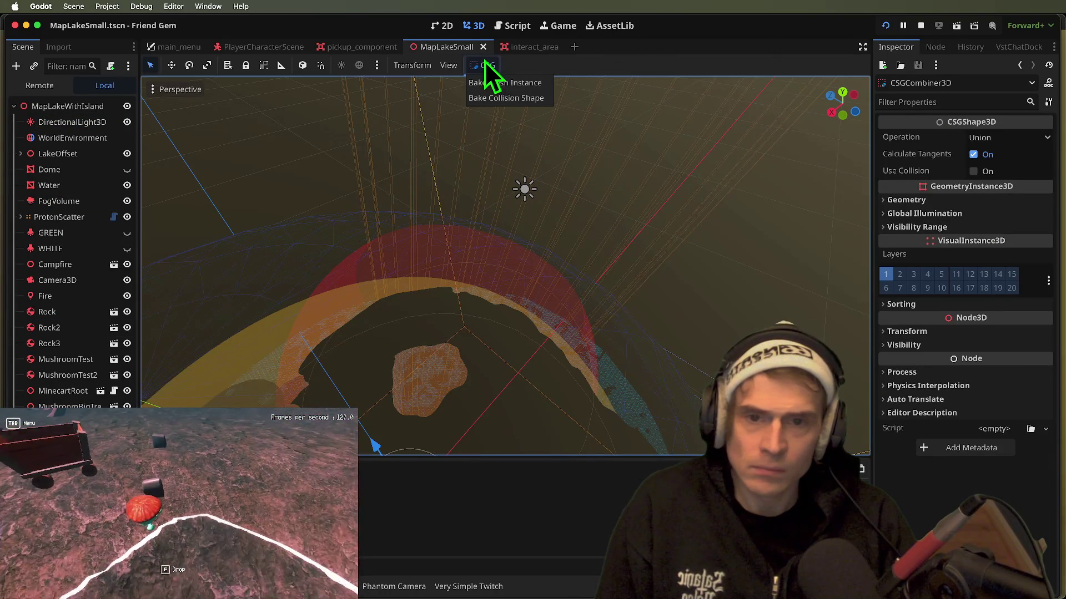
pyautogui.click(519, 88)
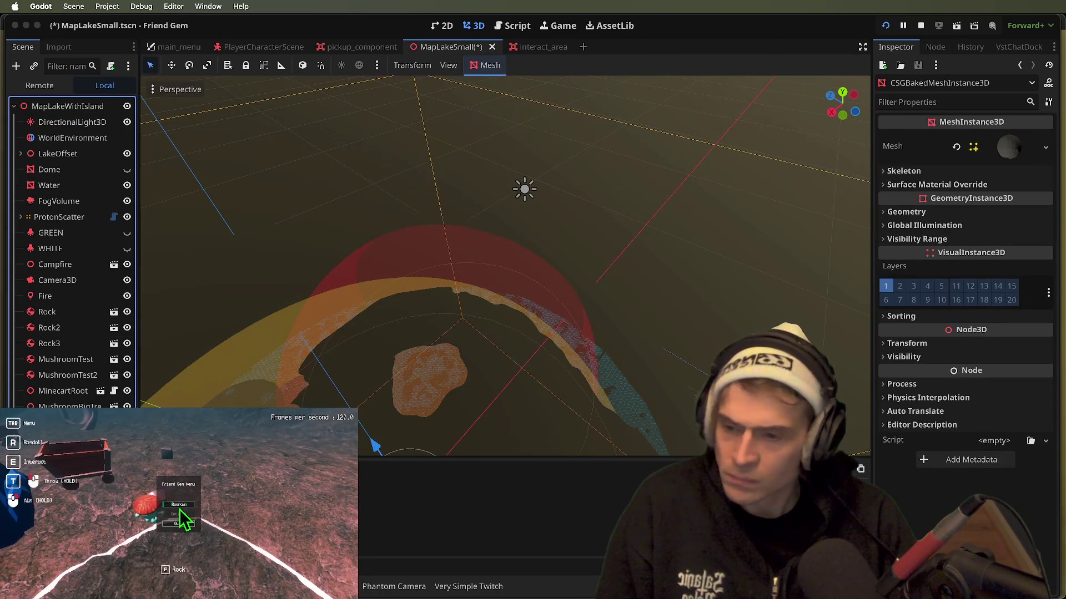
pyautogui.click(179, 506)
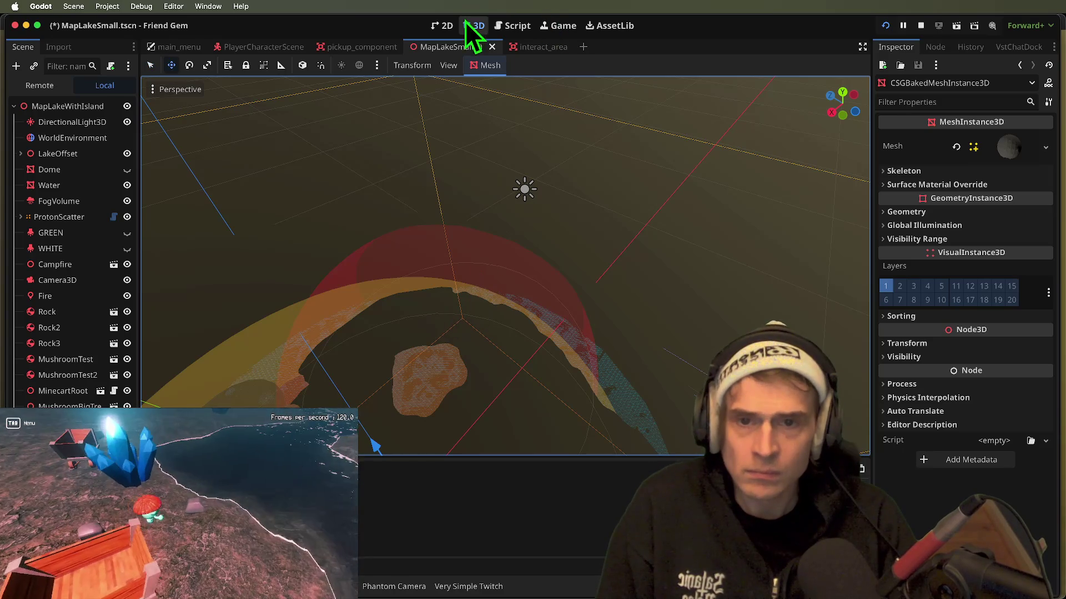
pyautogui.press('super+s')
# - Hide the directional light, show the GREEN node again, and save the scene
pyautogui.press('f')
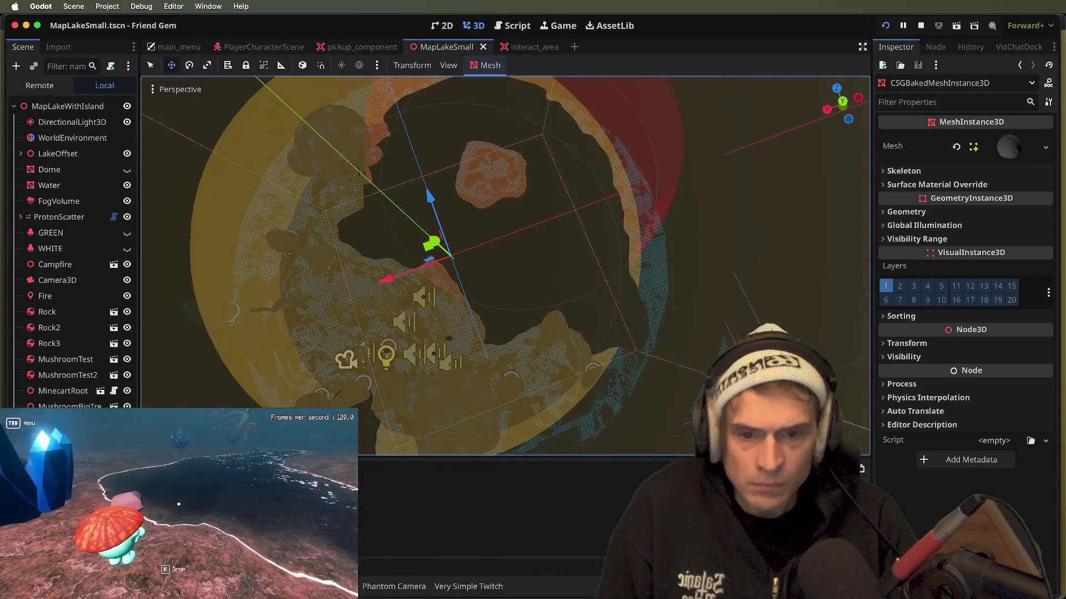
pyautogui.hotkey('shift', 'f')
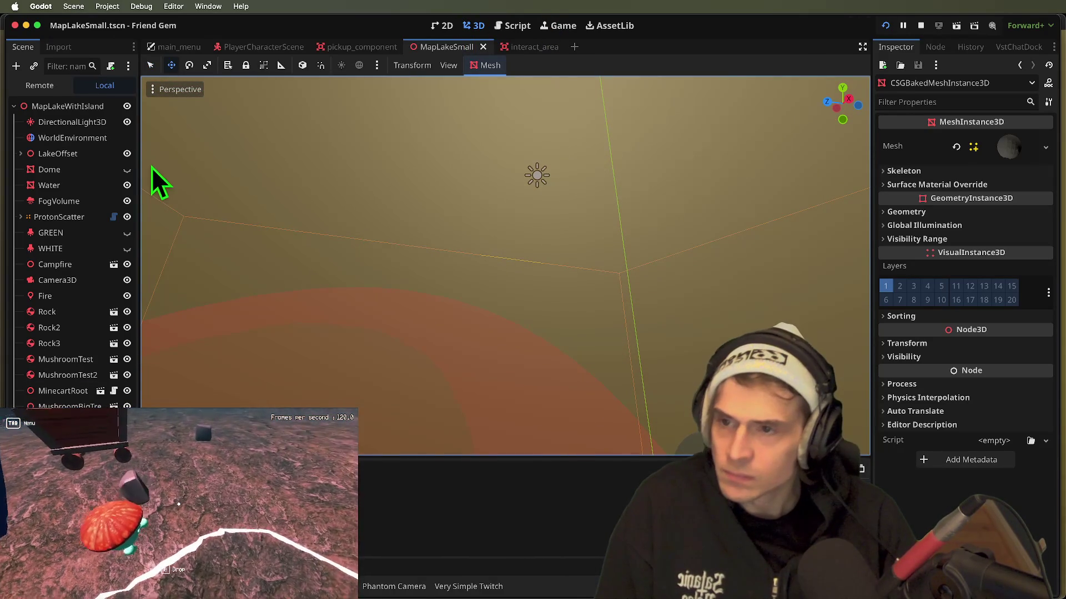
pyautogui.click(127, 122)
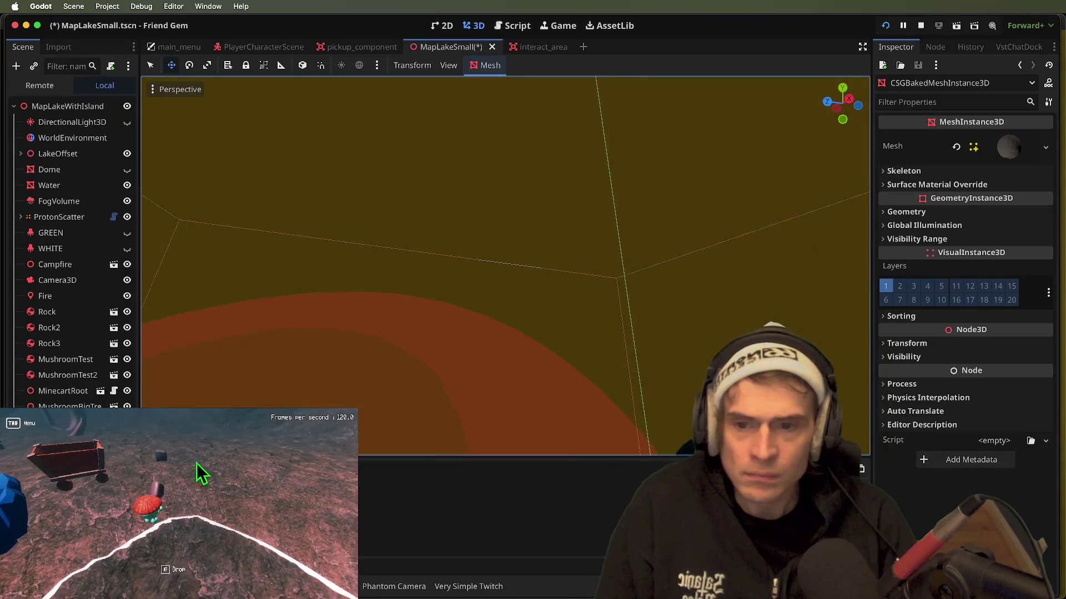
pyautogui.press('super+s')
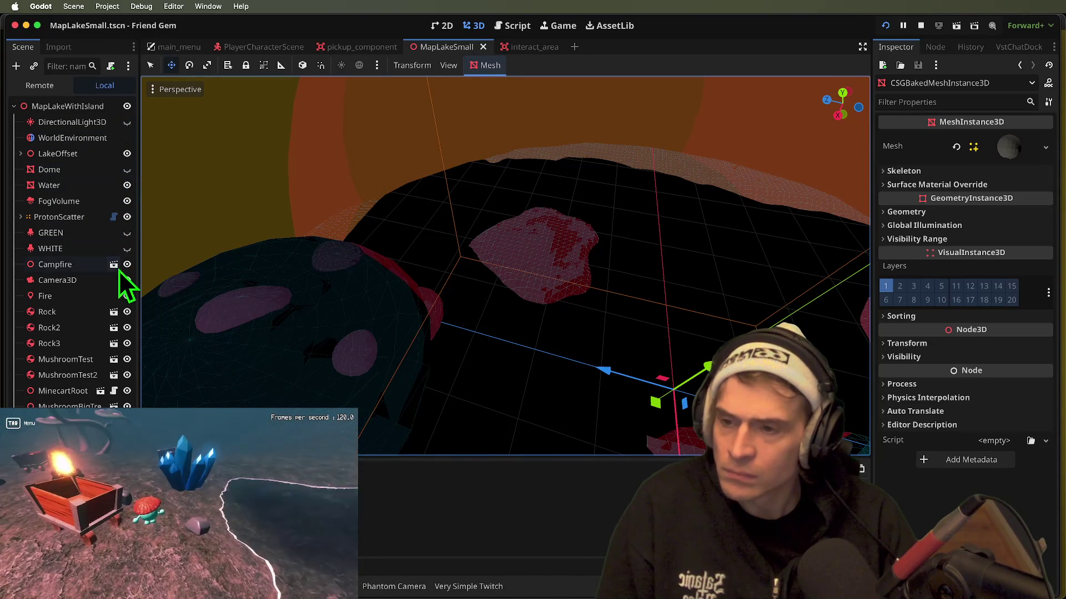
pyautogui.click(128, 235)
pyautogui.press('super+s')
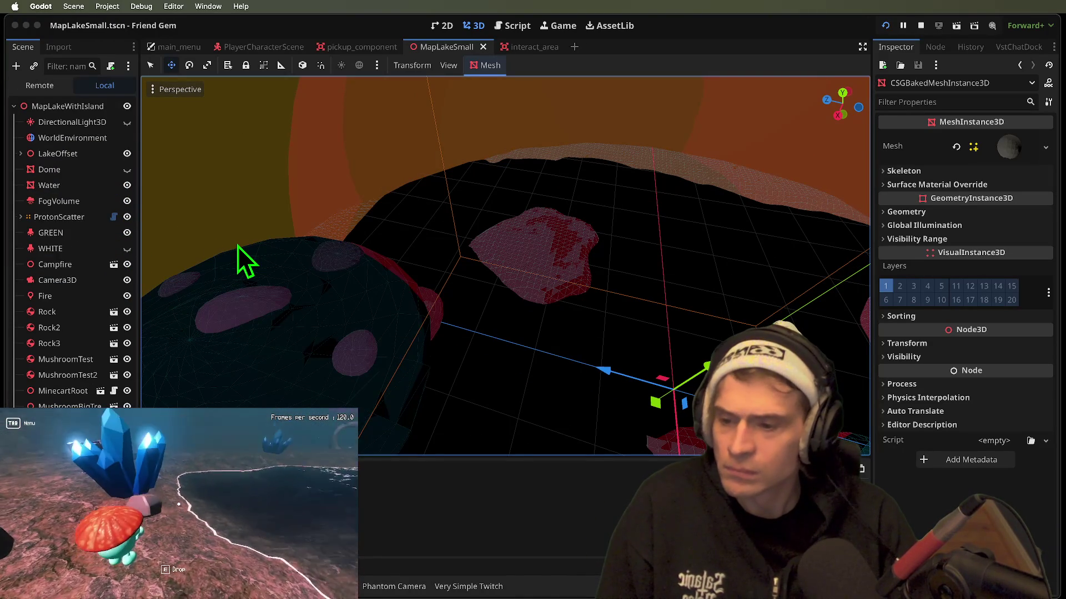
# - Test the lighting in the game, then show the WorldEnvironment's environment settings
pyautogui.press('super+b')
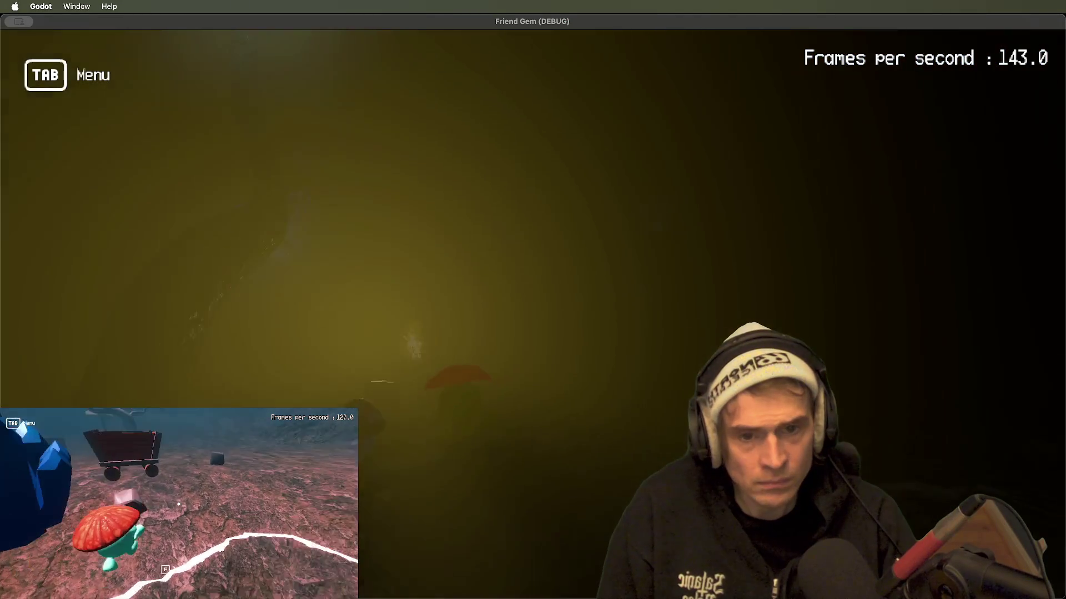
pyautogui.press('super+Tab')
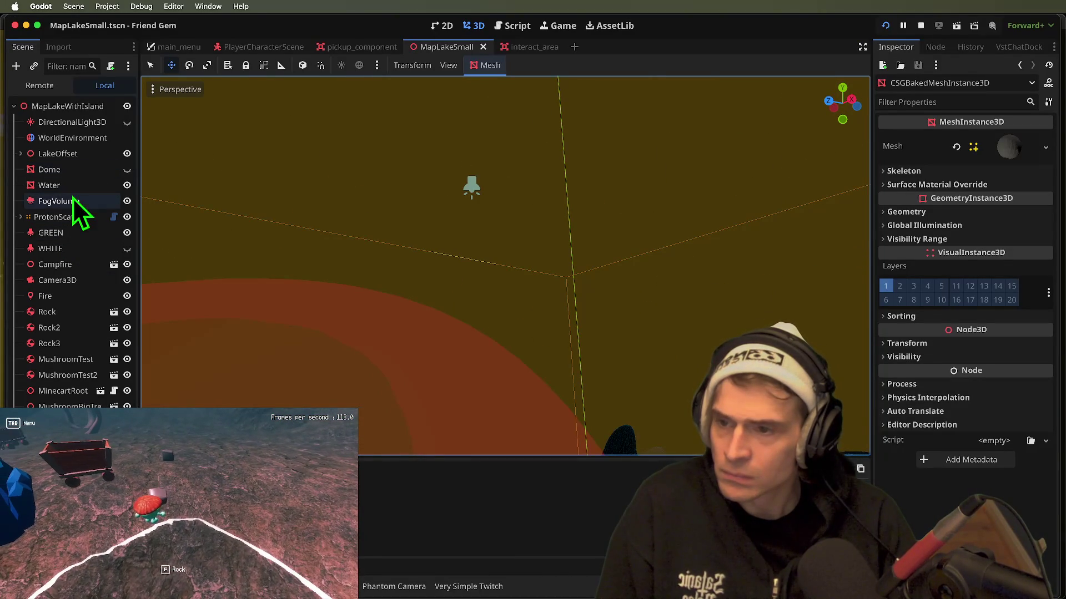
pyautogui.click(184, 516)
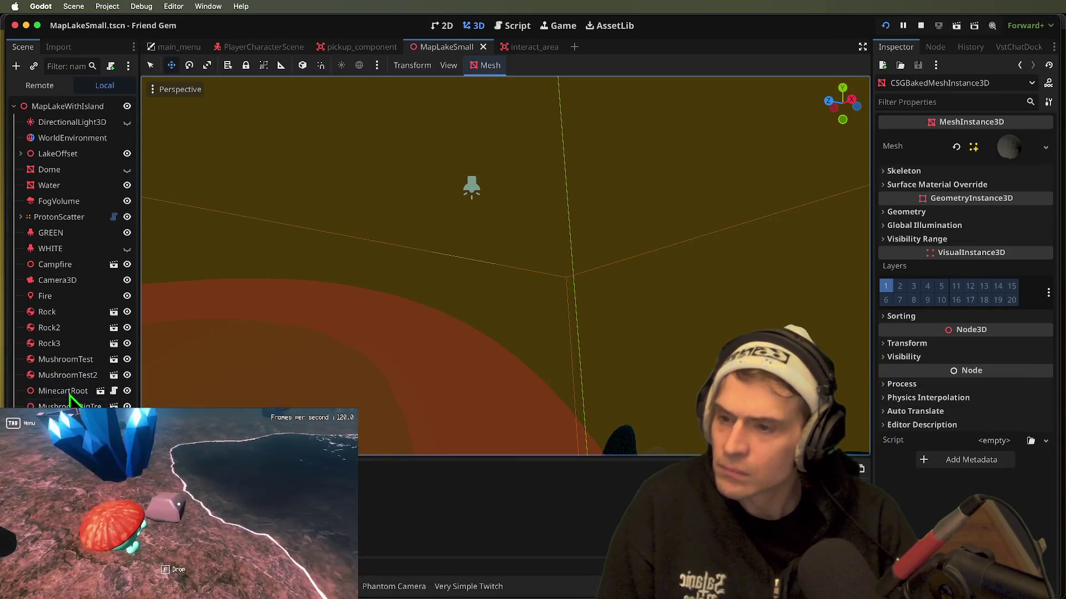
pyautogui.click(72, 138)
pyautogui.click(1014, 333)
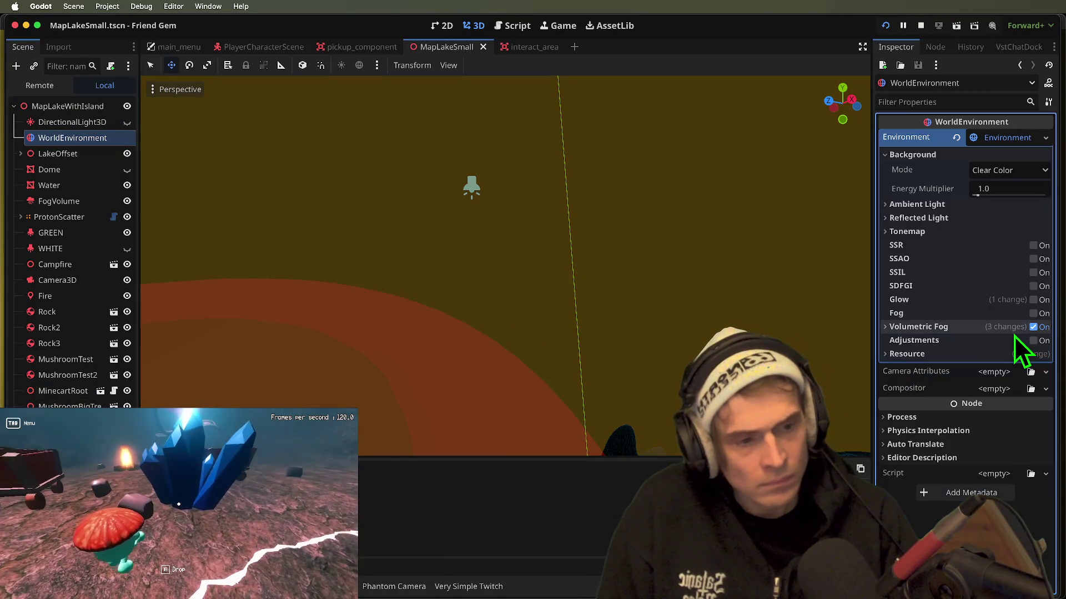
# - Set volumetric fog anisotropy to 0.7 and density to 0.03, then preview in the game
pyautogui.click(1014, 333)
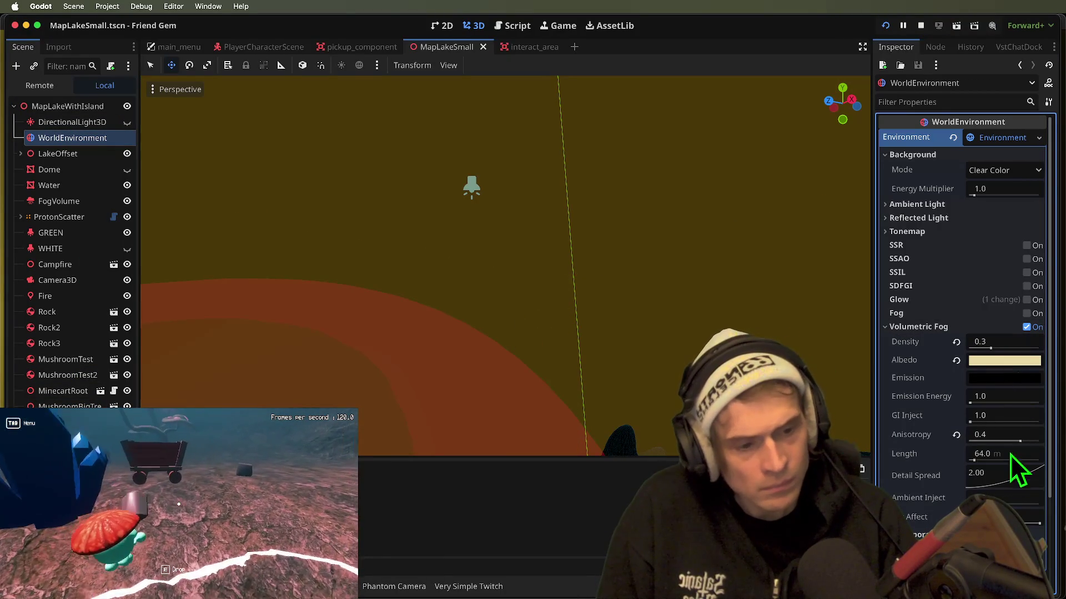
pyautogui.click(1011, 435)
pyautogui.write('0.7')
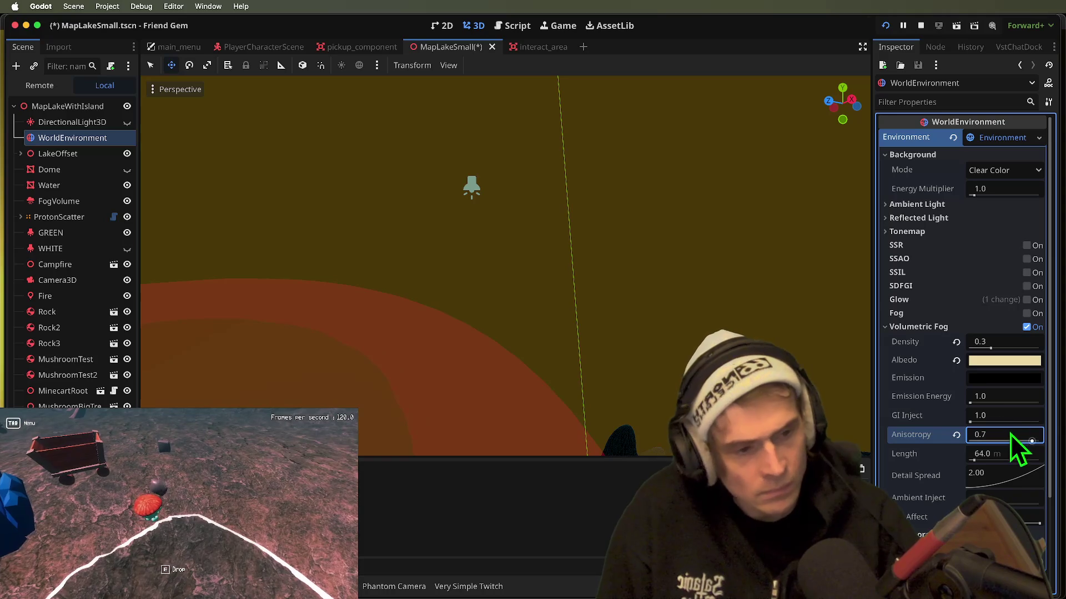
pyautogui.write('0.03')
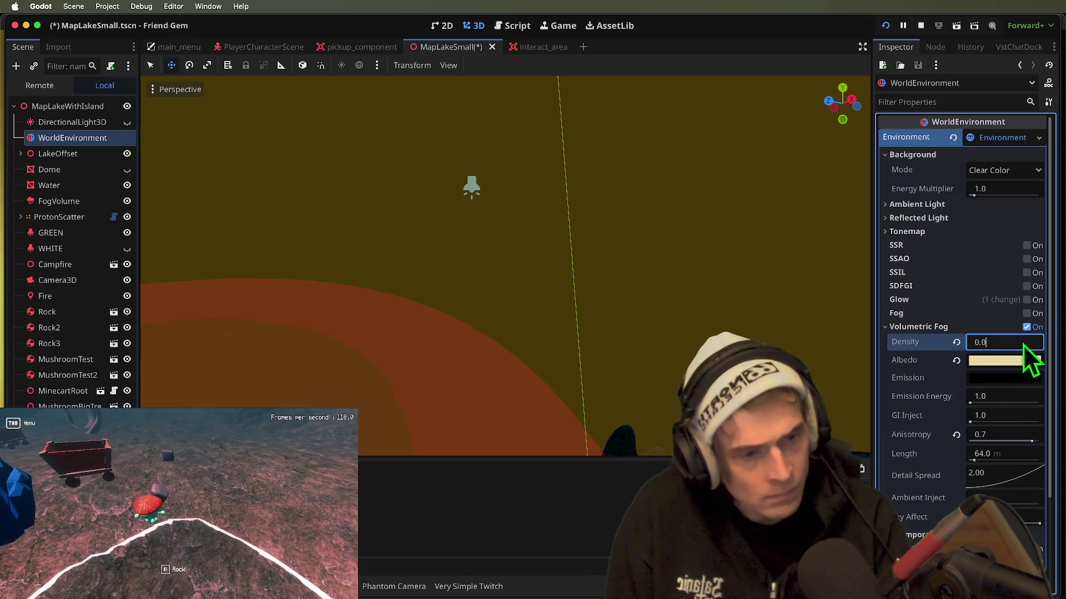
pyautogui.press('Return')
pyautogui.press('super+Tab')
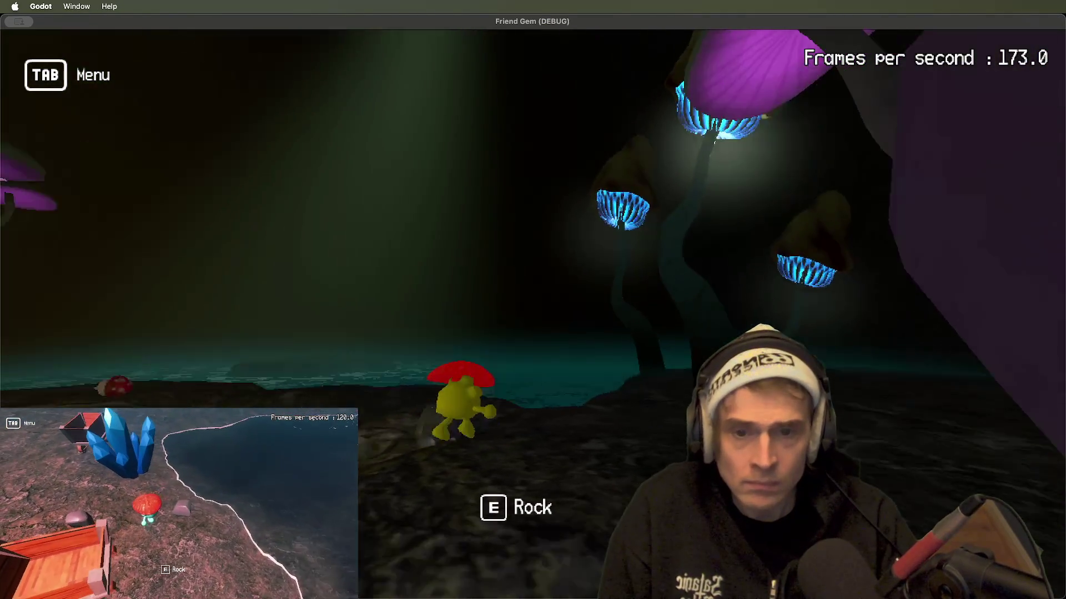
pyautogui.press('super+Tab')
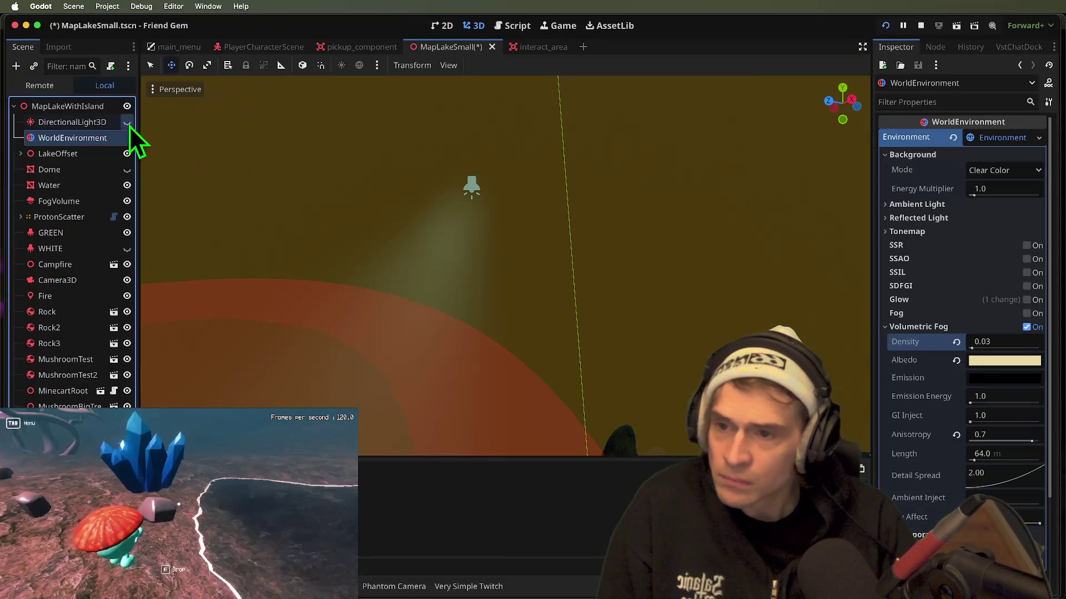
# - Show the directional light, hide the GREEN light, and rerun the game to compare
pyautogui.click(127, 123)
pyautogui.click(127, 233)
pyautogui.press('super+Tab')
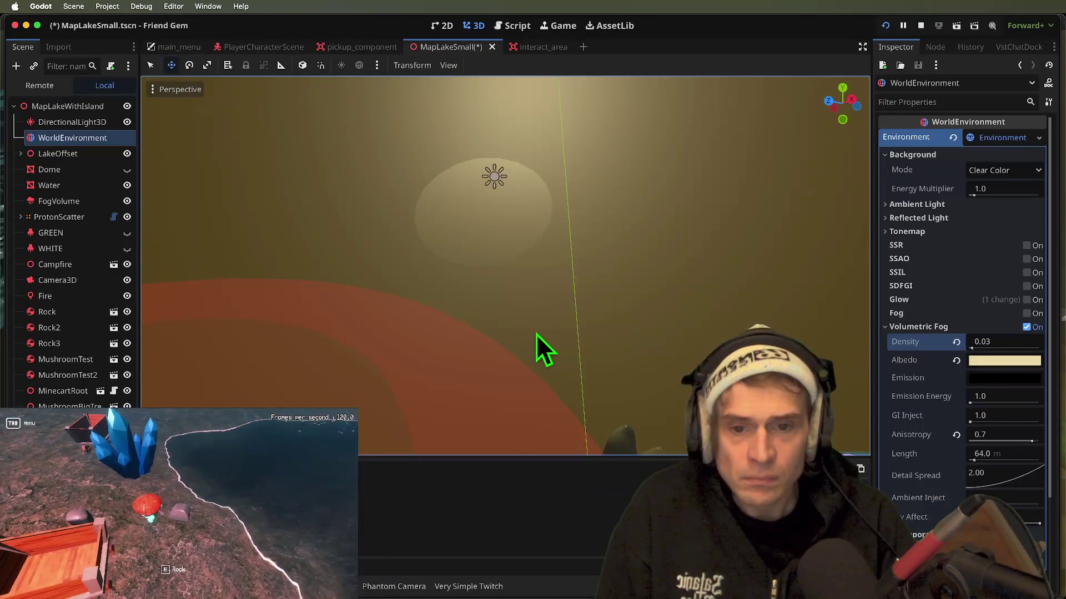
pyautogui.moveTo(536, 334)
pyautogui.mouseDown()
pyautogui.moveTo(527, 222)
pyautogui.moveTo(522, 327)
pyautogui.mouseUp()
pyautogui.scroll(10, 505, 265)
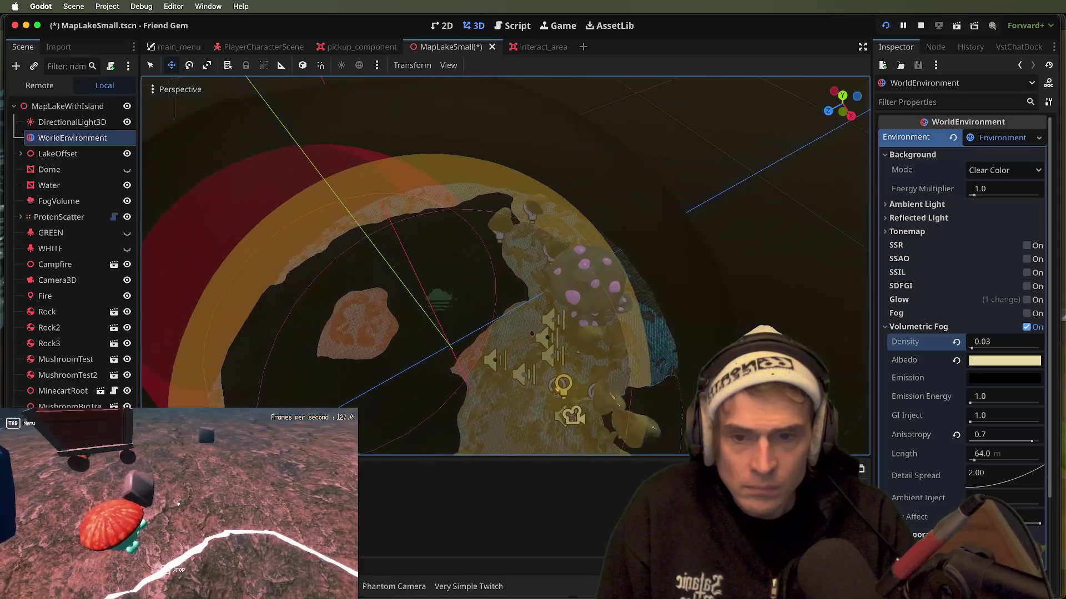
# - Toggle the directional light off and back on to compare the lighting
pyautogui.scroll(5, 392, 350)
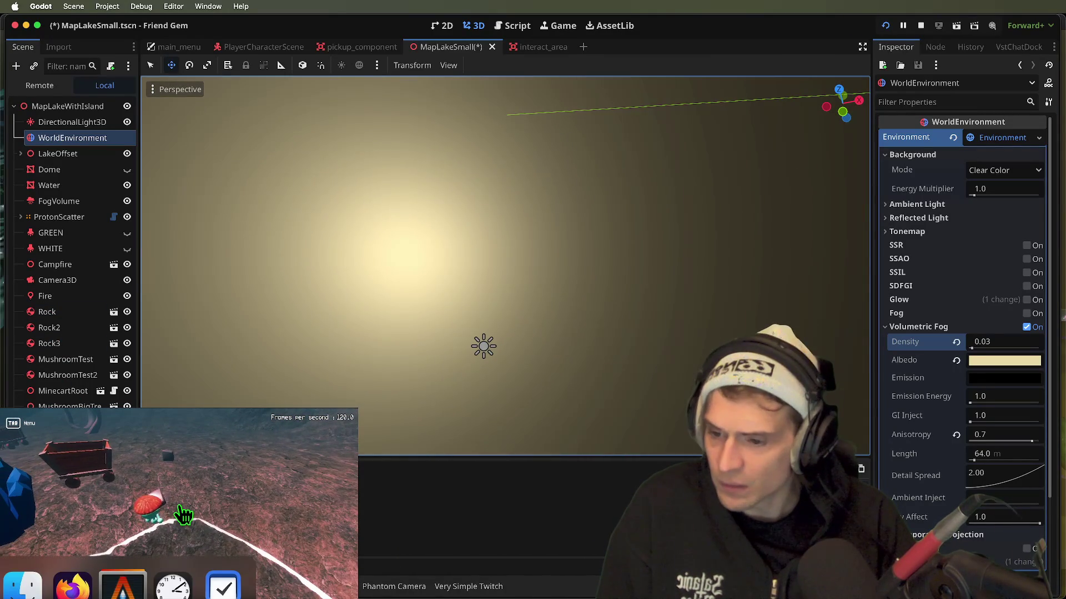
pyautogui.click(127, 122)
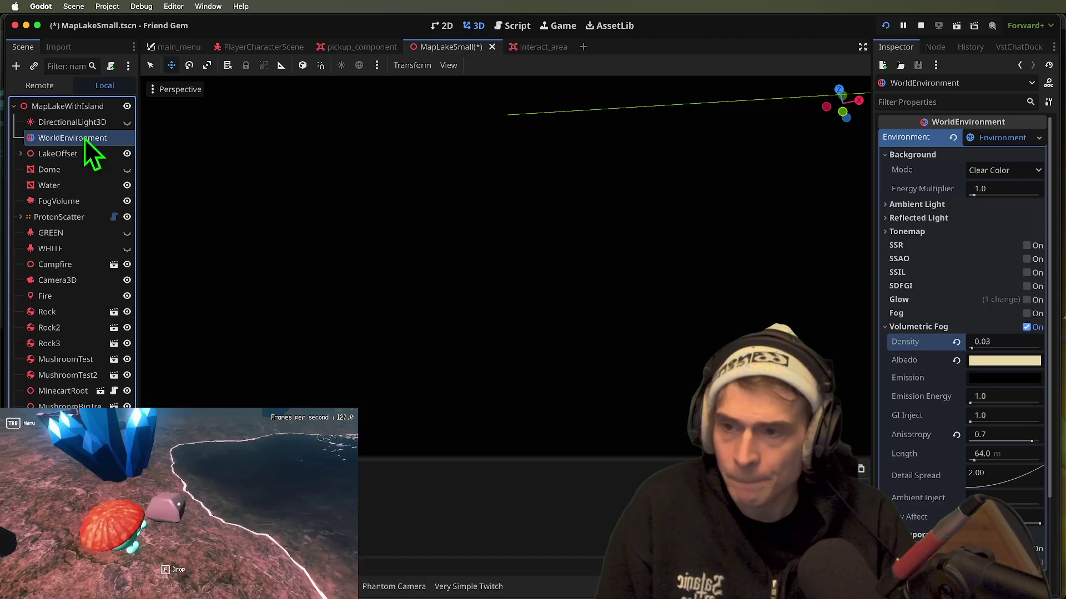
pyautogui.click(126, 122)
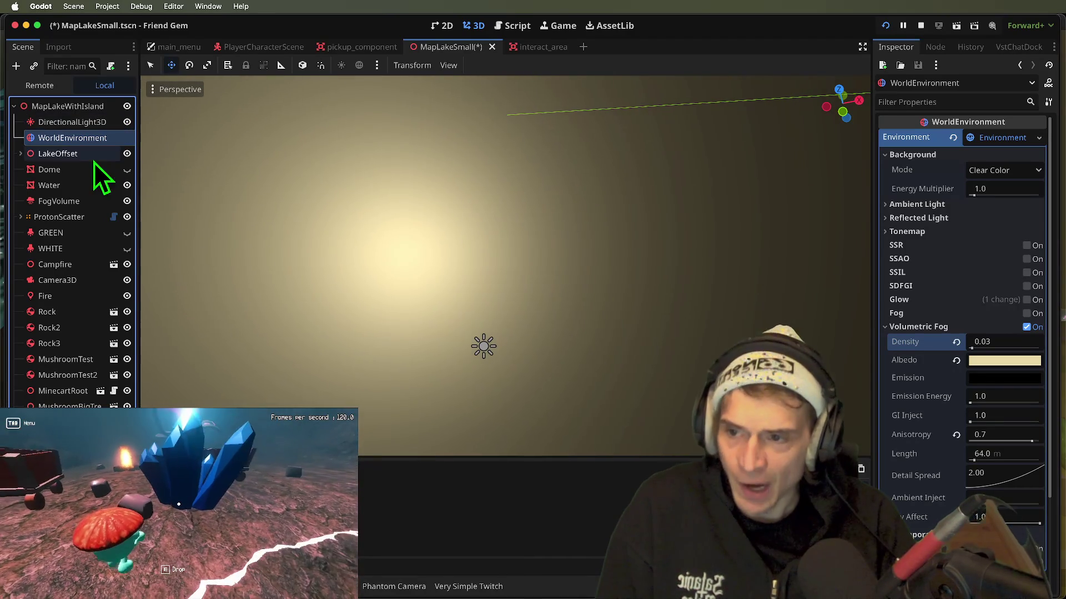
# - Turn off Cone on the CSGCylinder3D and request deletion of CSGBakedMeshInstance3D
pyautogui.click(521, 270)
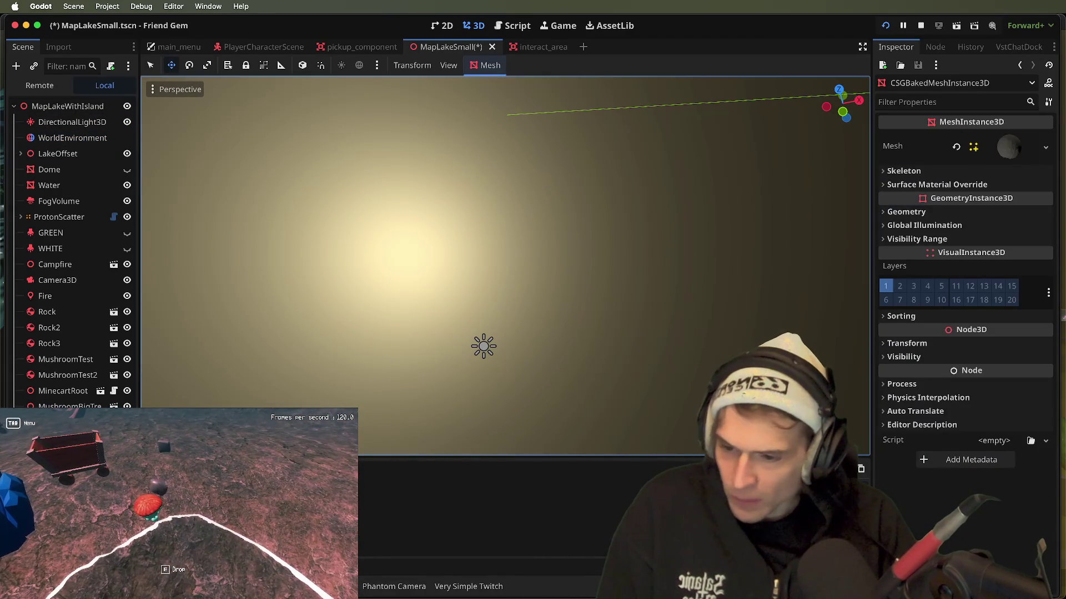
pyautogui.click(520, 271)
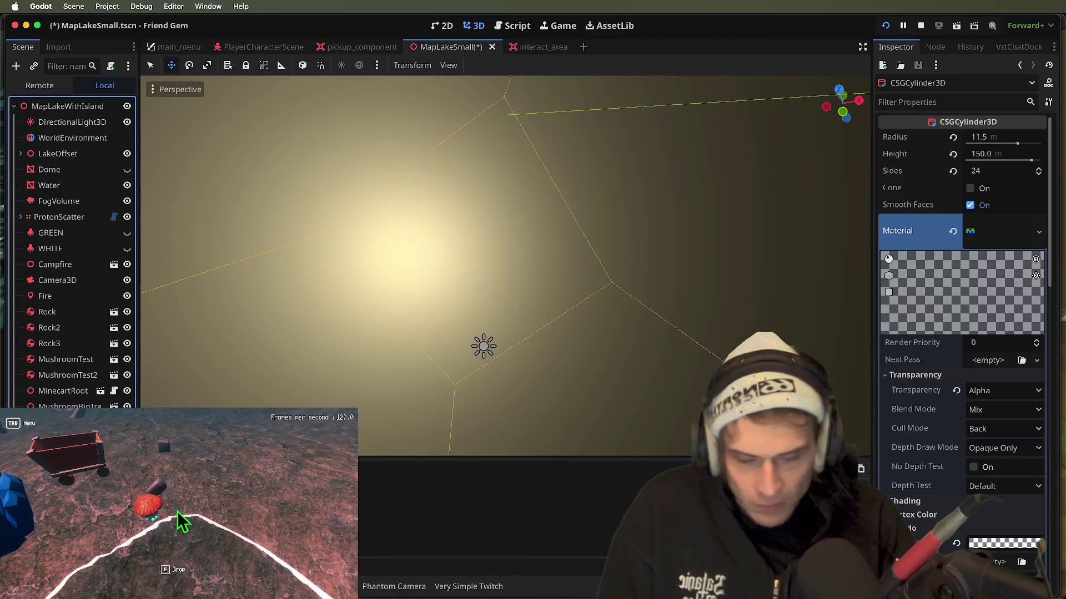
pyautogui.click(1001, 187)
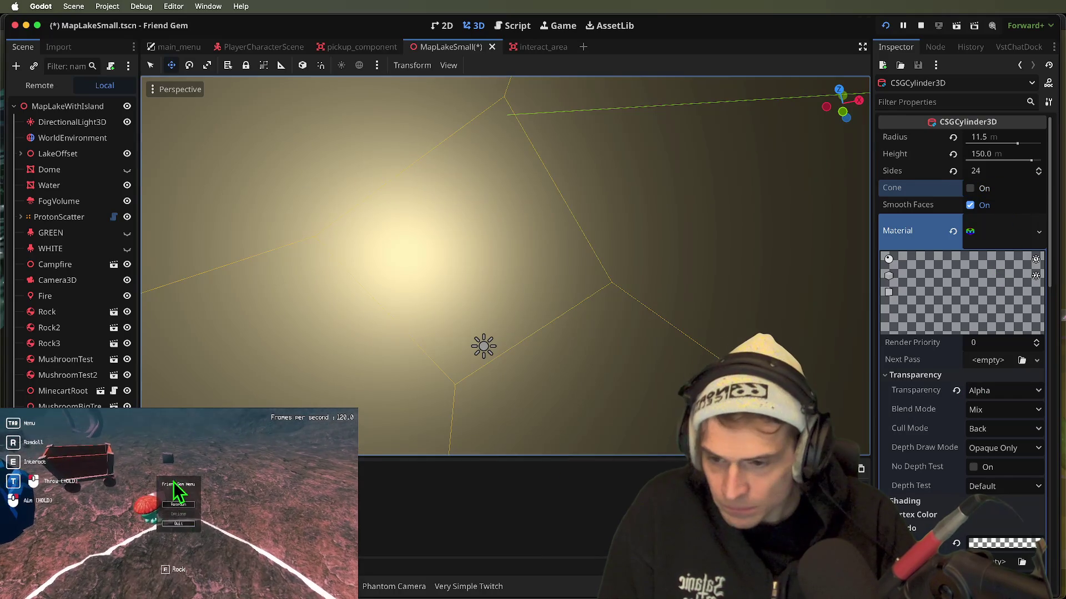
pyautogui.rightClick(211, 239)
pyautogui.click(233, 406)
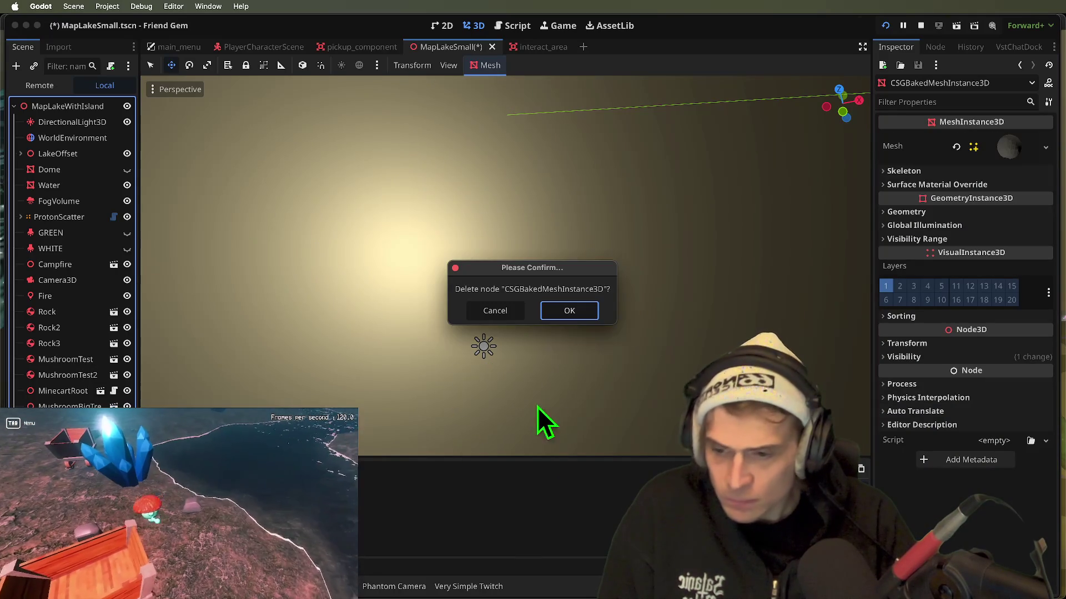
# - Confirm deleting CSGBakedMeshInstance3D, save MapLakeSmall, and run the game to check the fog
pyautogui.click(568, 307)
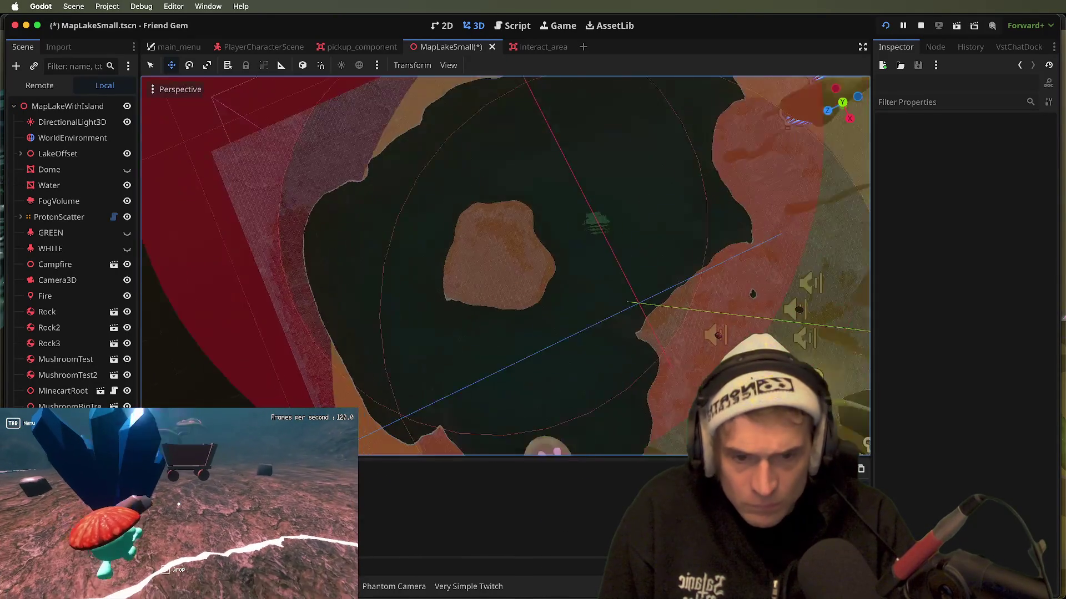
pyautogui.press('super+s')
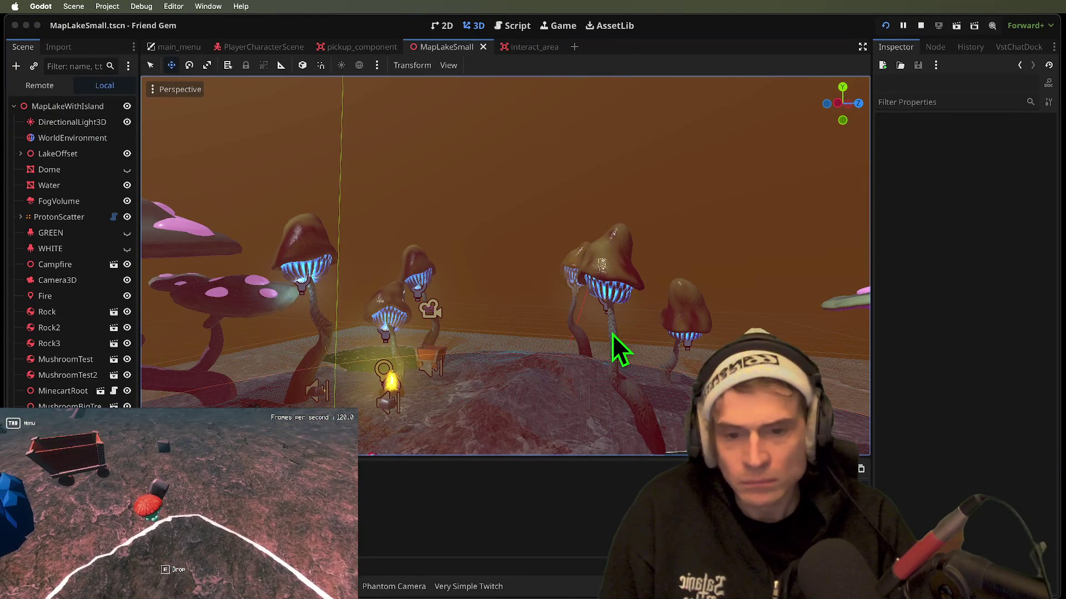
pyautogui.press('super+b')
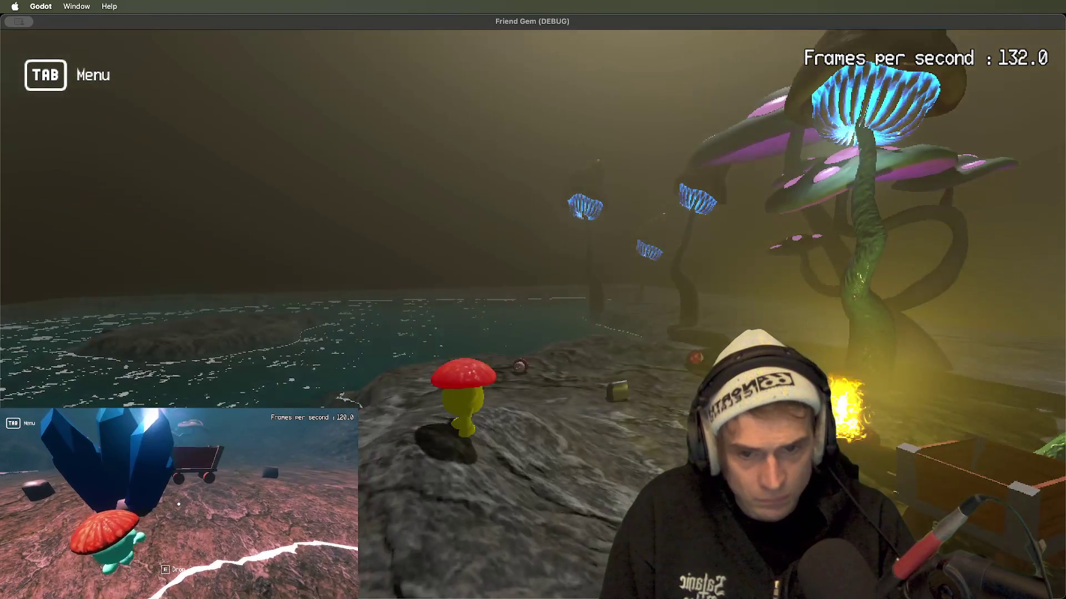
pyautogui.press('super+Tab')
# - Switch the WorldEnvironment background mode to Sky and look around in the running game
pyautogui.click(78, 138)
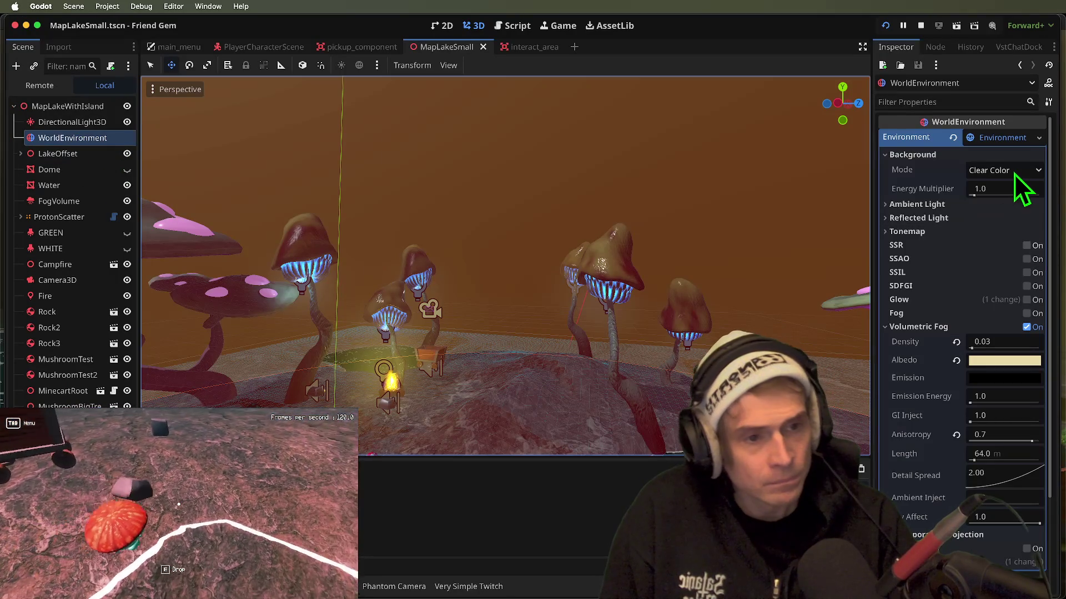
pyautogui.click(1014, 172)
pyautogui.click(1016, 215)
pyautogui.press('super+Tab')
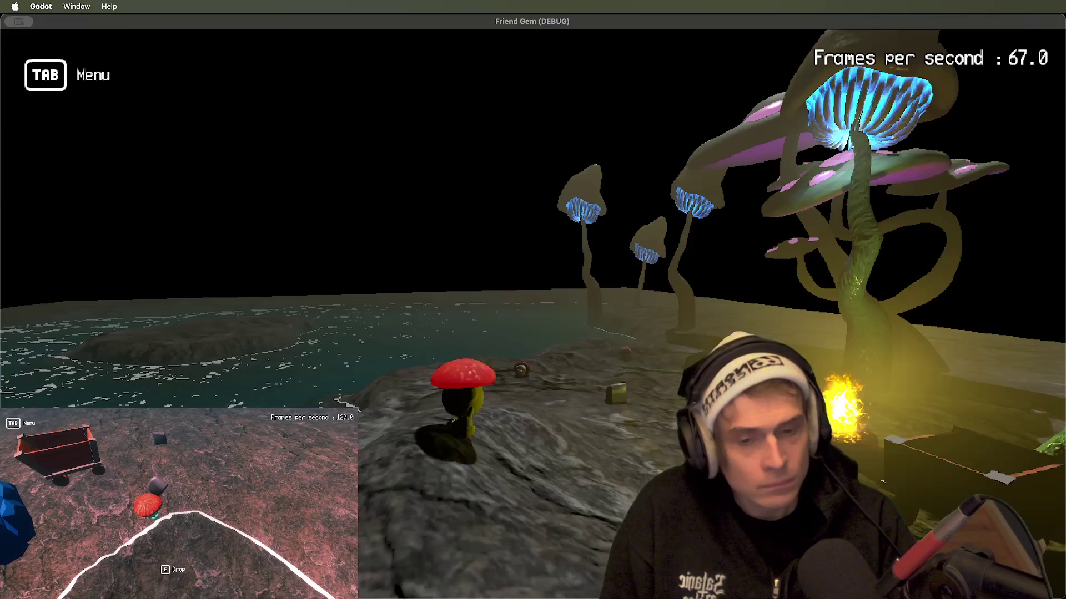
pyautogui.press('Right')
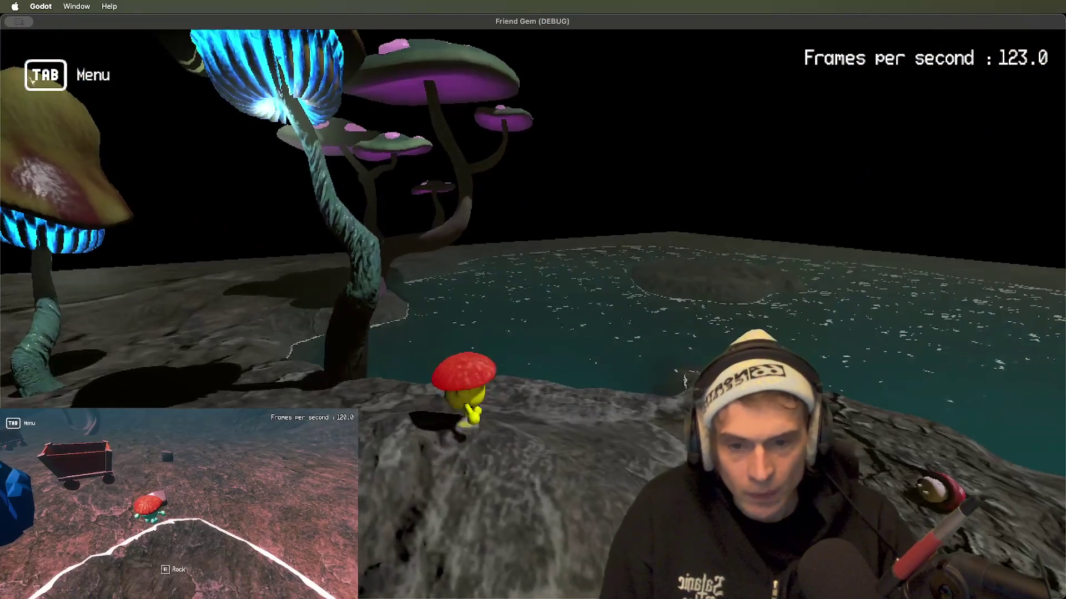
pyautogui.press('Left')
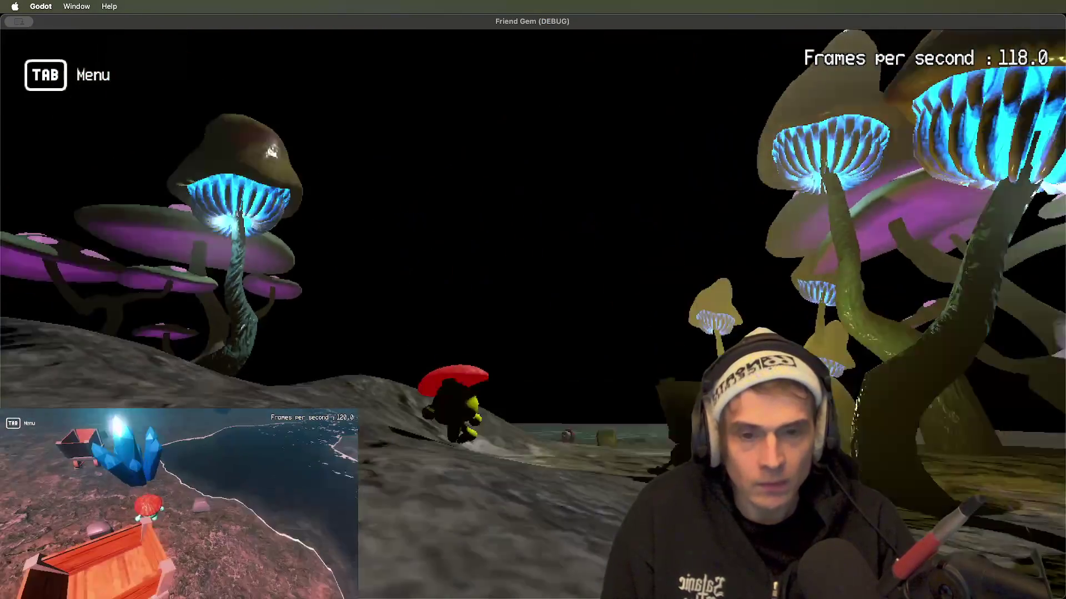
pyautogui.press('super+Tab')
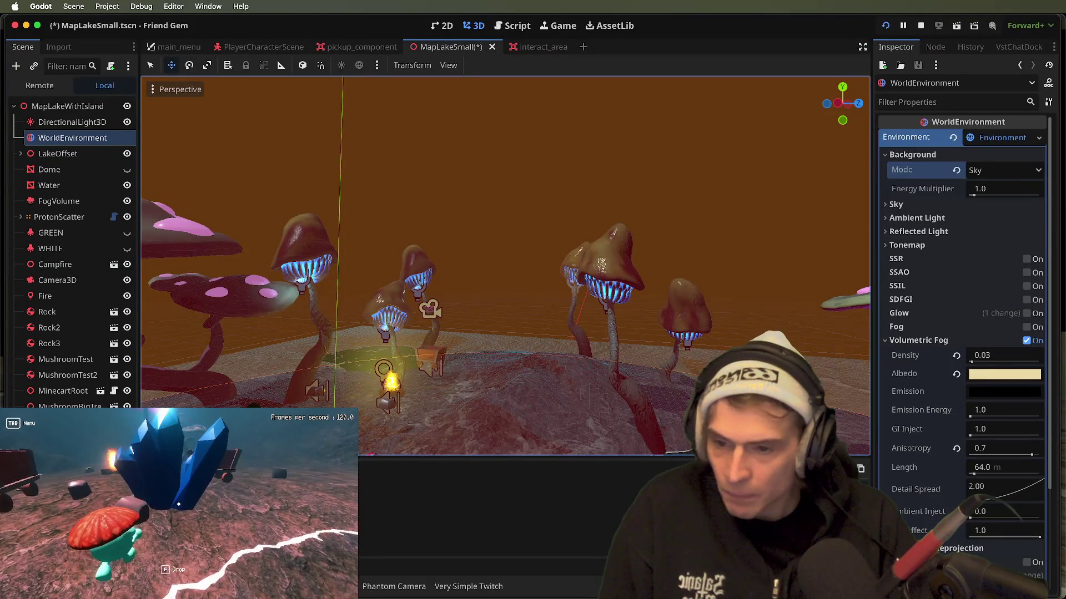
# - Rerun the game, then tilt the editor view upward and select the next scene node
pyautogui.press('super+Tab')
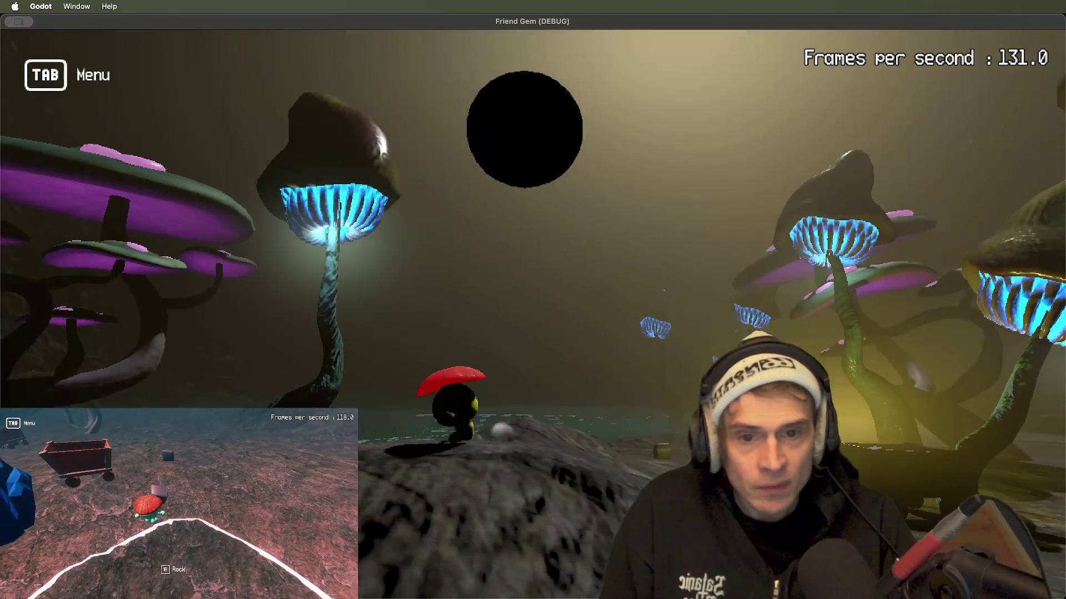
pyautogui.press('super+Tab')
pyautogui.moveTo(542, 333); pyautogui.dragTo(541, 422)
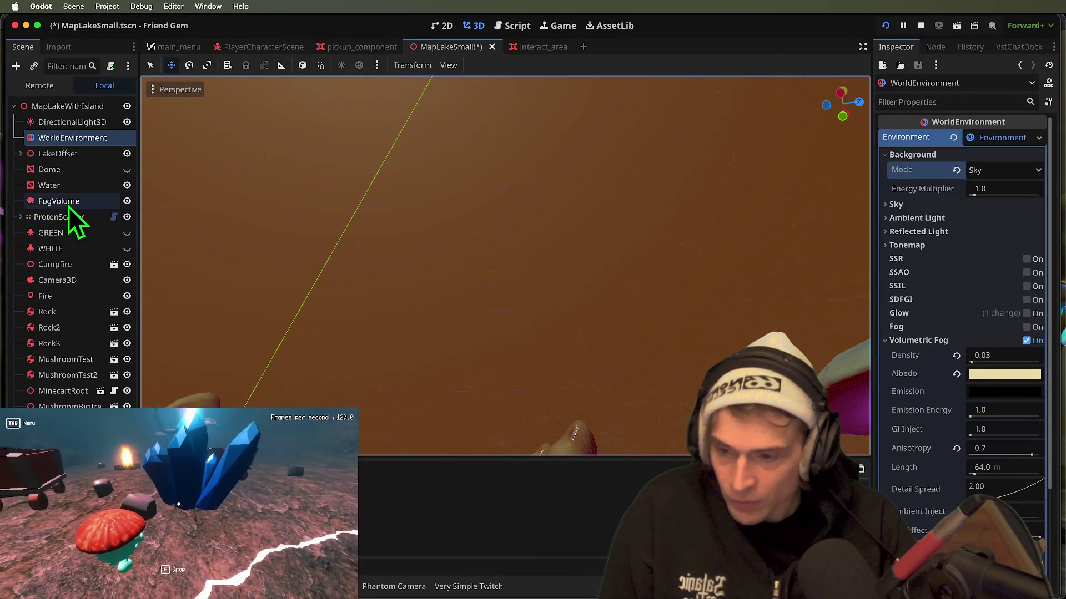
pyautogui.click(69, 203)
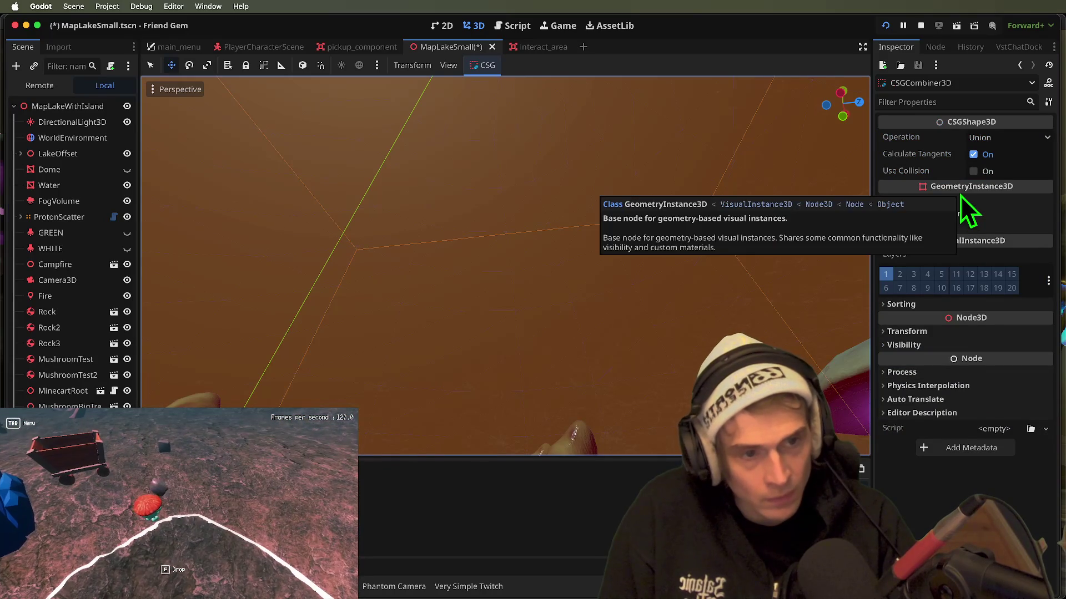
# - Enable Use Collision, keep Global Illumination mode on Static, and hide the directional light
pyautogui.click(1004, 171)
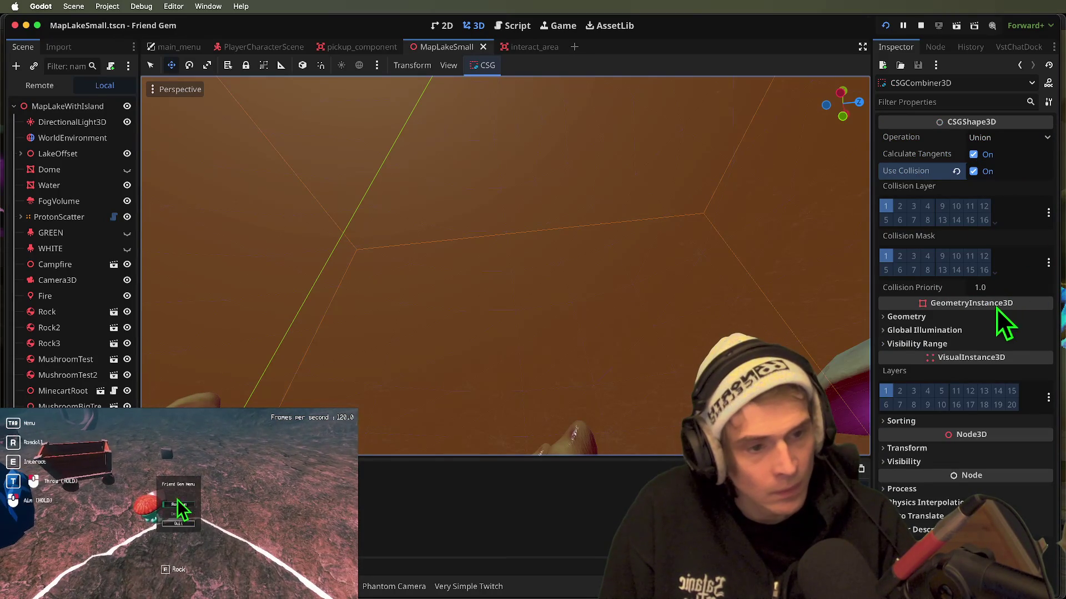
pyautogui.click(1007, 328)
pyautogui.click(1009, 329)
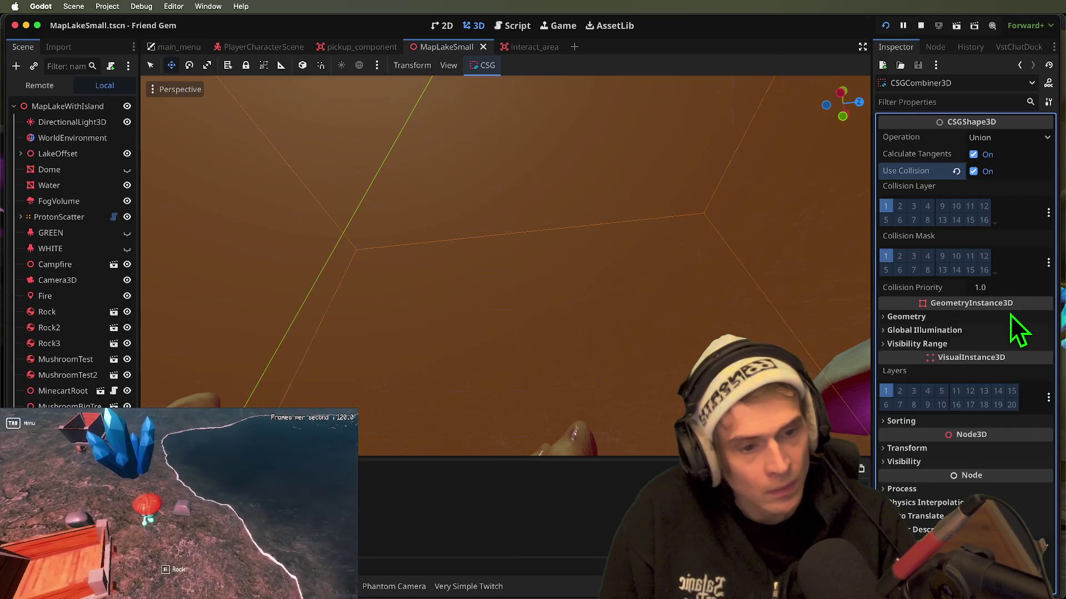
pyautogui.click(1008, 328)
pyautogui.click(1007, 344)
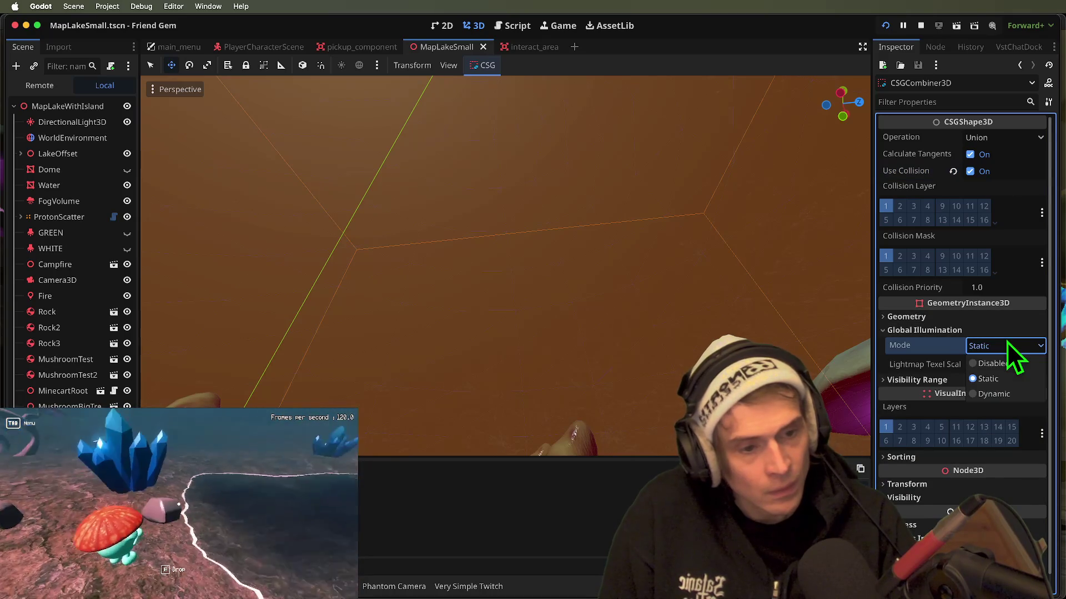
pyautogui.click(1007, 341)
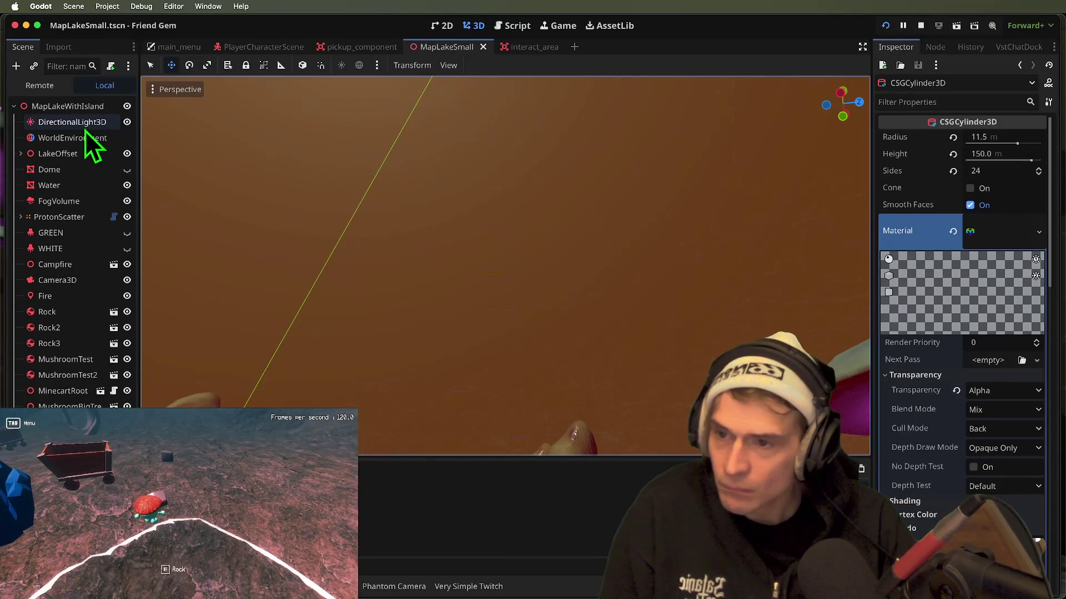
pyautogui.click(127, 121)
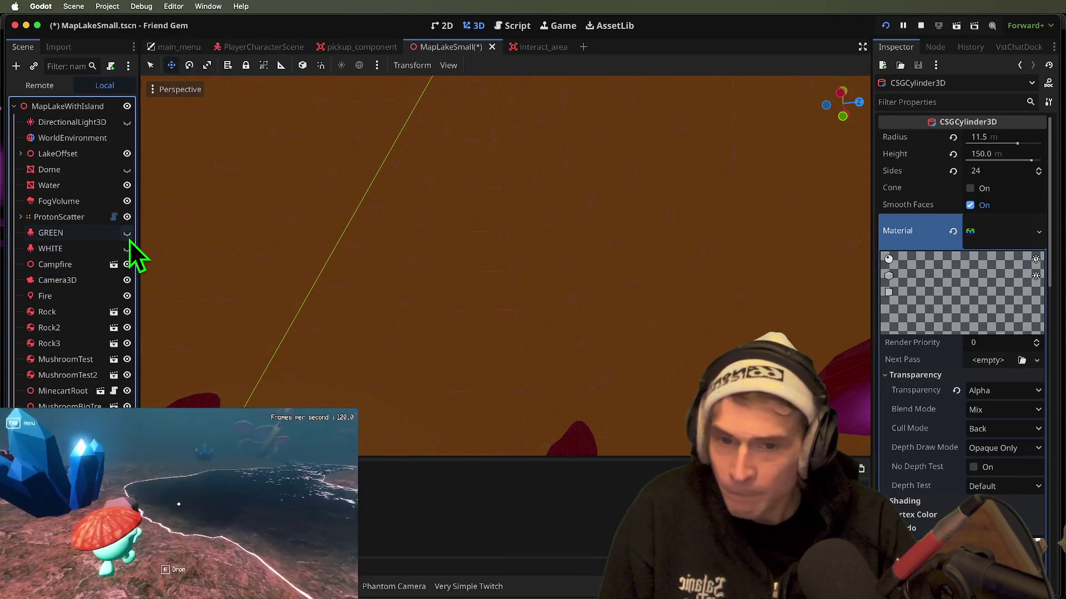
# - Hide the WHITE node and look around the cave in-game to judge the orange light cone
pyautogui.click(127, 247)
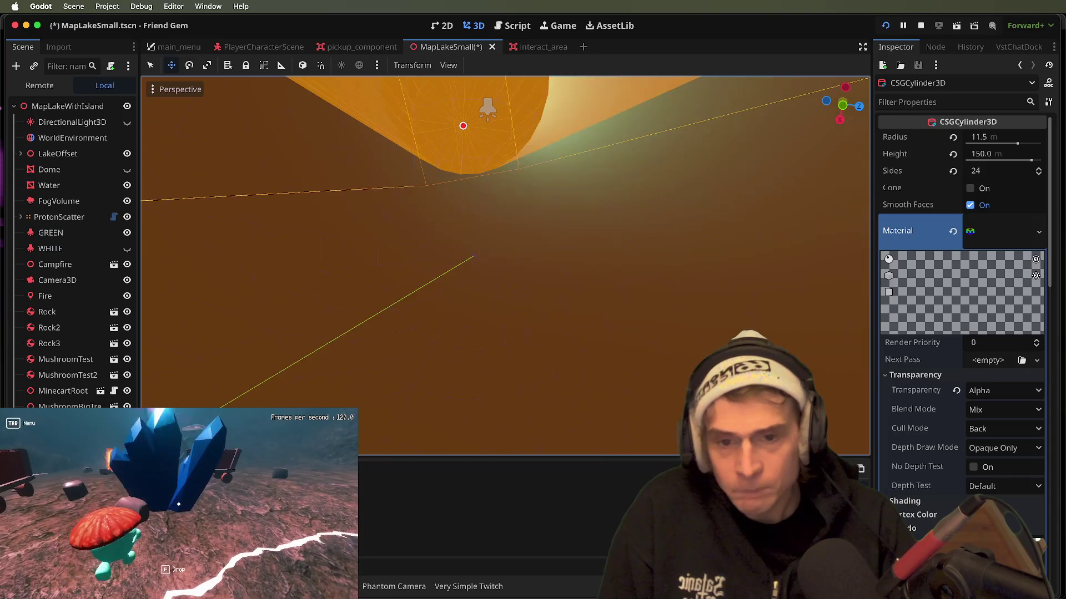
pyautogui.press('super+b')
pyautogui.press('w')
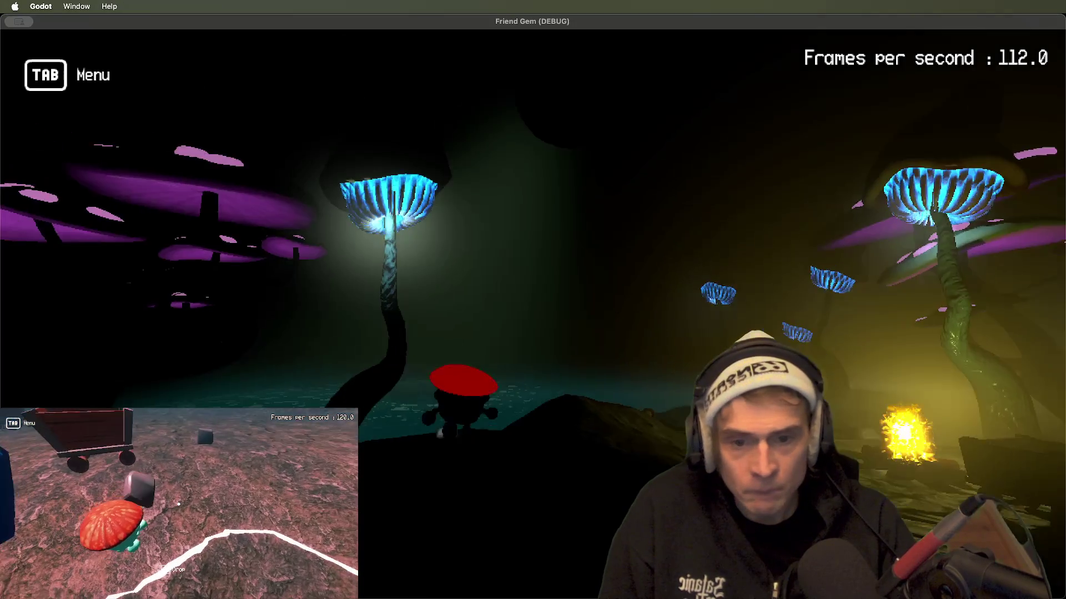
pyautogui.press('super+Tab')
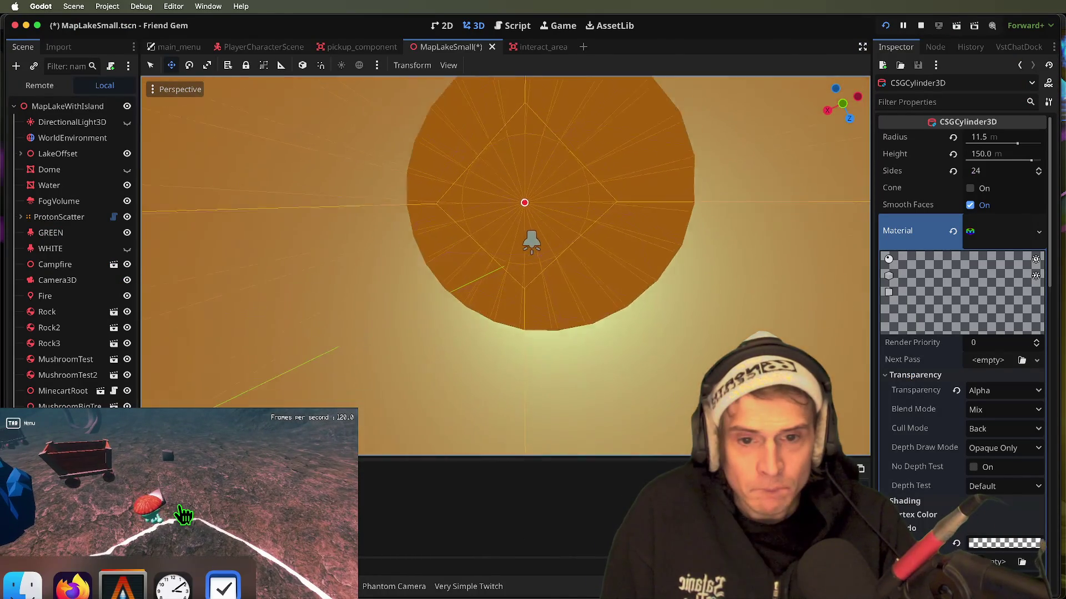
pyautogui.press('Tab')
pyautogui.press('Tab')
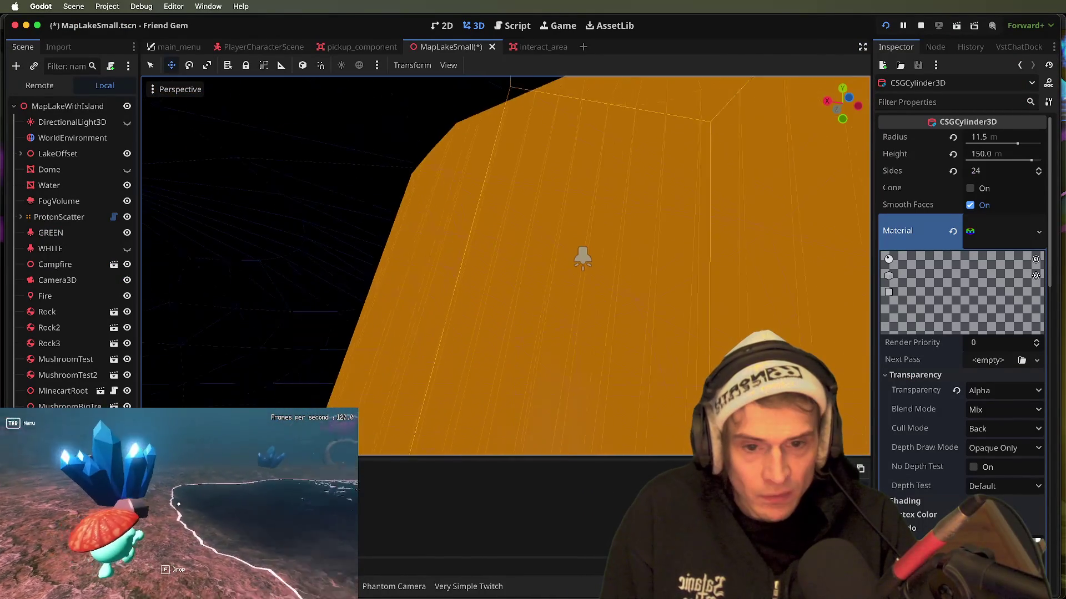
pyautogui.press('e')
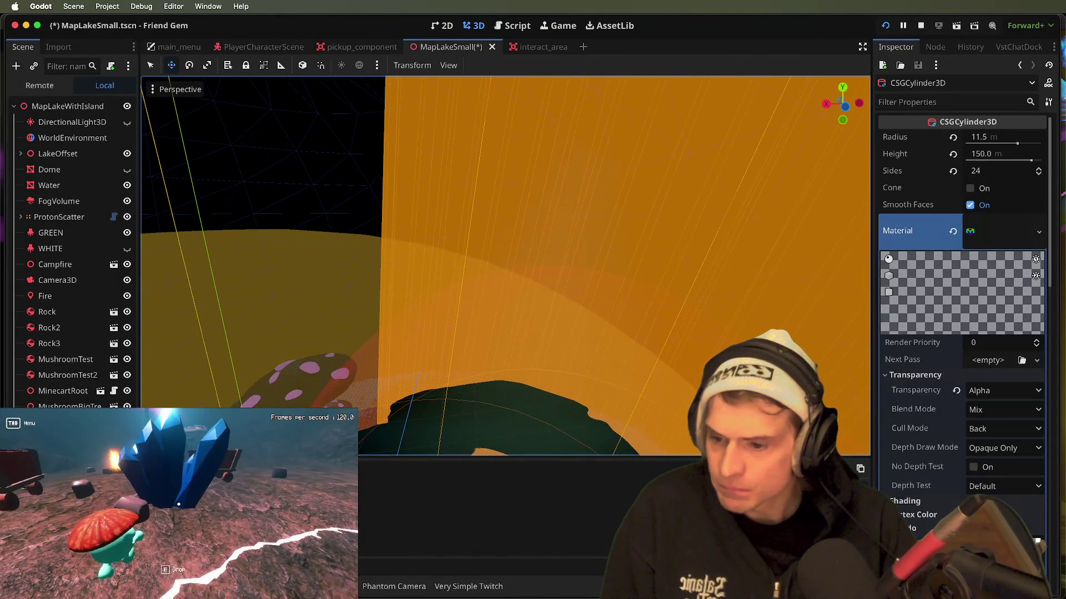
pyautogui.press('super+Tab')
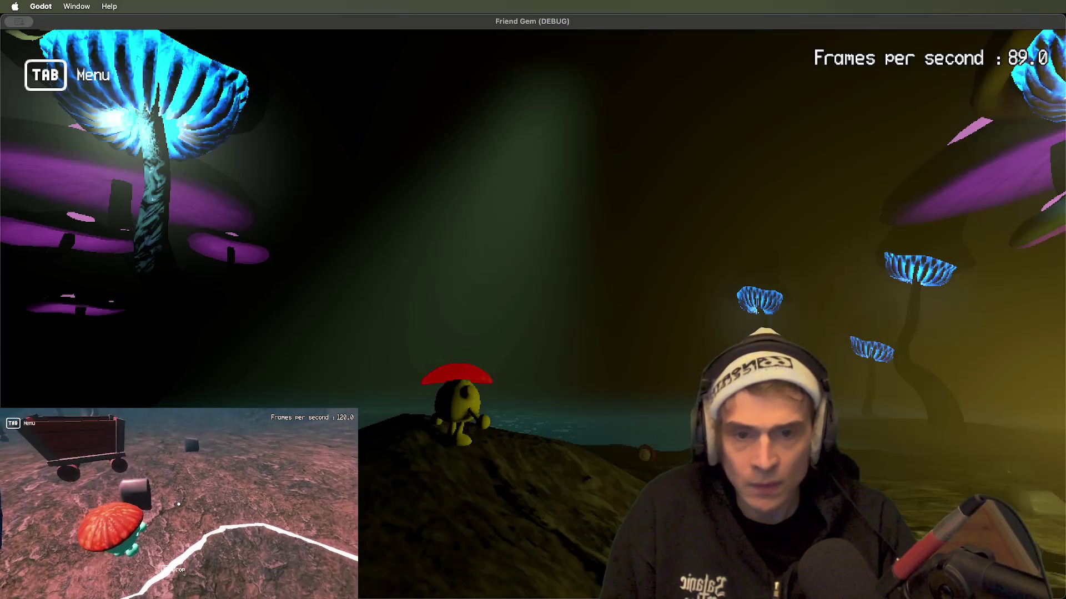
pyautogui.press('super+Tab')
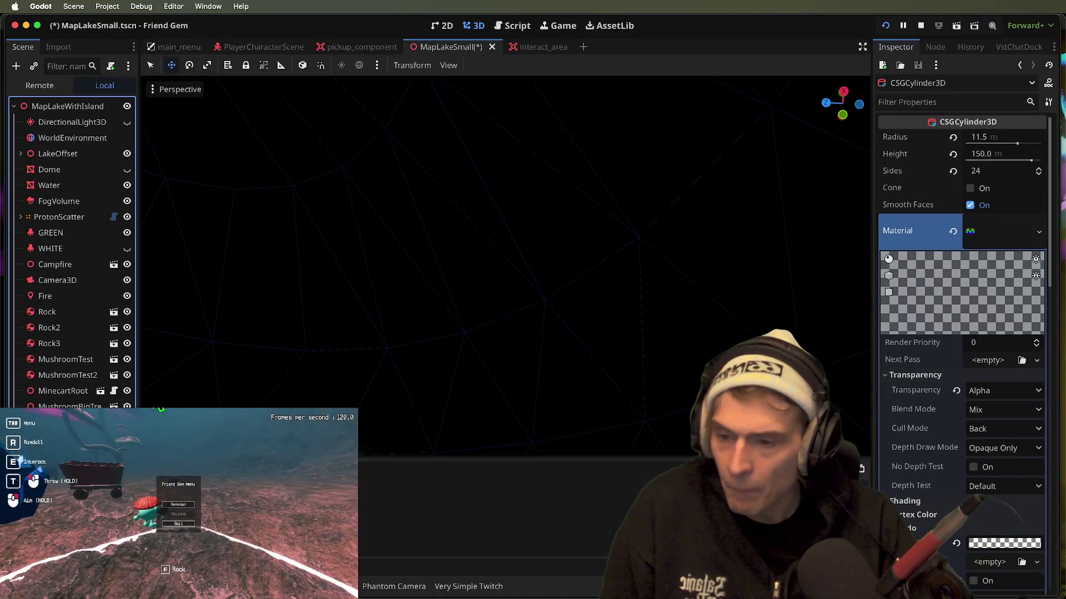
# - Select the orange light-cone CSGCylinder3D and set its material Shading Mode to Unshaded
pyautogui.click(793, 80)
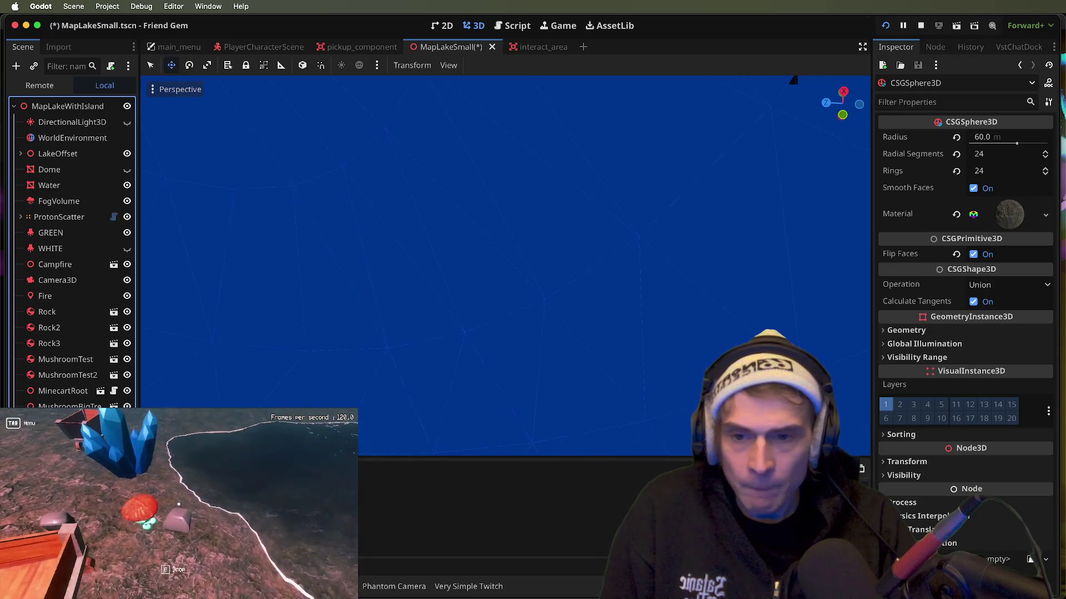
pyautogui.click(793, 80)
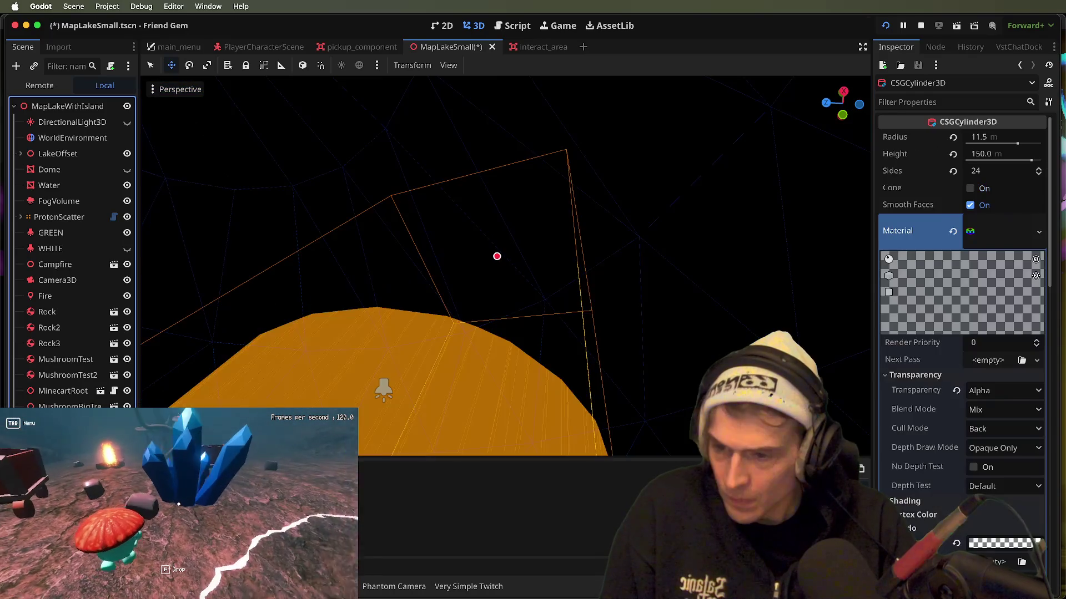
pyautogui.click(794, 81)
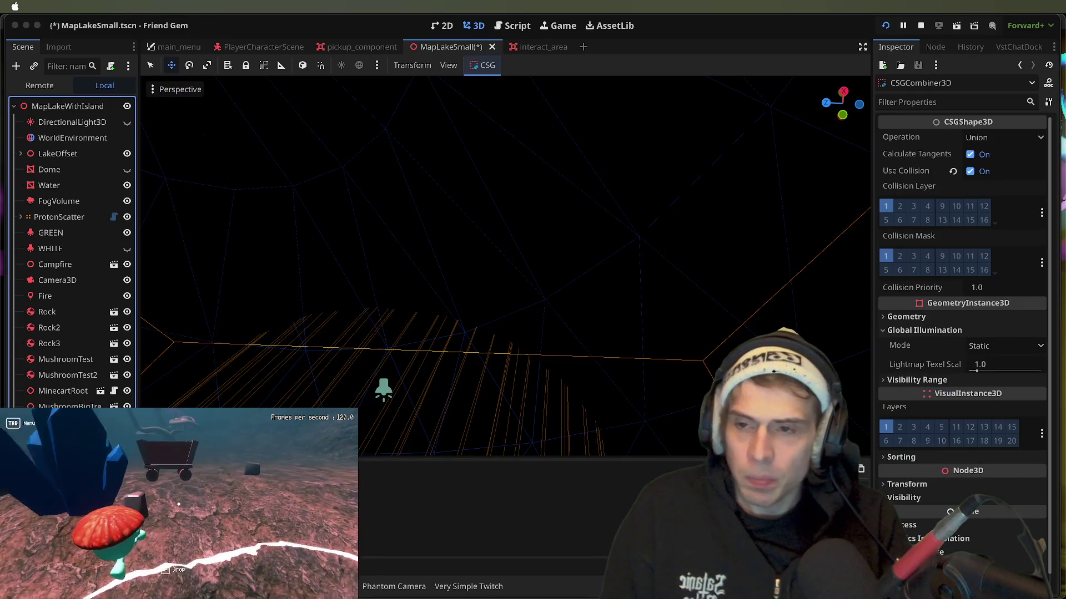
pyautogui.scroll(-2, 371, 395)
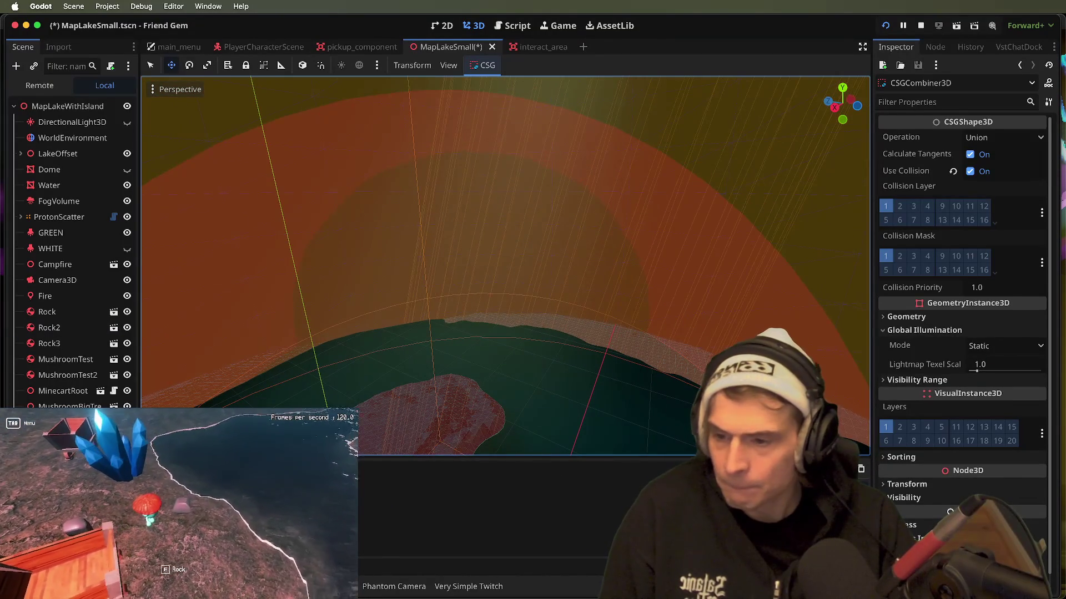
pyautogui.click(421, 389)
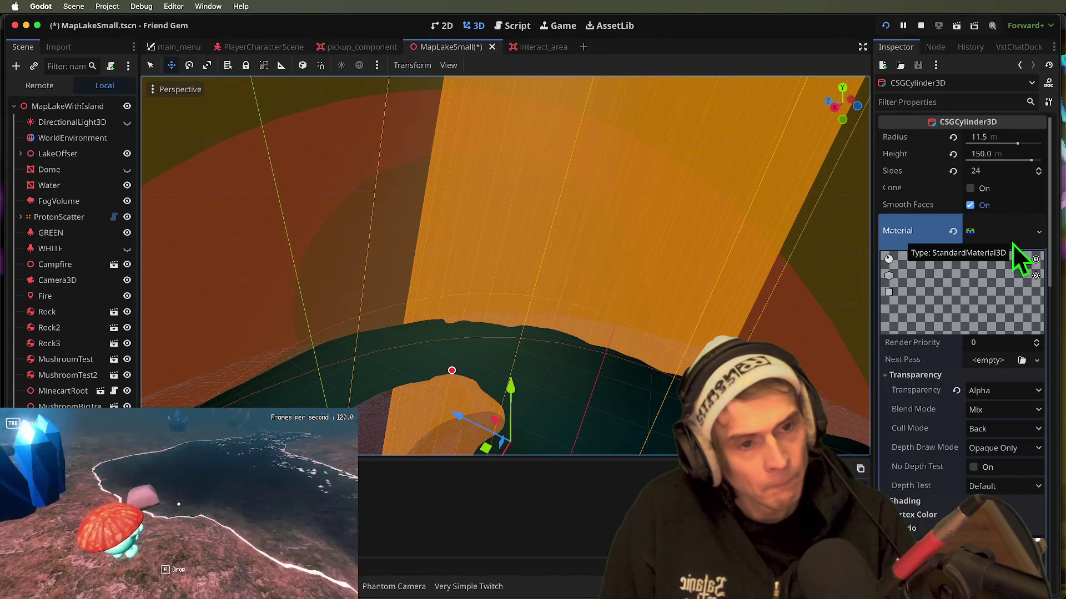
pyautogui.scroll(-1, 961, 451)
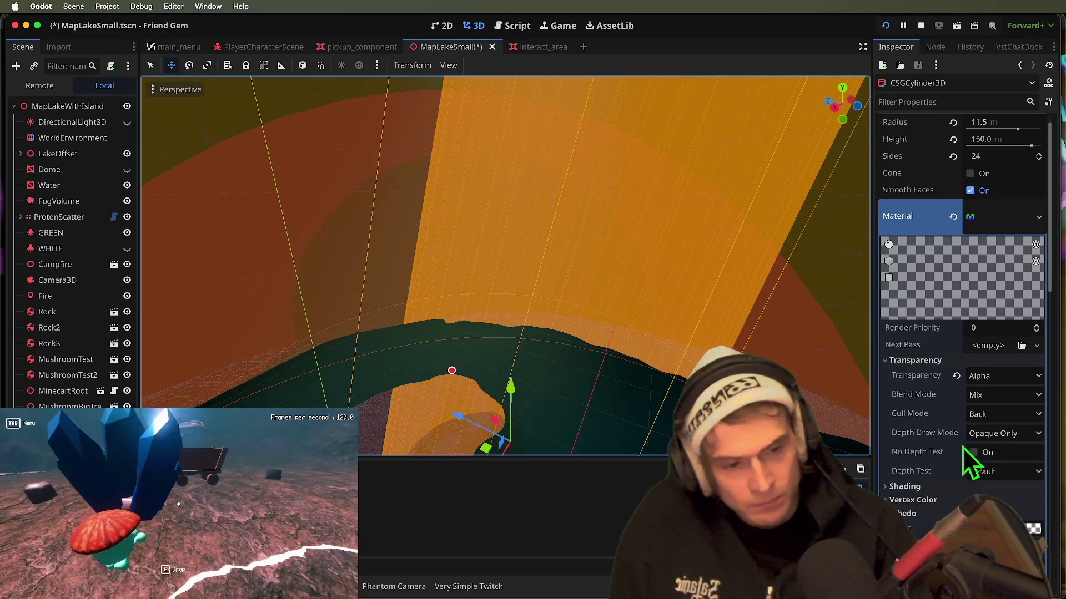
pyautogui.scroll(-7, 1015, 488)
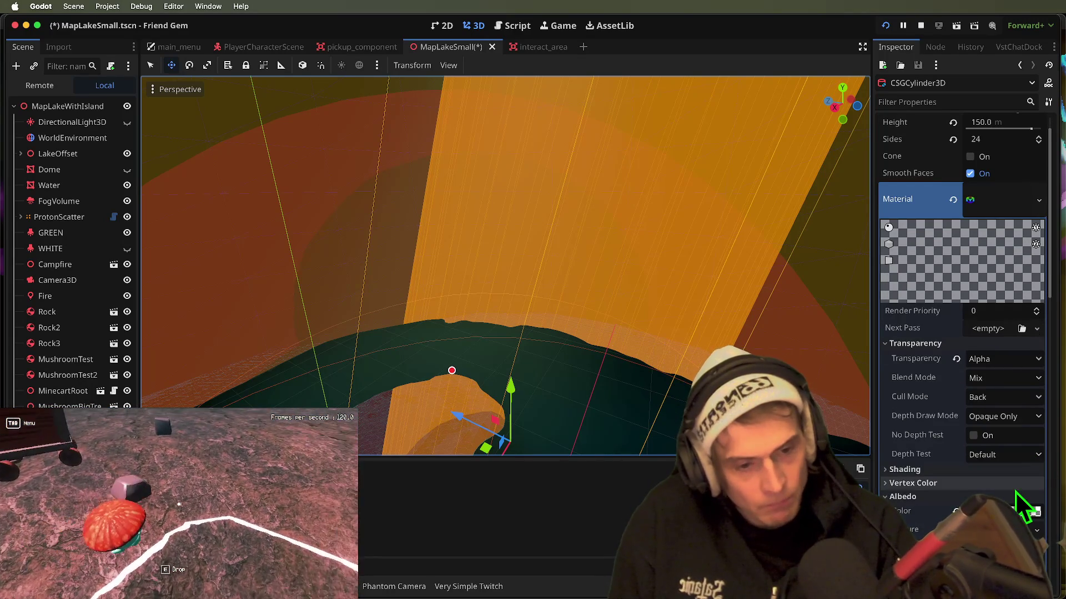
pyautogui.click(1004, 382)
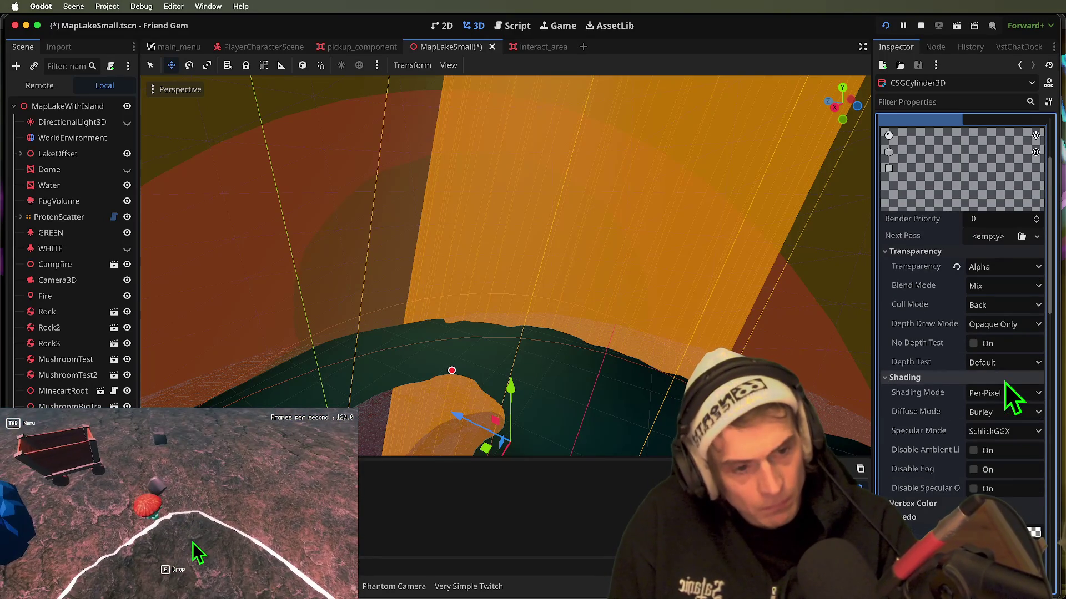
pyautogui.click(1006, 393)
pyautogui.click(1011, 414)
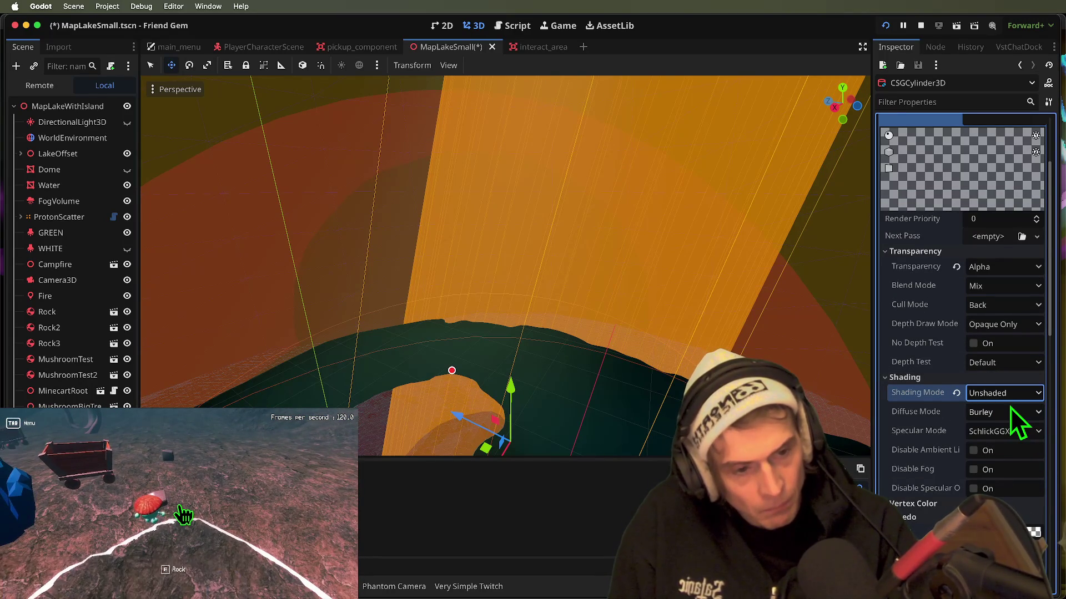
# - Check the unshaded cylinder in the running game, then save the scene
pyautogui.scroll(8, 1010, 408)
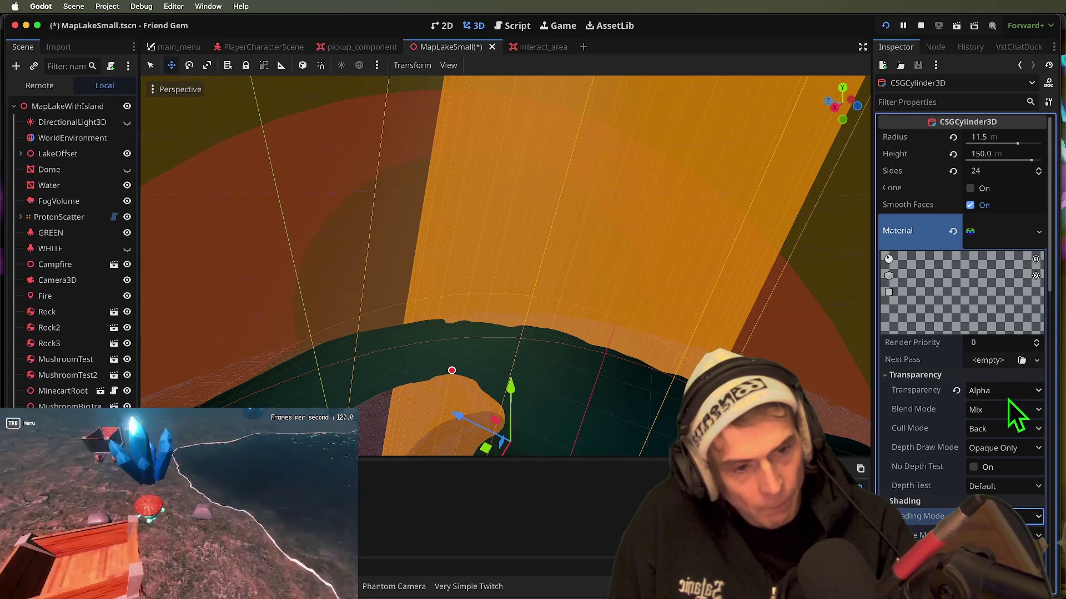
pyautogui.scroll(-15, 1014, 338)
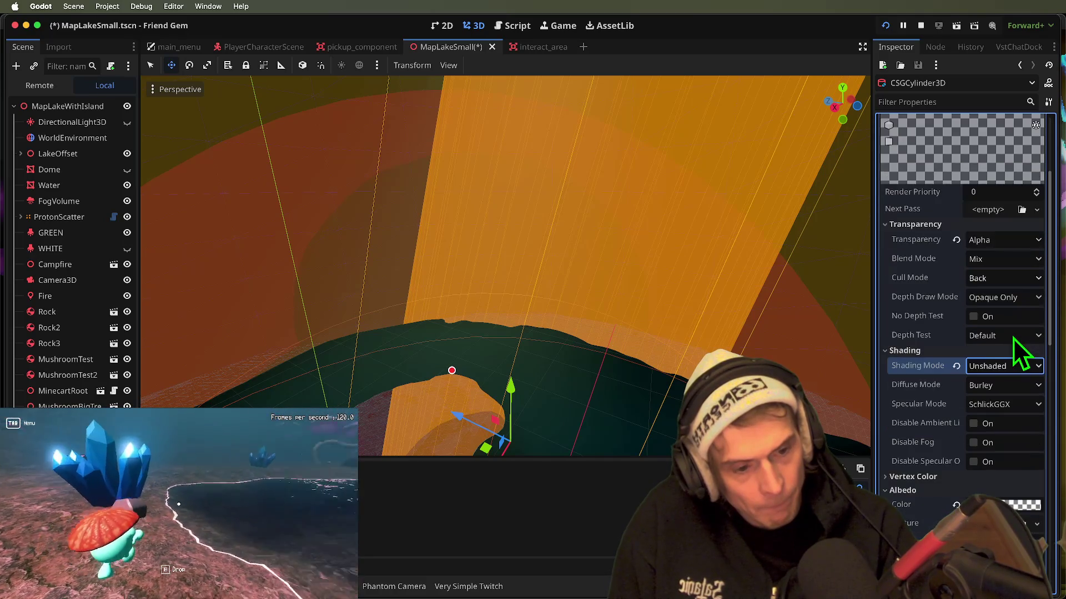
pyautogui.scroll(-15, 990, 433)
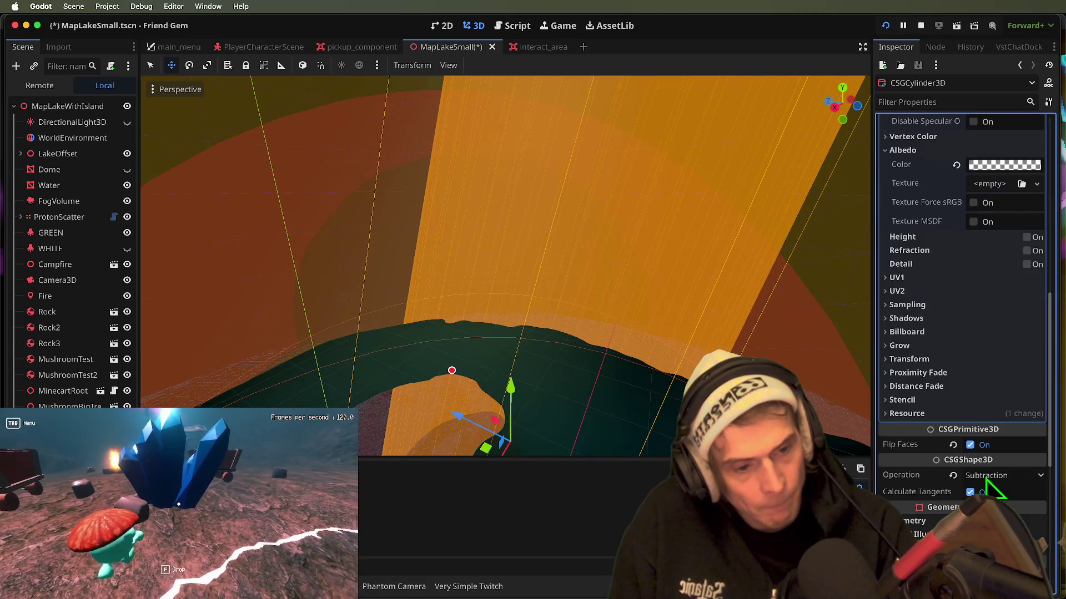
pyautogui.press('super+b')
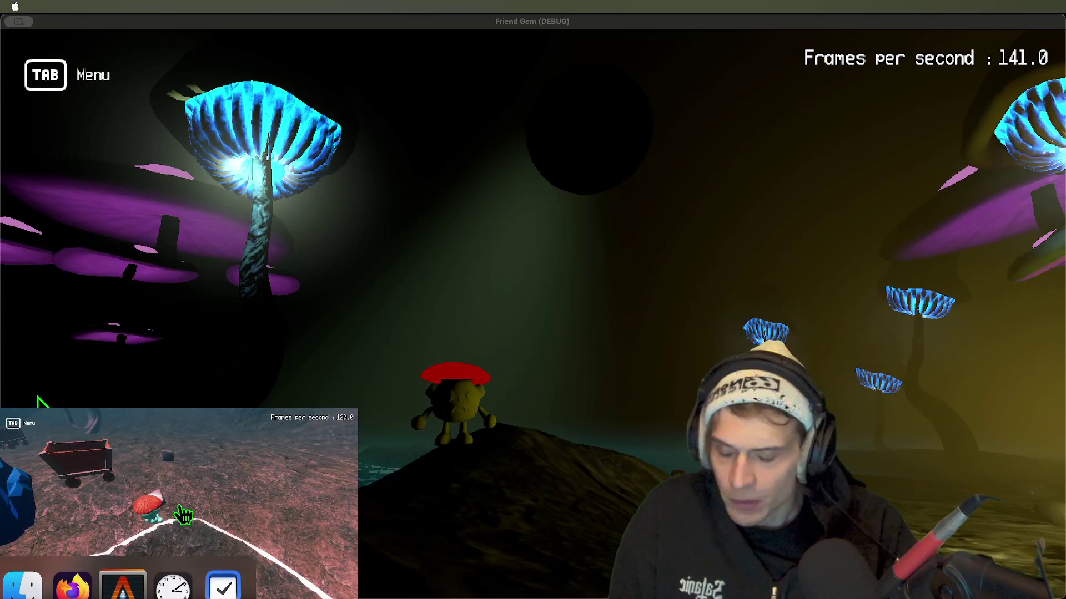
pyautogui.press('super+Tab')
pyautogui.hotkey('ctrl', 's')
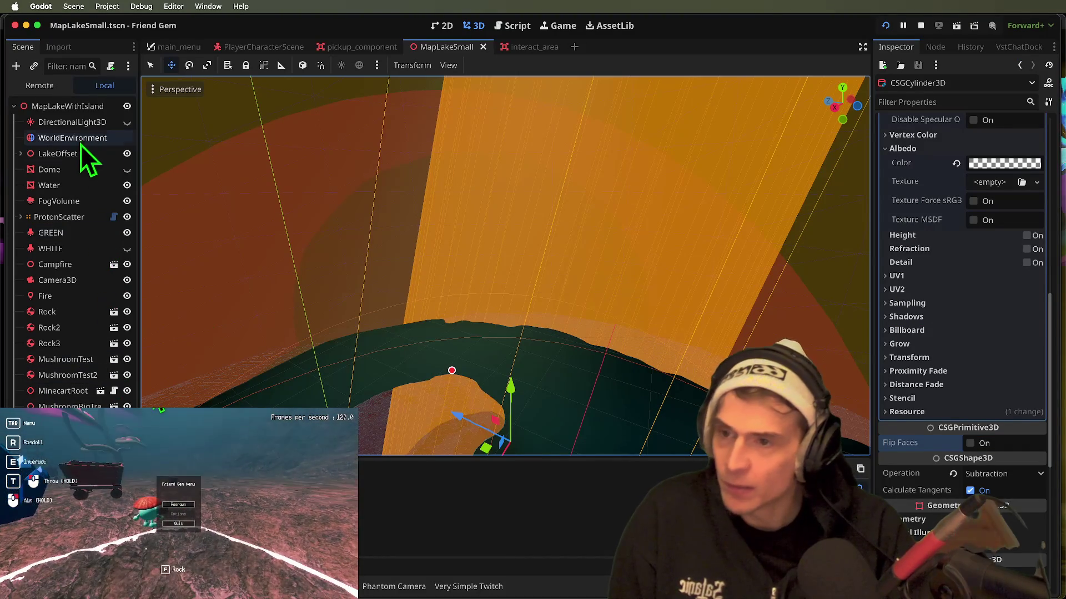
# - Give the WorldEnvironment's sky a new Sky resource
pyautogui.click(75, 139)
pyautogui.click(1007, 210)
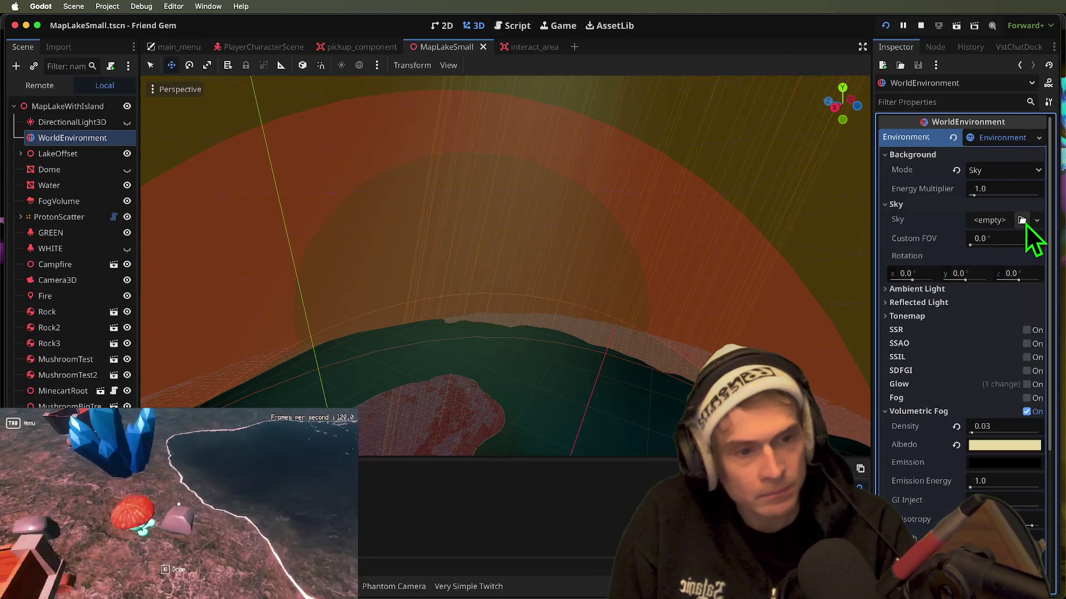
pyautogui.click(1022, 221)
pyautogui.press('Escape')
pyautogui.click(996, 222)
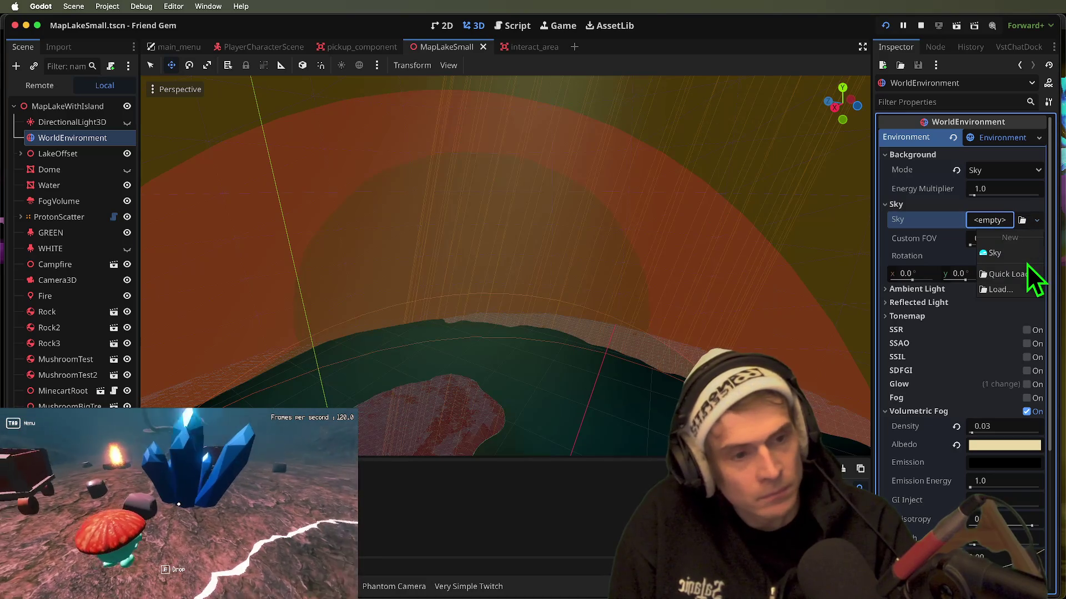
pyautogui.click(1007, 224)
# - Assign a new PhysicalSkyMaterial as the Sky's material
pyautogui.click(1019, 239)
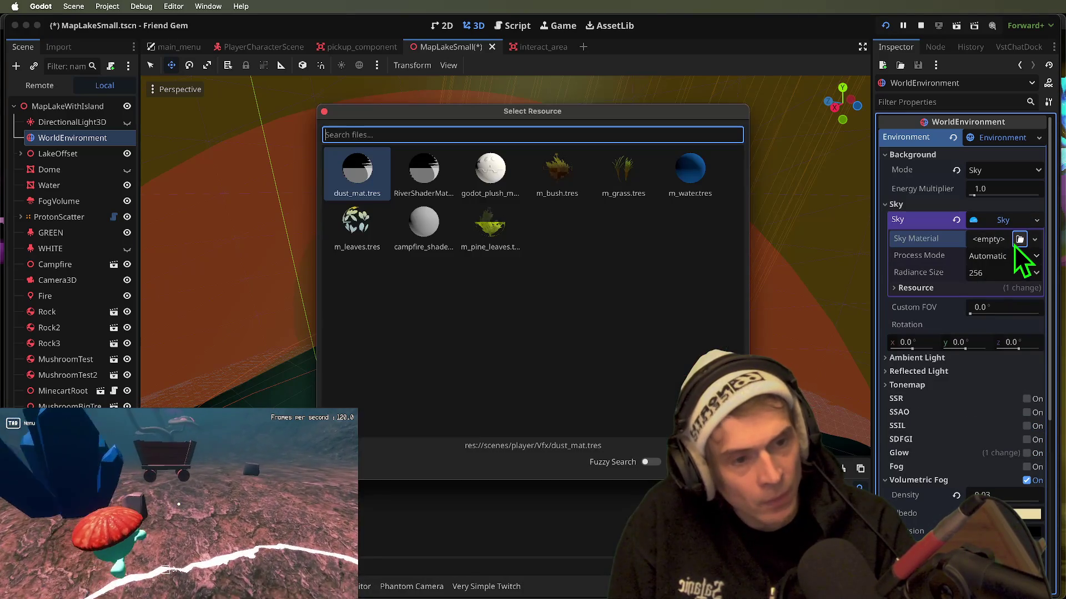
pyautogui.press('Escape')
pyautogui.click(1035, 240)
pyautogui.click(1021, 220)
pyautogui.click(1036, 219)
pyautogui.click(1033, 221)
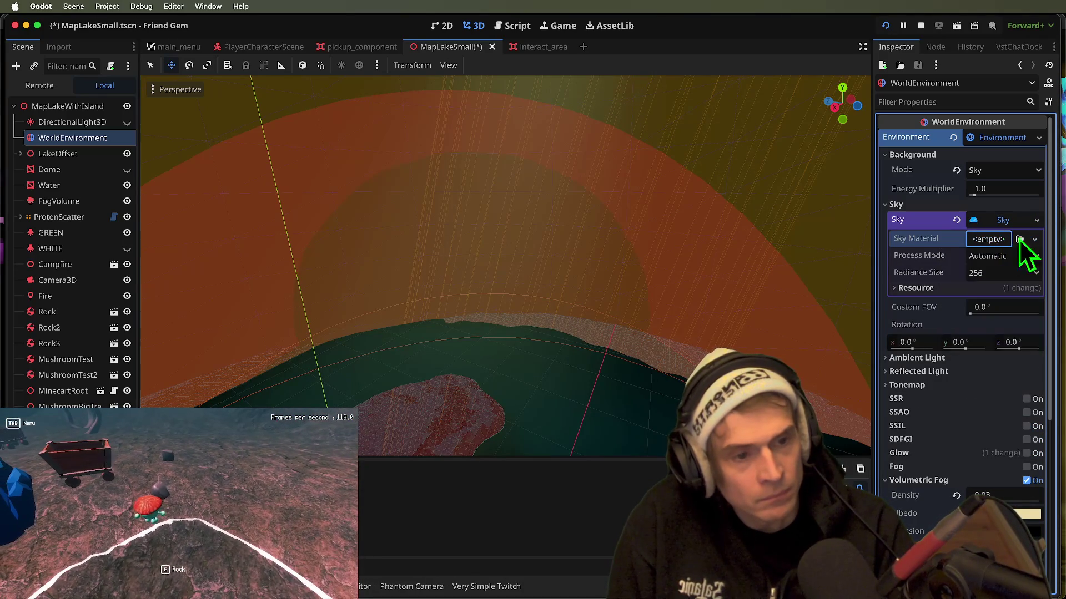
pyautogui.click(1030, 214)
pyautogui.click(1032, 218)
pyautogui.click(1035, 221)
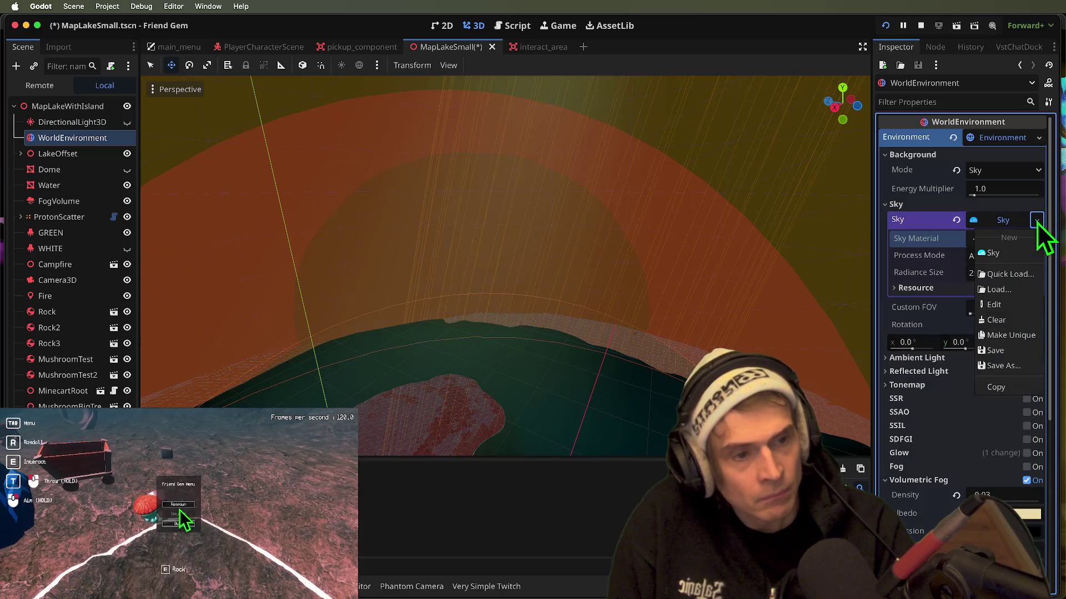
pyautogui.click(1030, 222)
pyautogui.click(1035, 221)
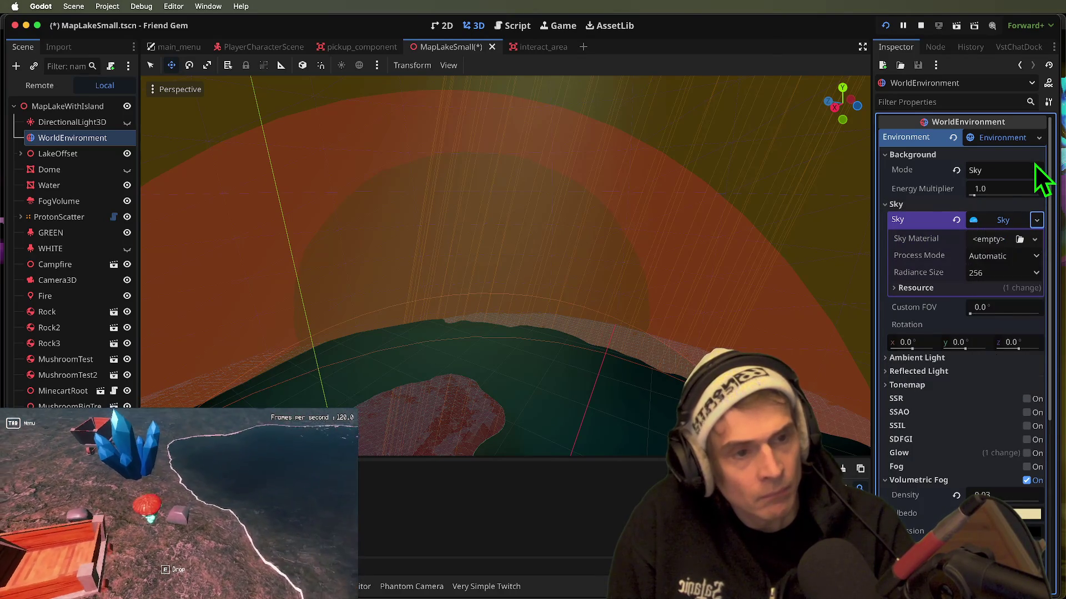
pyautogui.click(1019, 239)
pyautogui.click(990, 243)
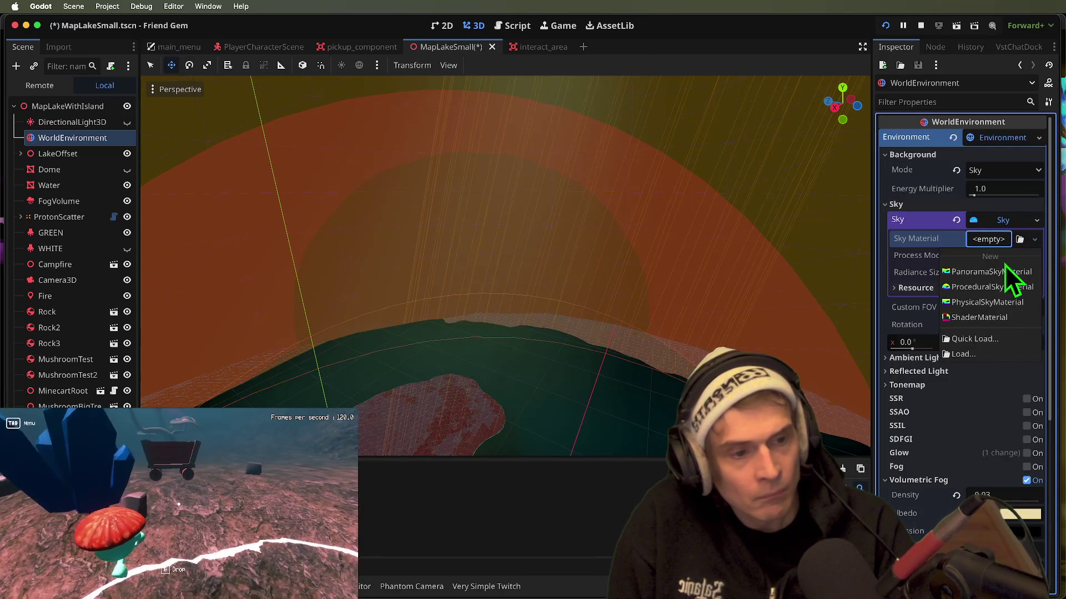
pyautogui.click(1015, 302)
pyautogui.click(1004, 247)
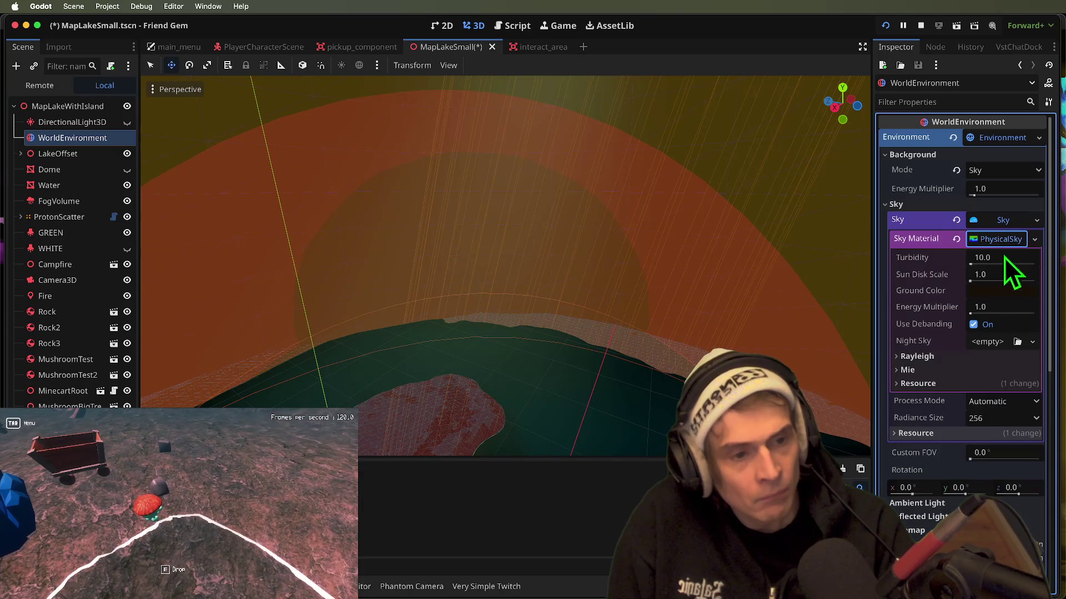
pyautogui.click(1030, 239)
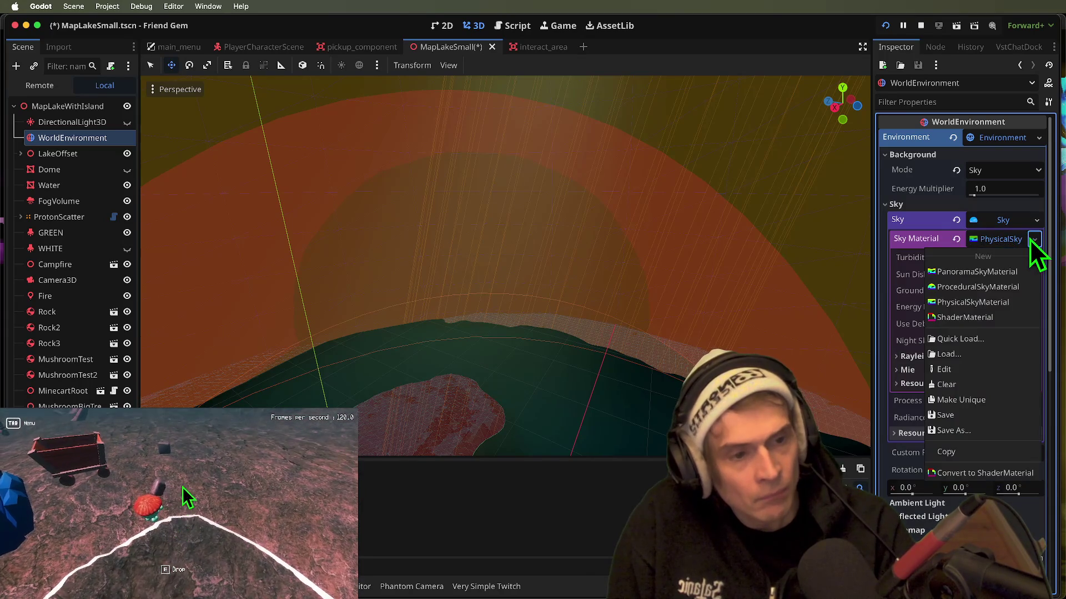
# - Change the sky material choice and save the MapLakeSmall scene
pyautogui.click(1008, 284)
pyautogui.press('super+s')
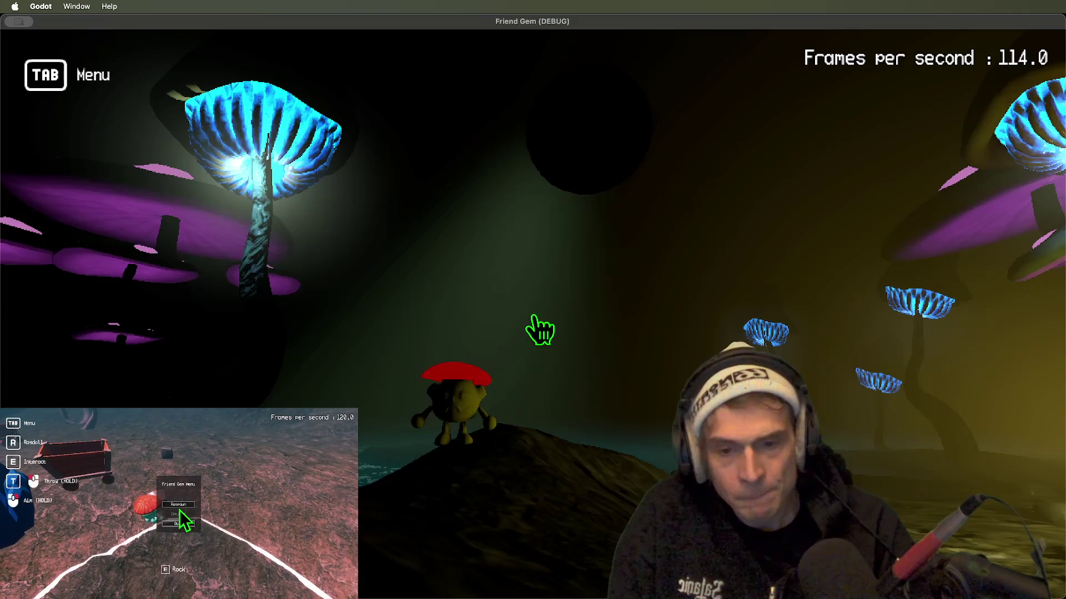
pyautogui.press('super+Tab')
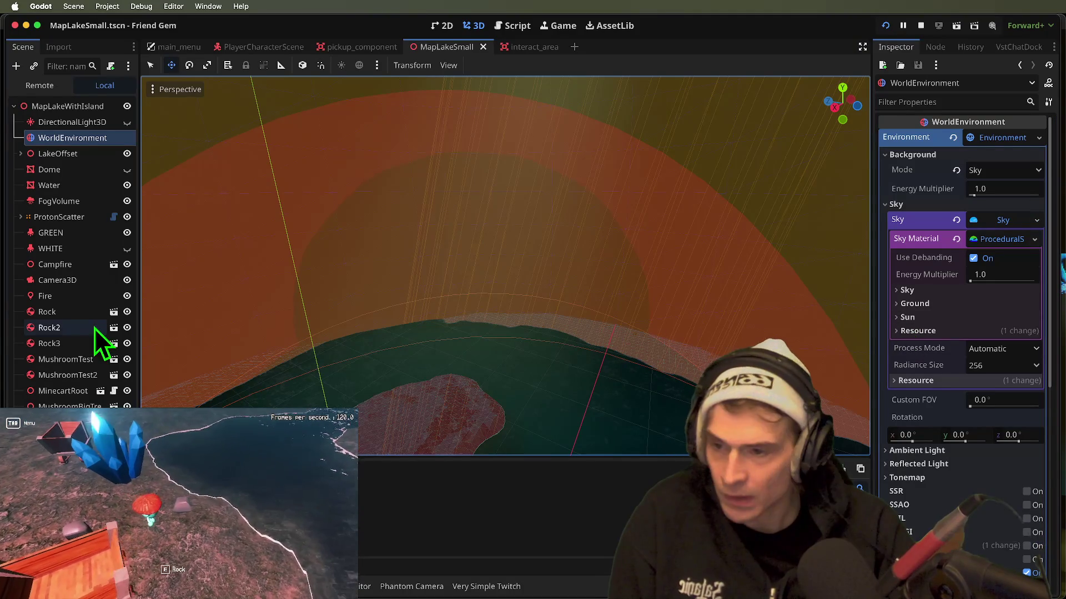
pyautogui.press('super+Tab')
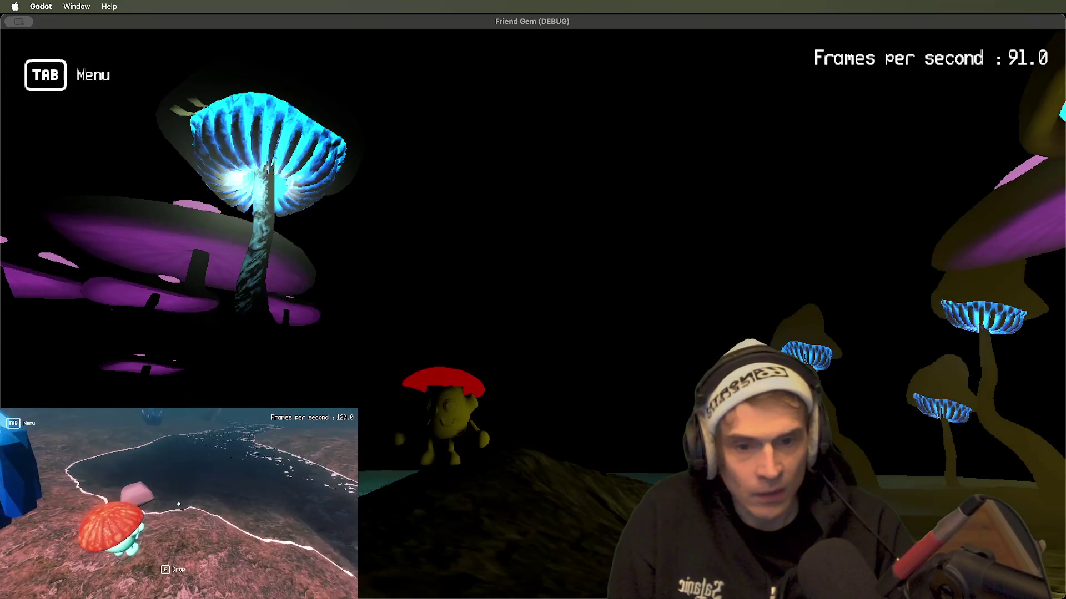
pyautogui.press('super+Tab')
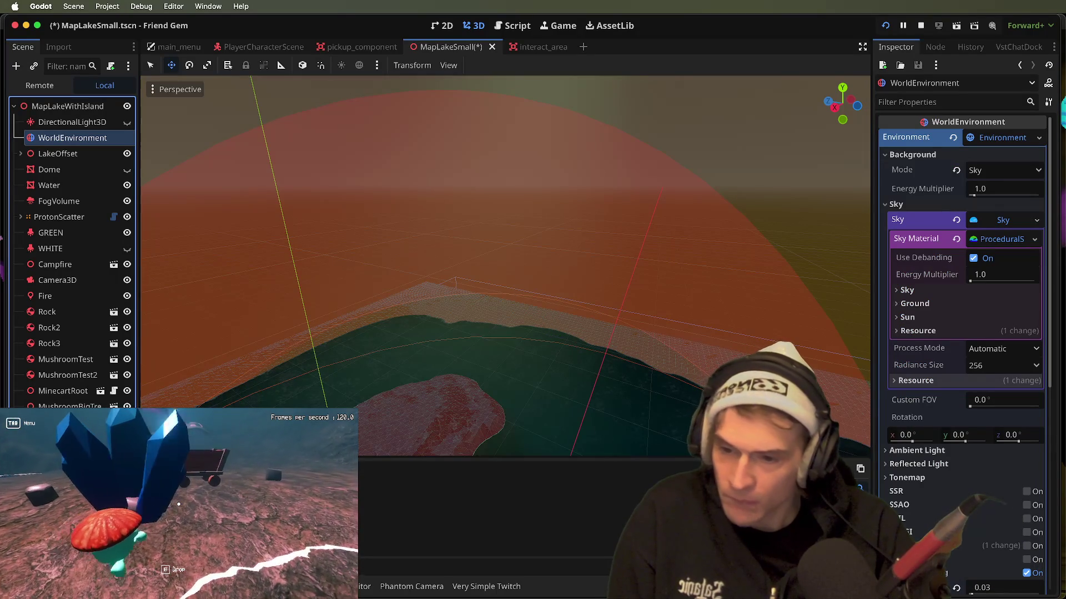
pyautogui.press('super+s')
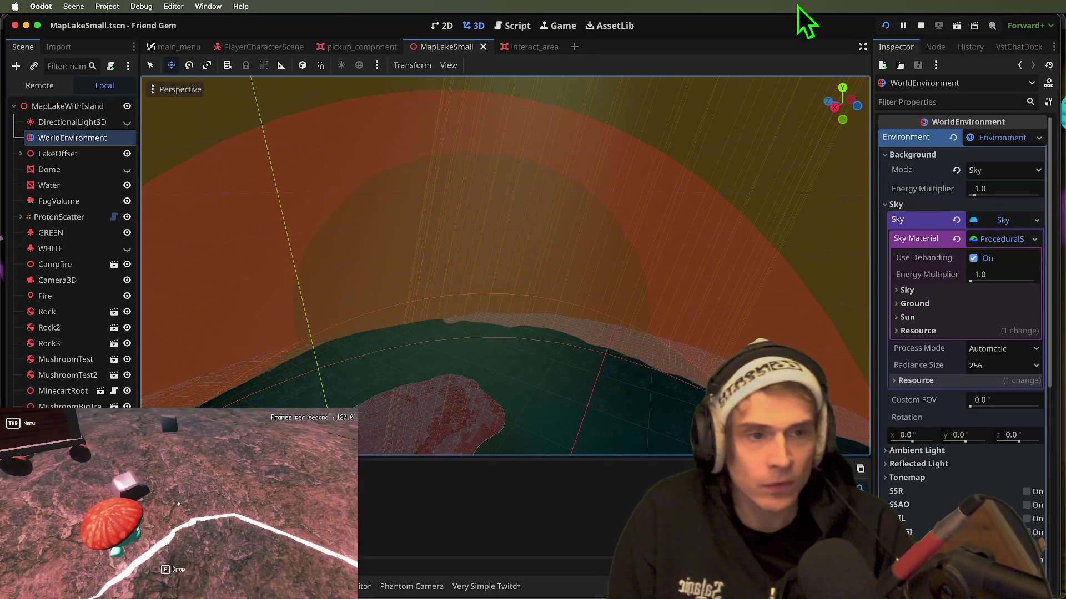
# - Stop and relaunch the game, walking the character forward through the cave to check fog and lighting
pyautogui.click(922, 27)
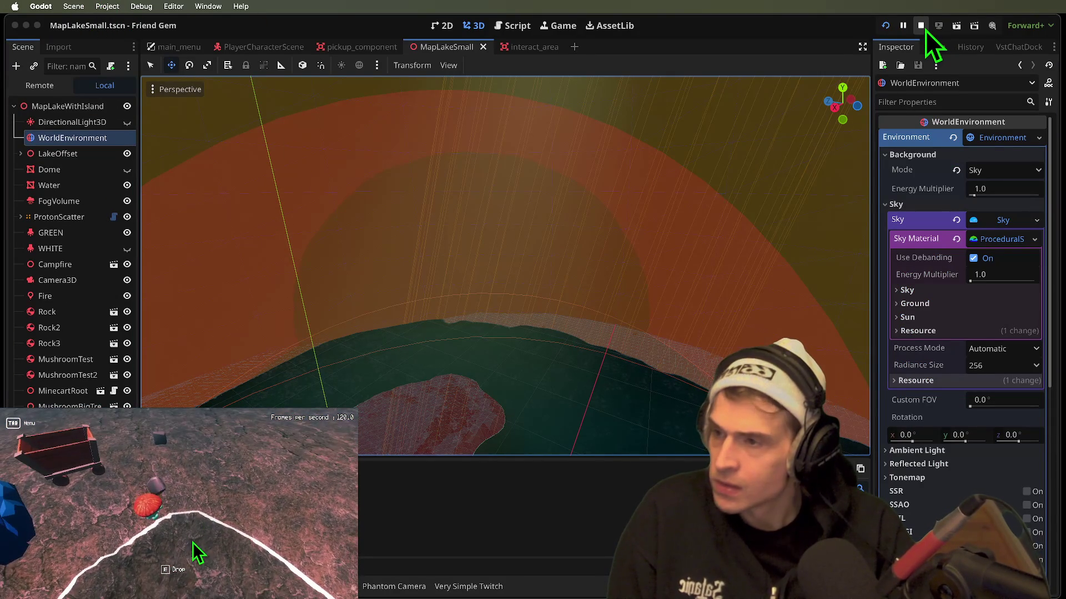
pyautogui.press('super+b')
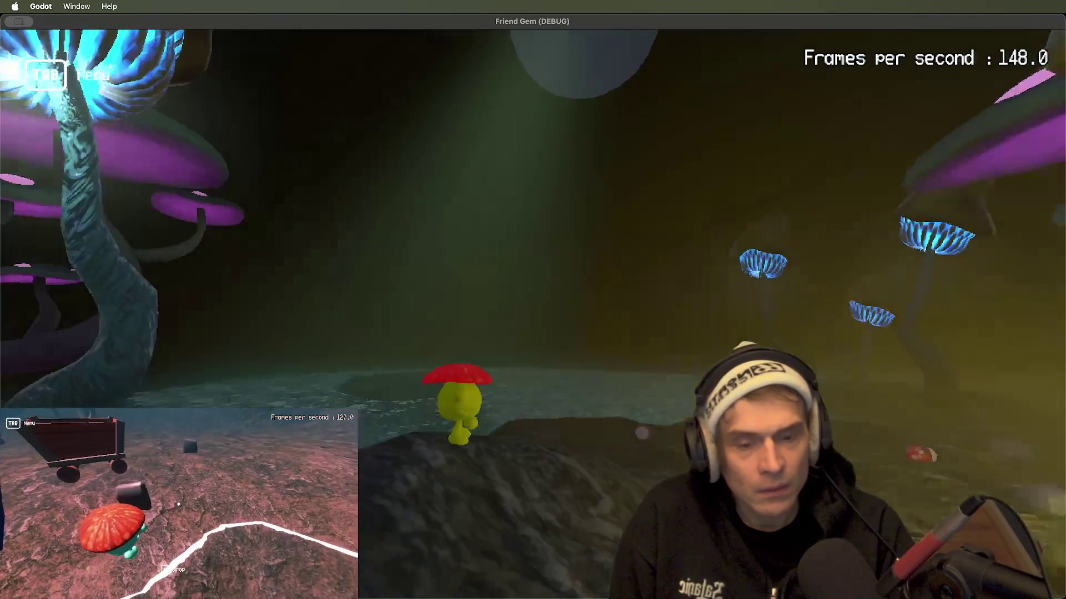
pyautogui.press('super+Tab')
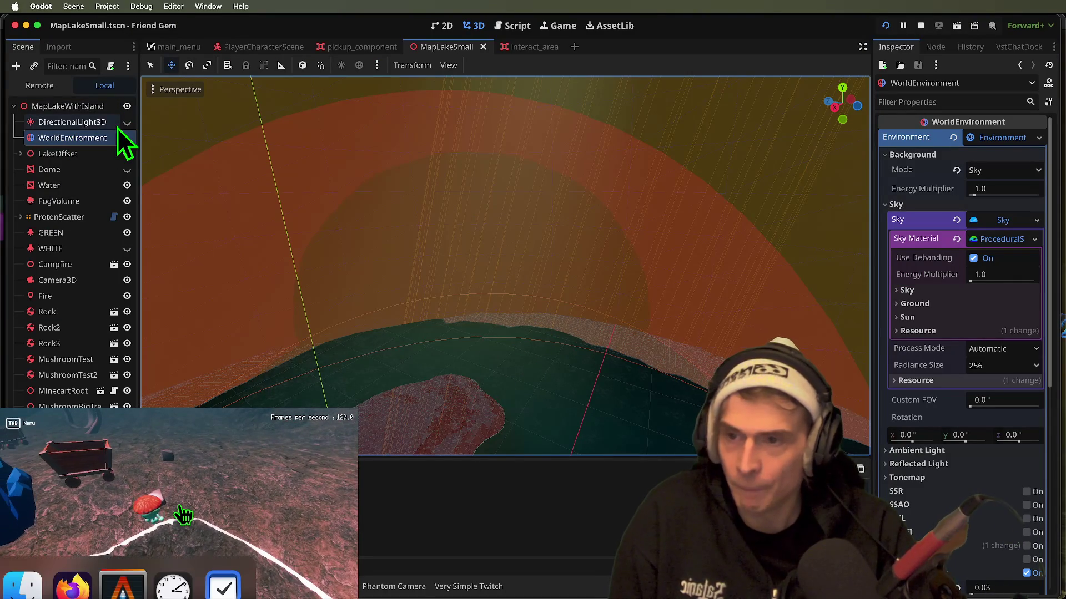
pyautogui.press('super+Tab')
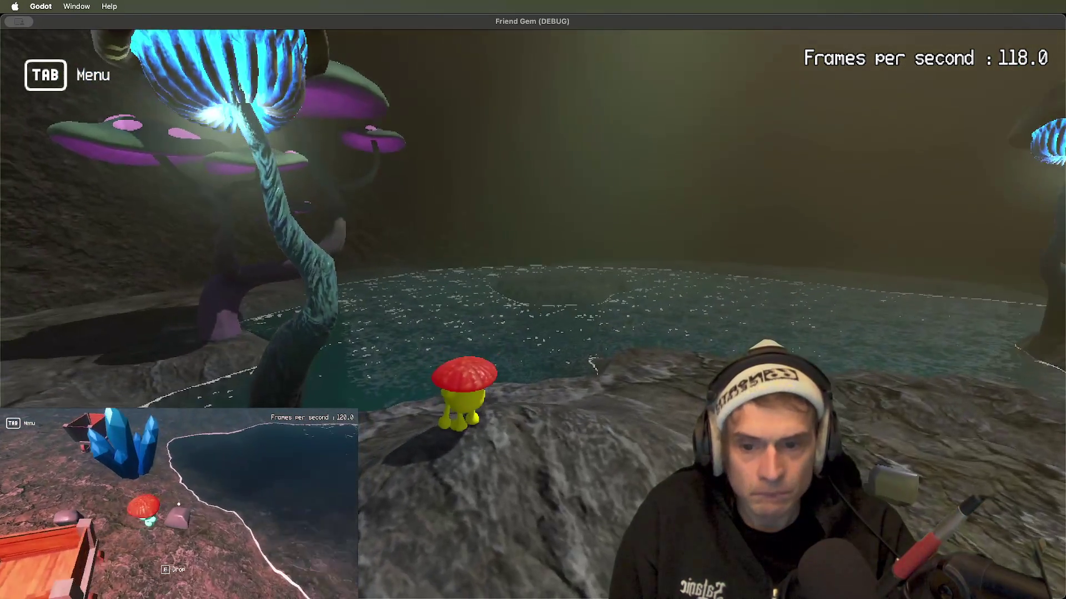
pyautogui.press('super+Tab')
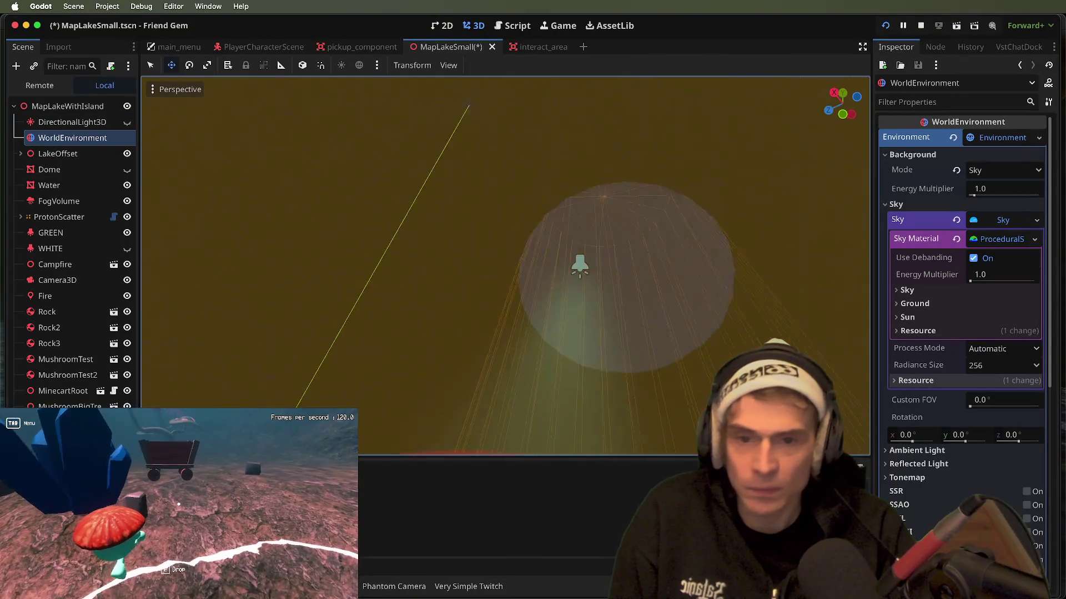
pyautogui.press('super+b')
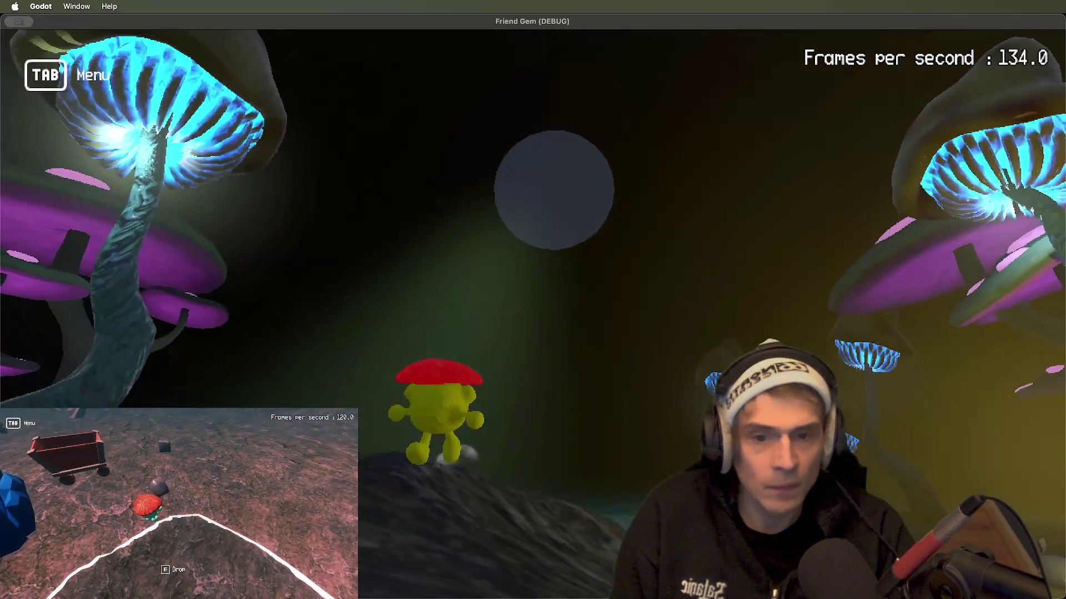
pyautogui.press('super+Tab')
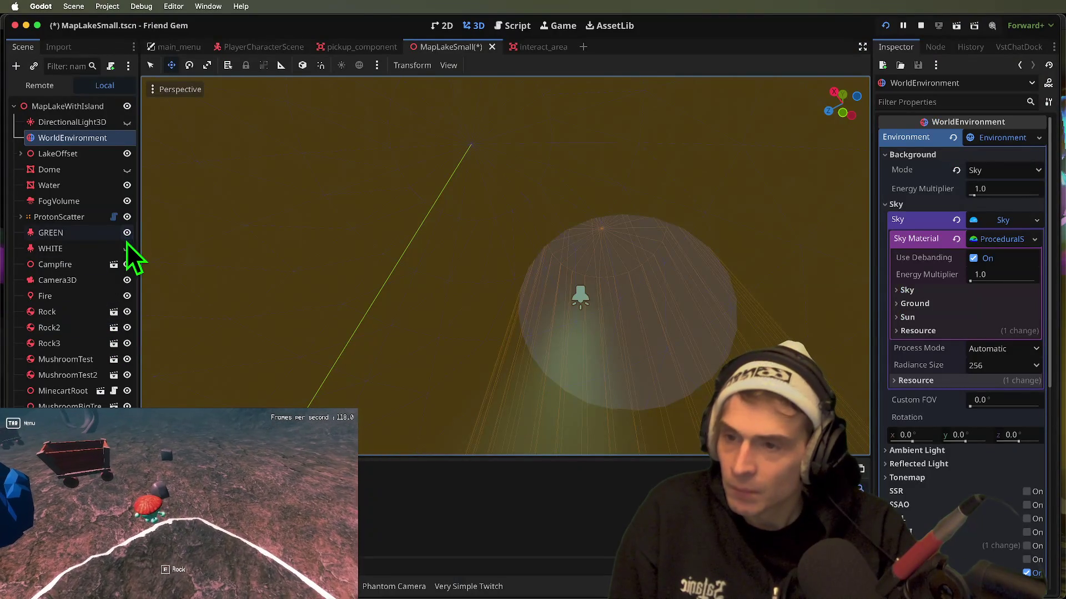
pyautogui.press('super+Tab')
pyautogui.press('w')
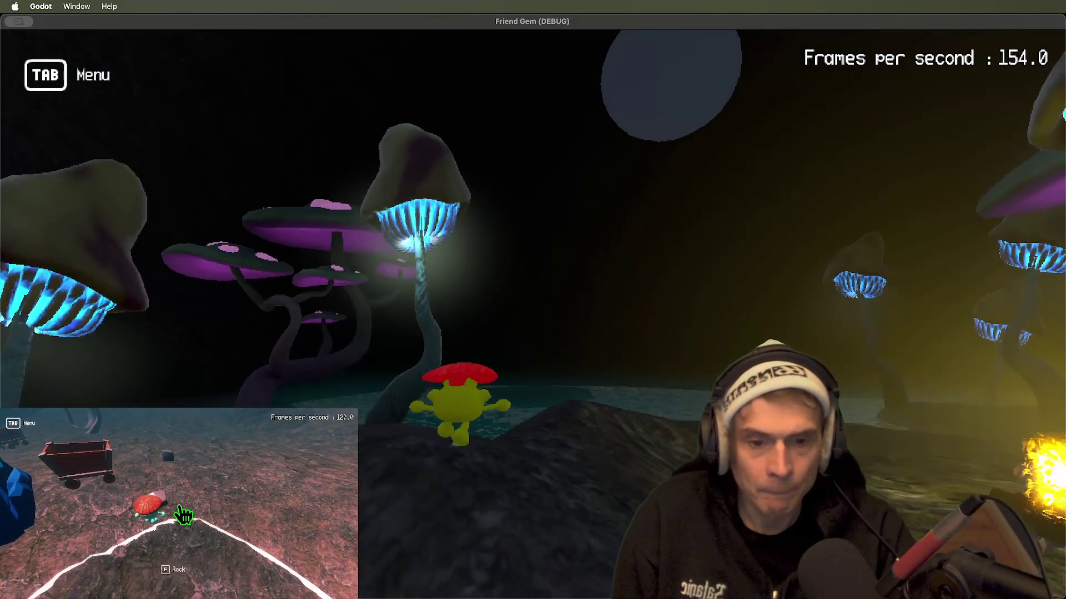
pyautogui.press('super+Tab')
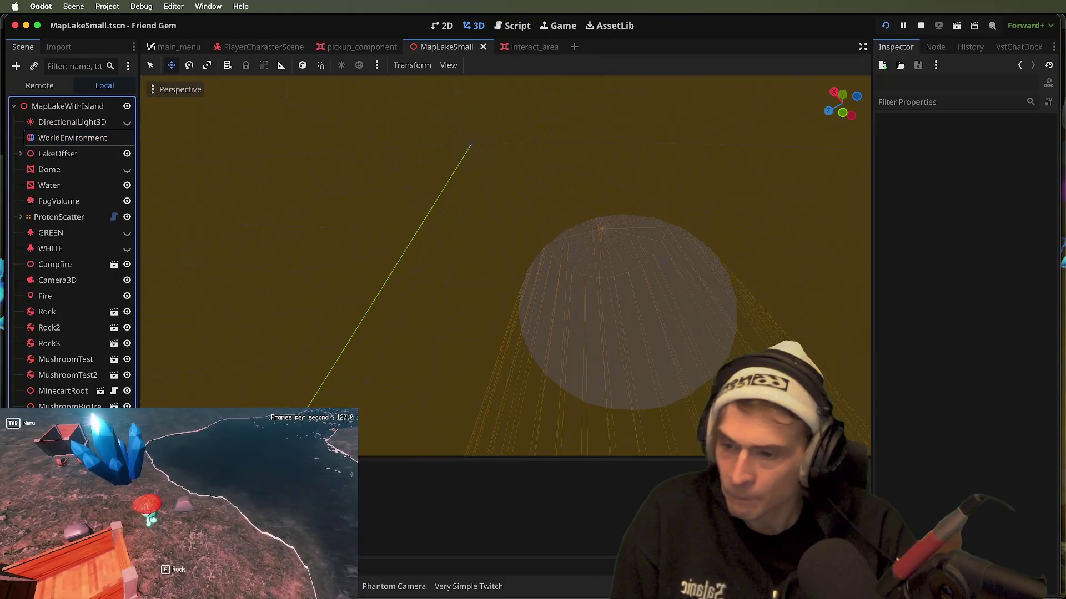
# - Bake a collision shape from the CSGCombiner3D dome geometry
pyautogui.click(526, 86)
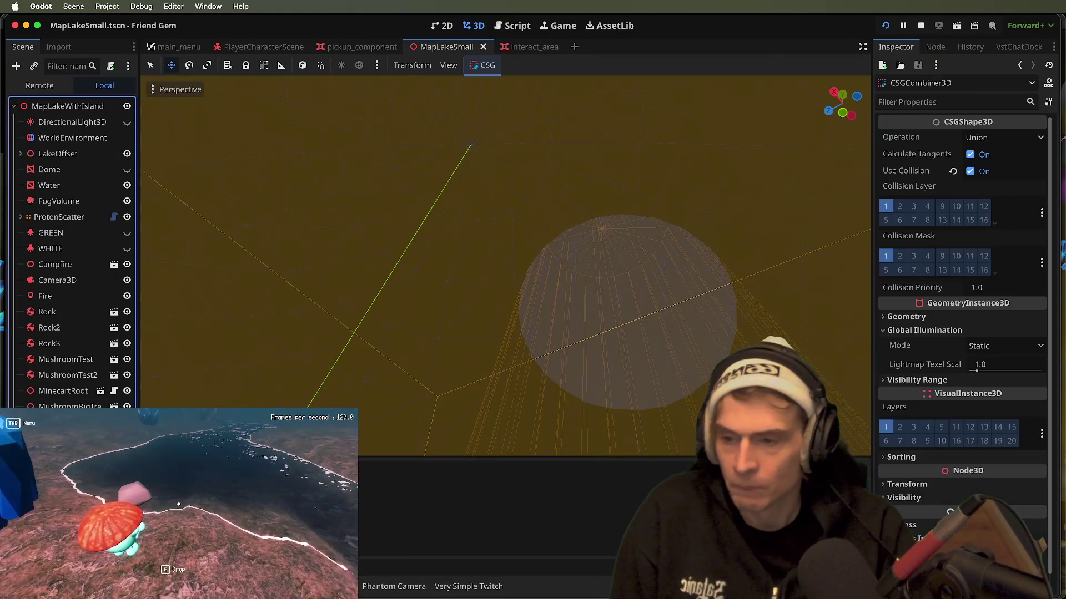
pyautogui.click(484, 65)
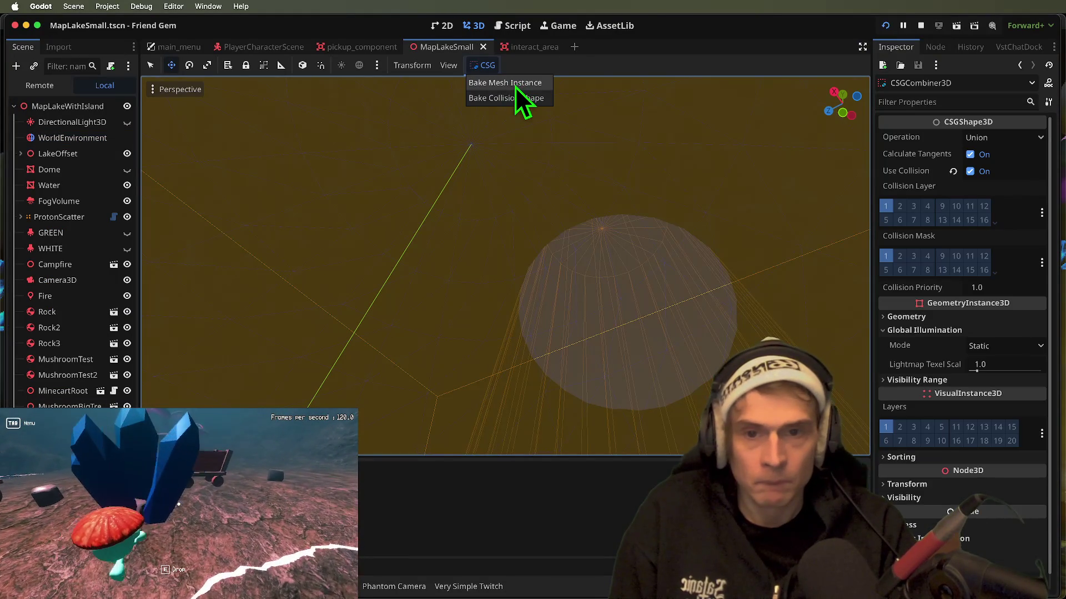
pyautogui.click(515, 84)
pyautogui.click(483, 66)
pyautogui.click(483, 97)
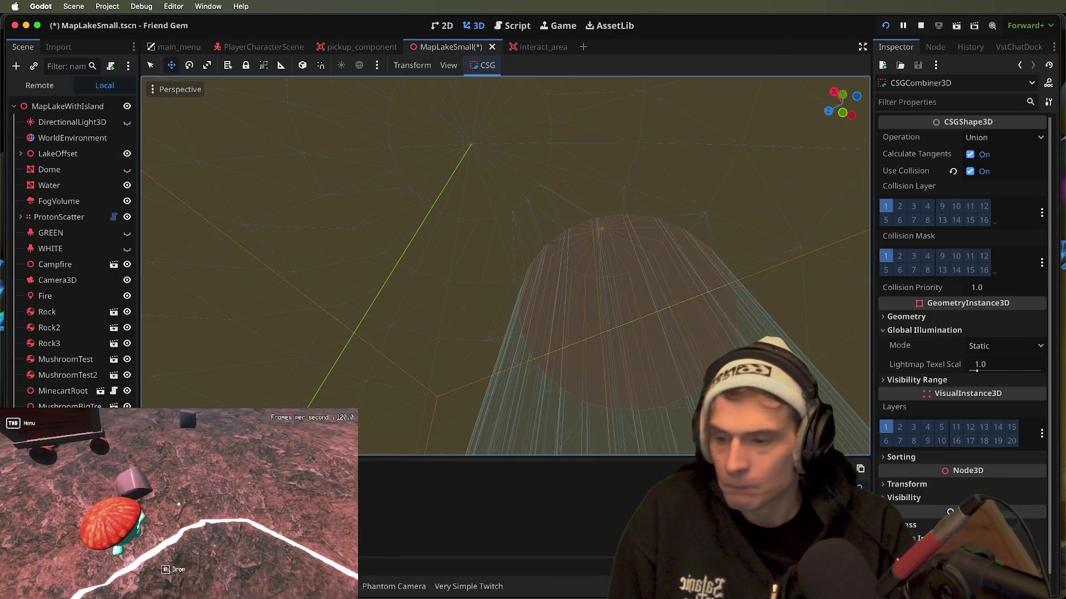
# - Add a StaticBody3D node and test it in the game, respawning the player by the shore
pyautogui.hotkey('ctrl', 'a')
pyautogui.write('static')
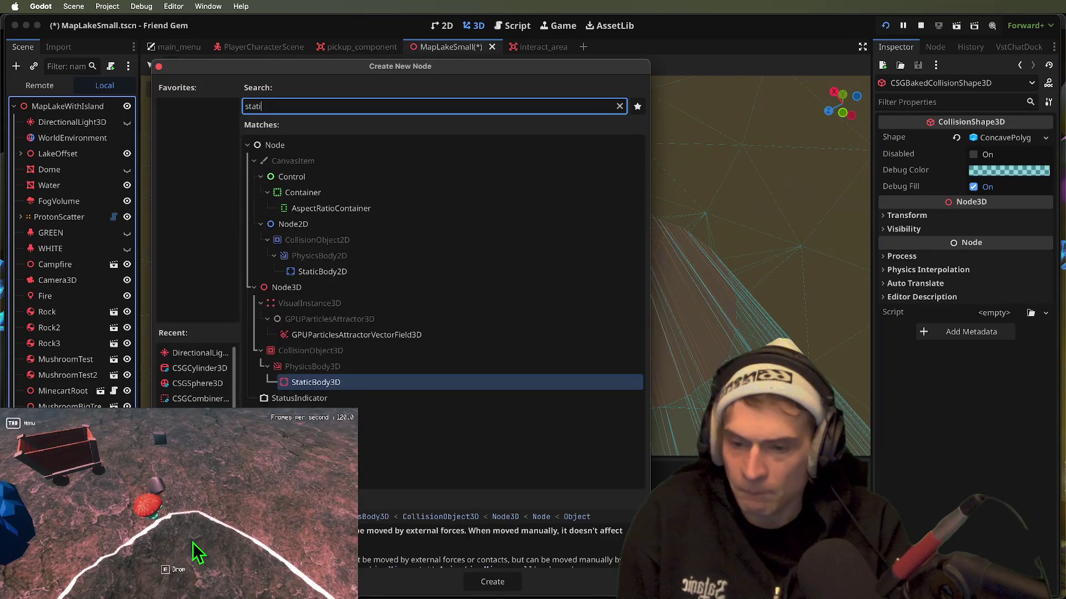
pyautogui.press('Return')
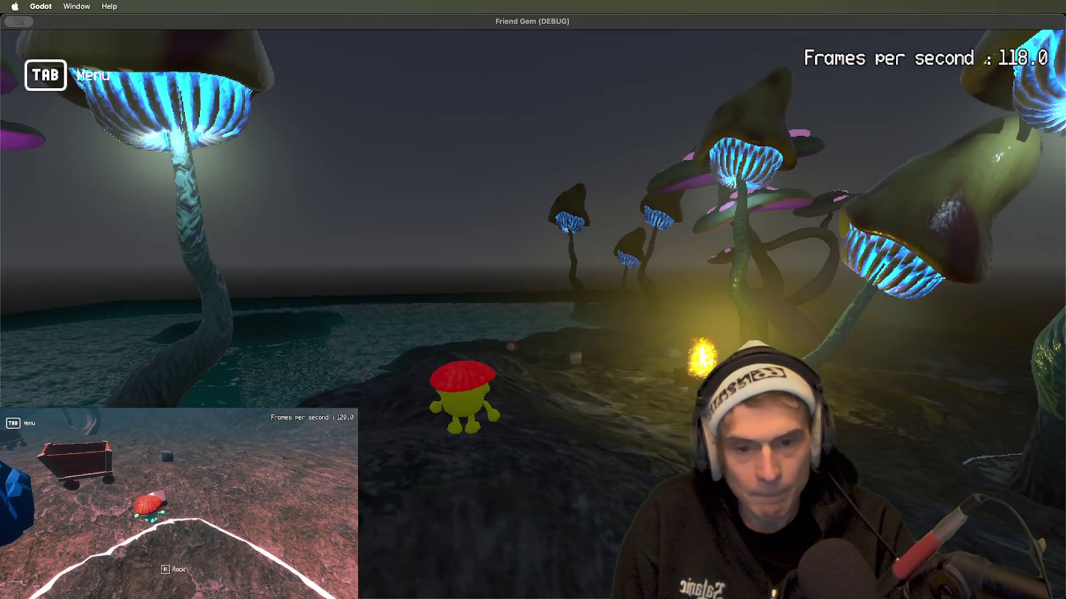
pyautogui.press('Tab')
pyautogui.click(178, 506)
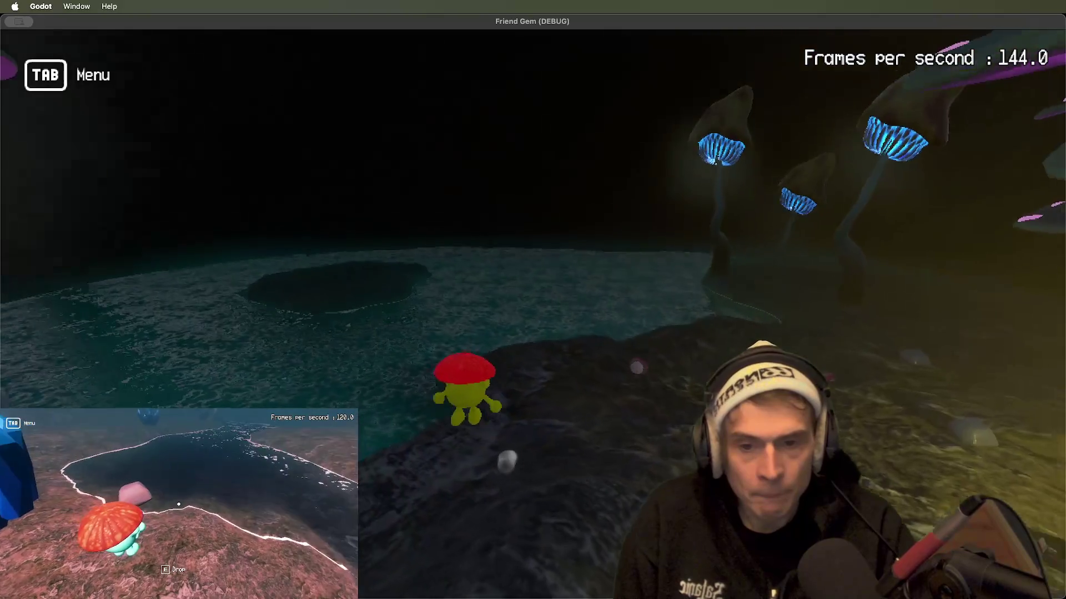
pyautogui.press('super+Tab')
pyautogui.press('super+Tab')
pyautogui.press('super+Tab')
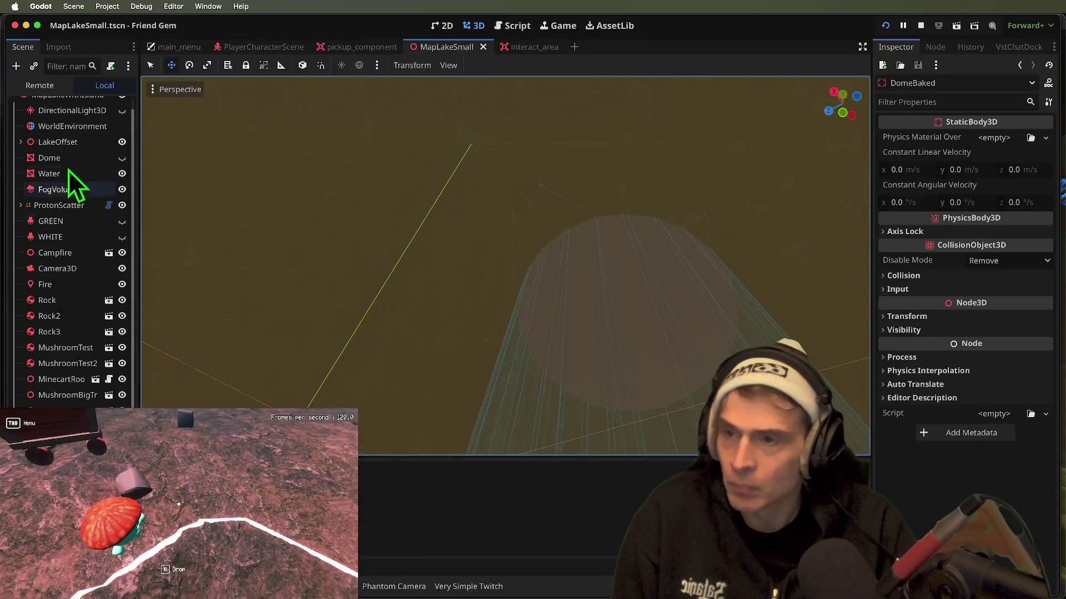
# - Set the WorldEnvironment volumetric fog anisotropy to 0.6
pyautogui.scroll(1, 67, 171)
pyautogui.click(83, 122)
pyautogui.click(47, 139)
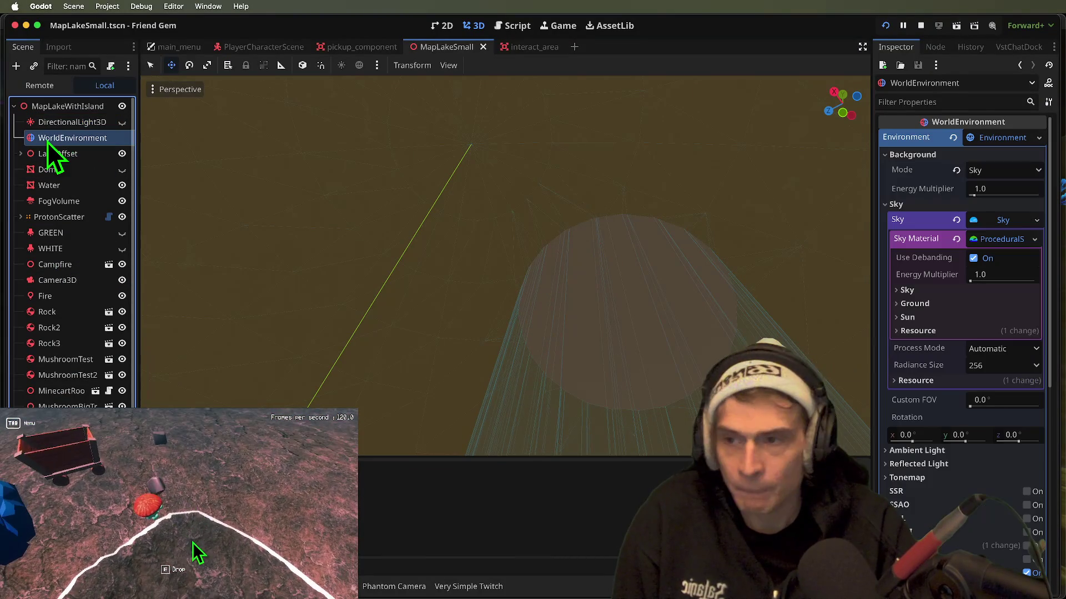
pyautogui.scroll(-5, 1004, 439)
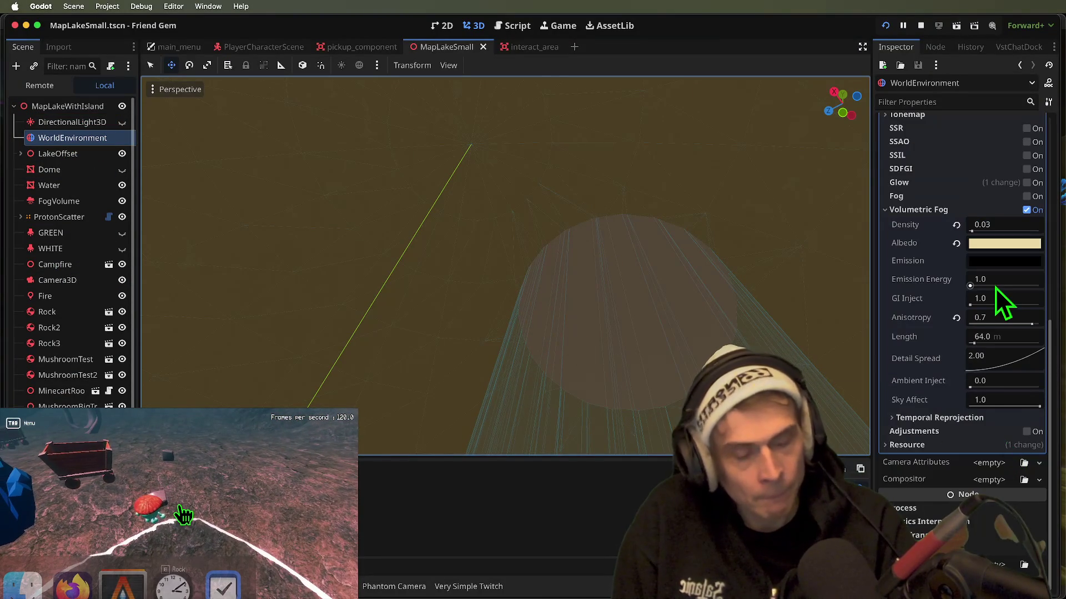
pyautogui.press('super+Tab')
pyautogui.press('Tab')
pyautogui.press('Tab')
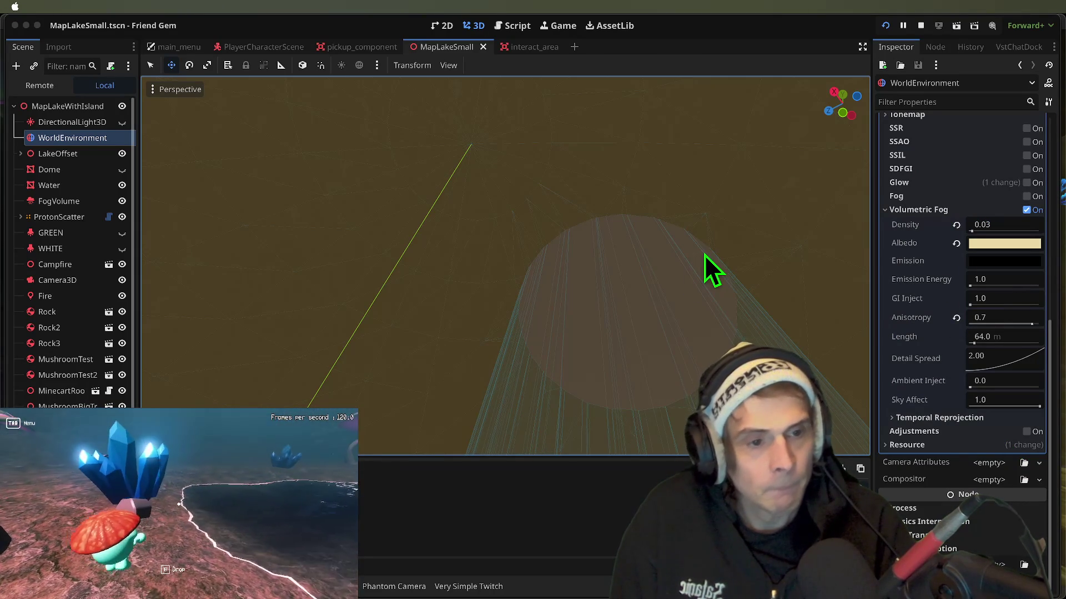
pyautogui.click(1053, 344)
pyautogui.click(997, 323)
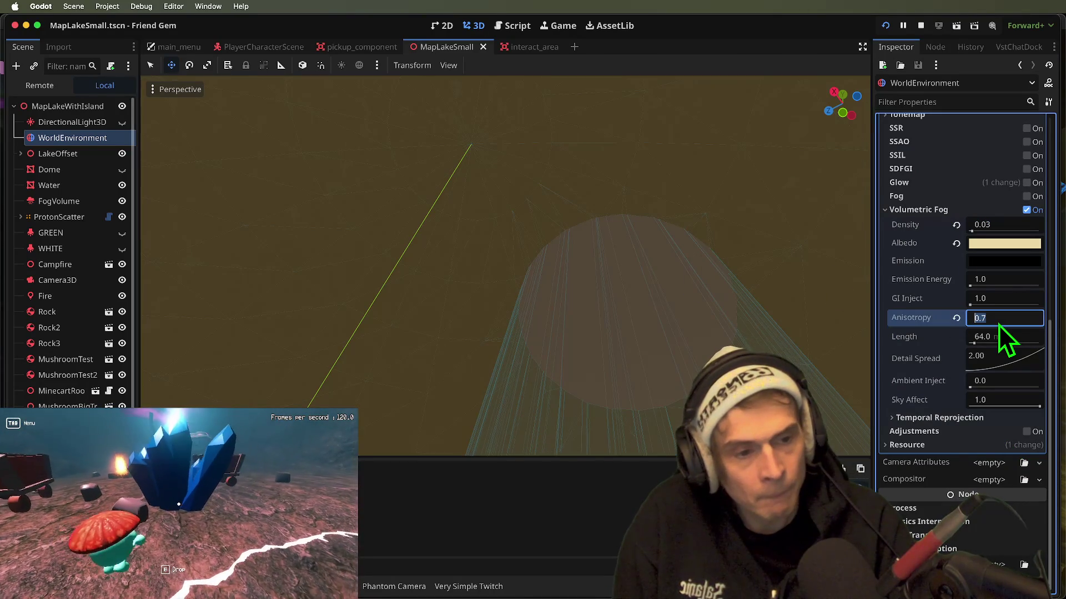
pyautogui.write('0.5')
pyautogui.press('Return')
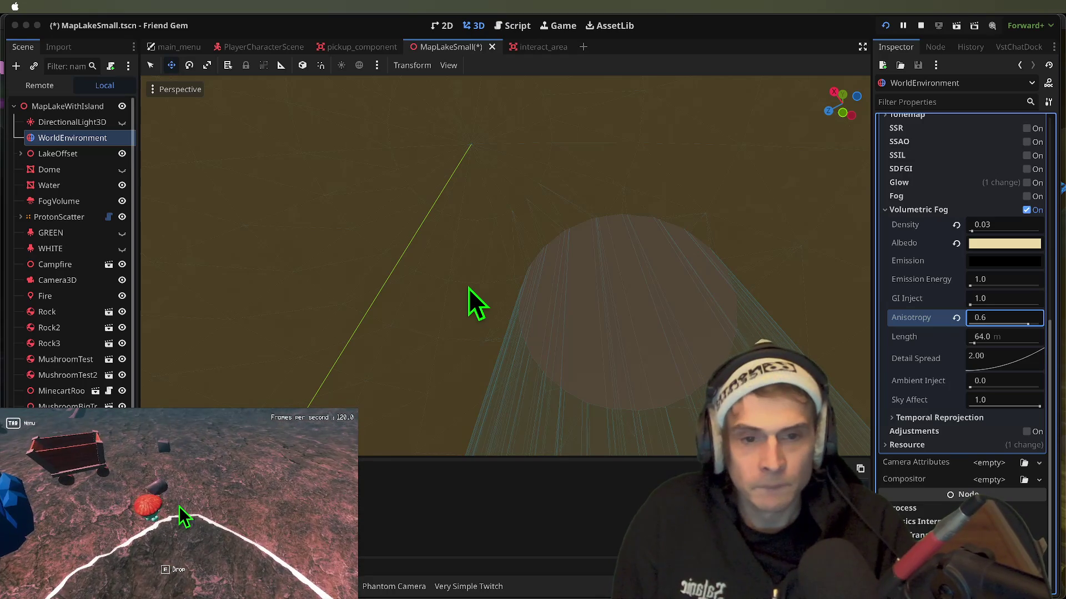
# - Unhide the DirectionalLight3D so it shows in the scene again
pyautogui.click(468, 288)
pyautogui.click(35, 125)
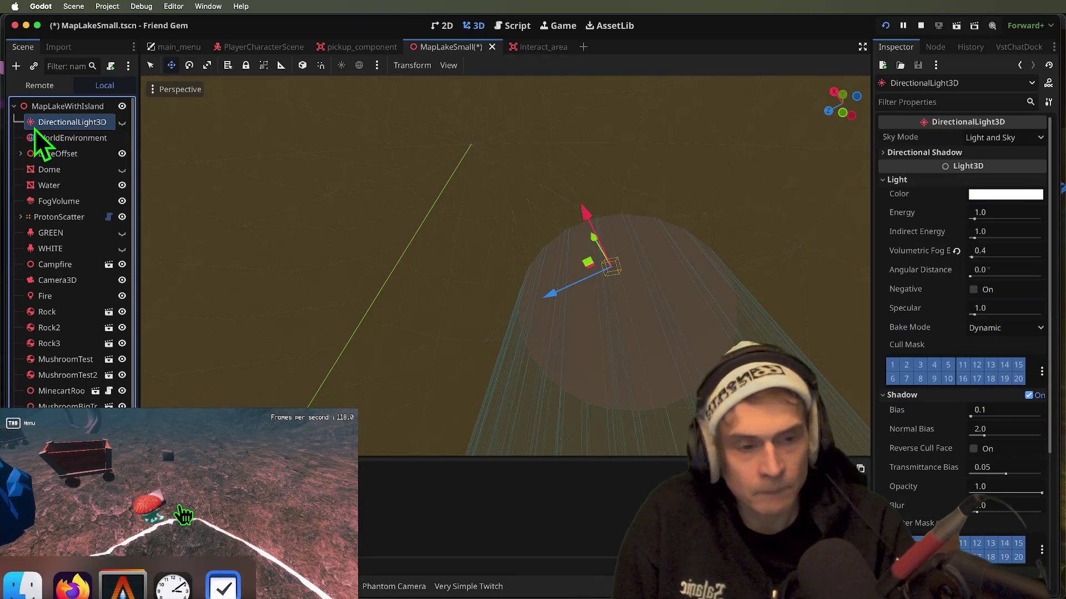
pyautogui.click(120, 122)
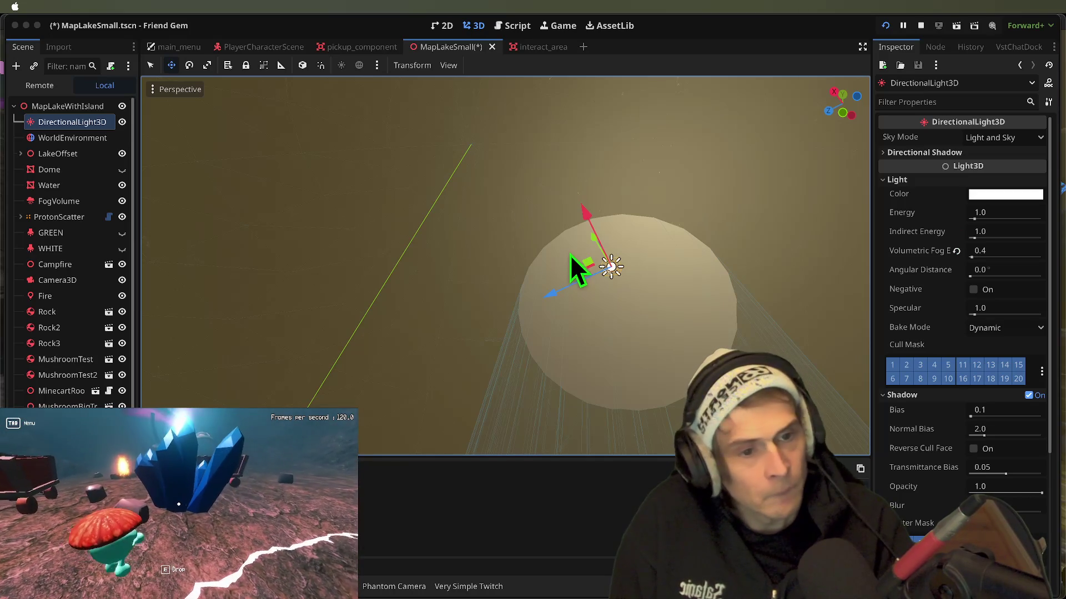
pyautogui.click(935, 310)
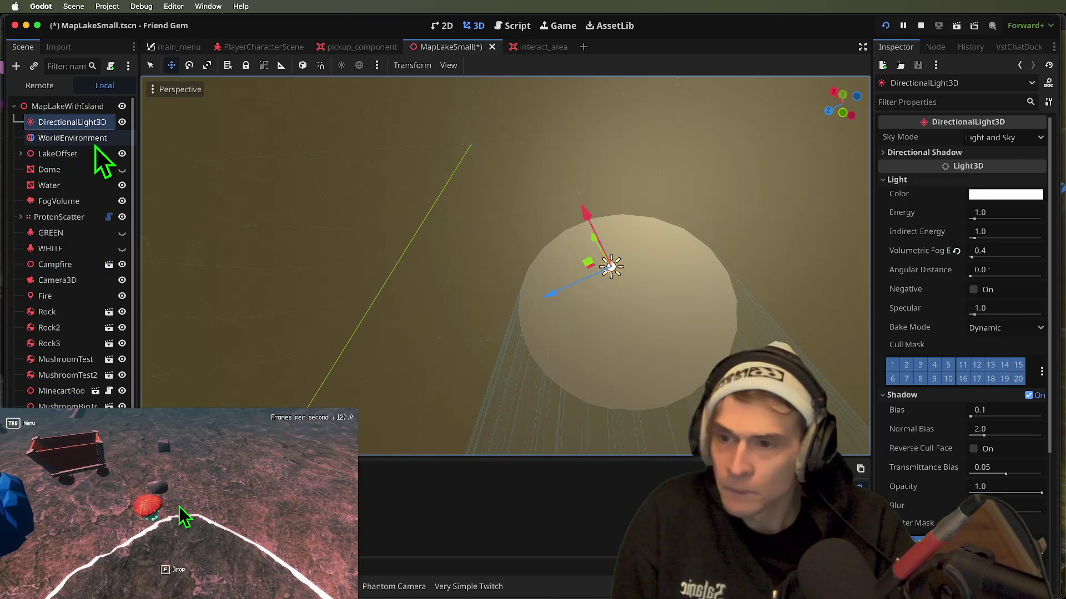
pyautogui.click(95, 143)
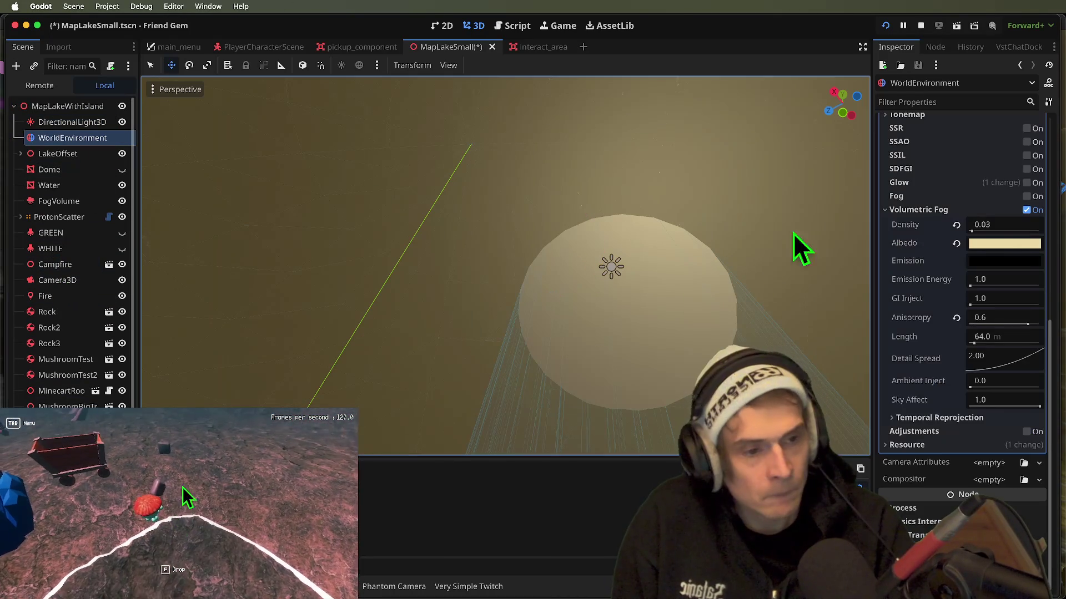
# - Change the volumetric fog albedo to a greener pale yellow (227, 222, 164)
pyautogui.click(994, 243)
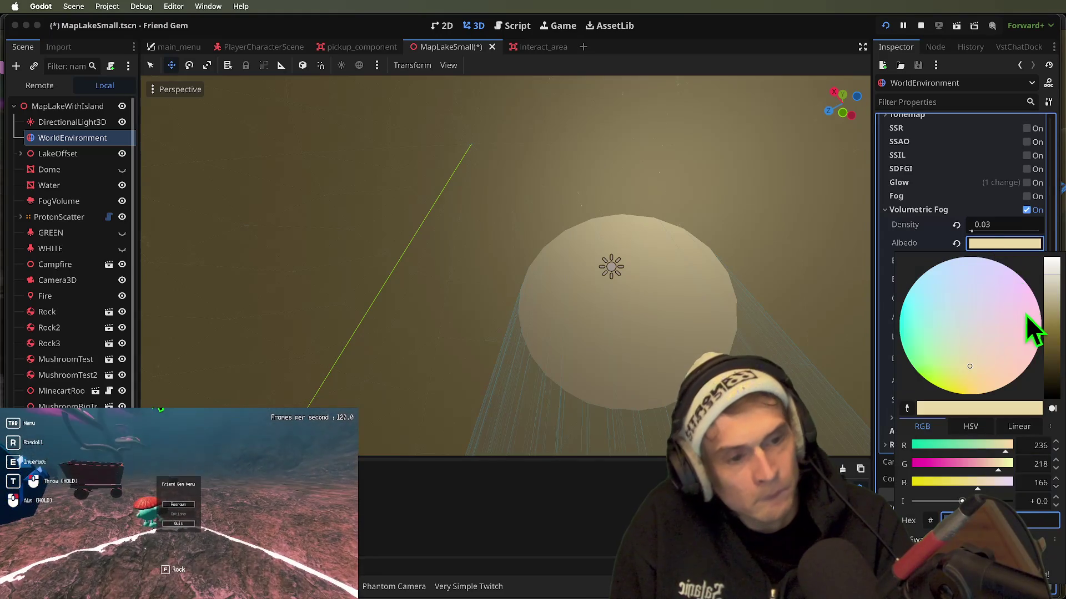
pyautogui.click(961, 365)
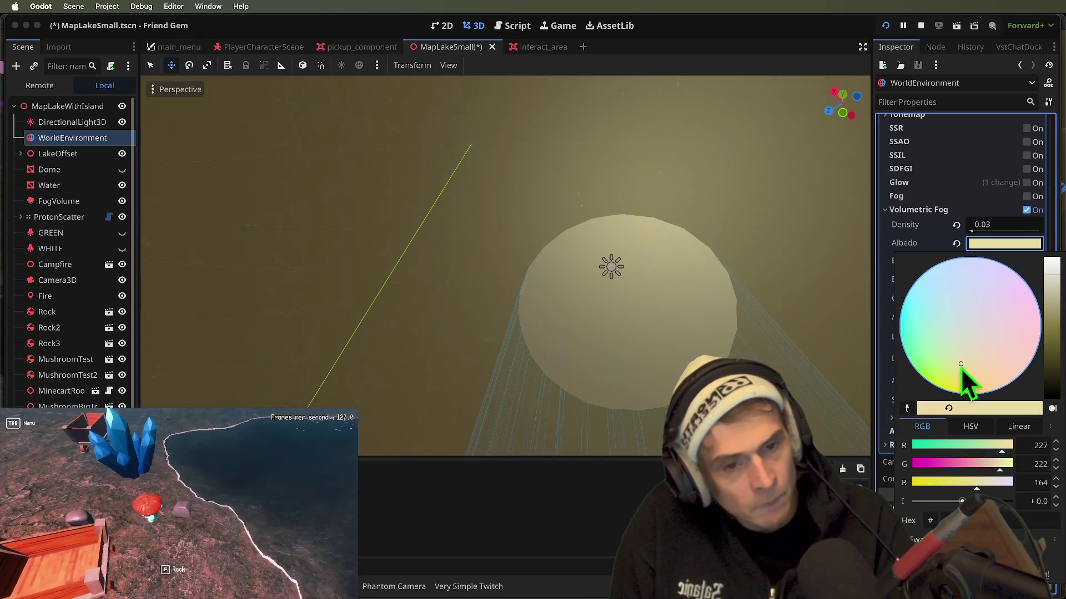
pyautogui.click(726, 269)
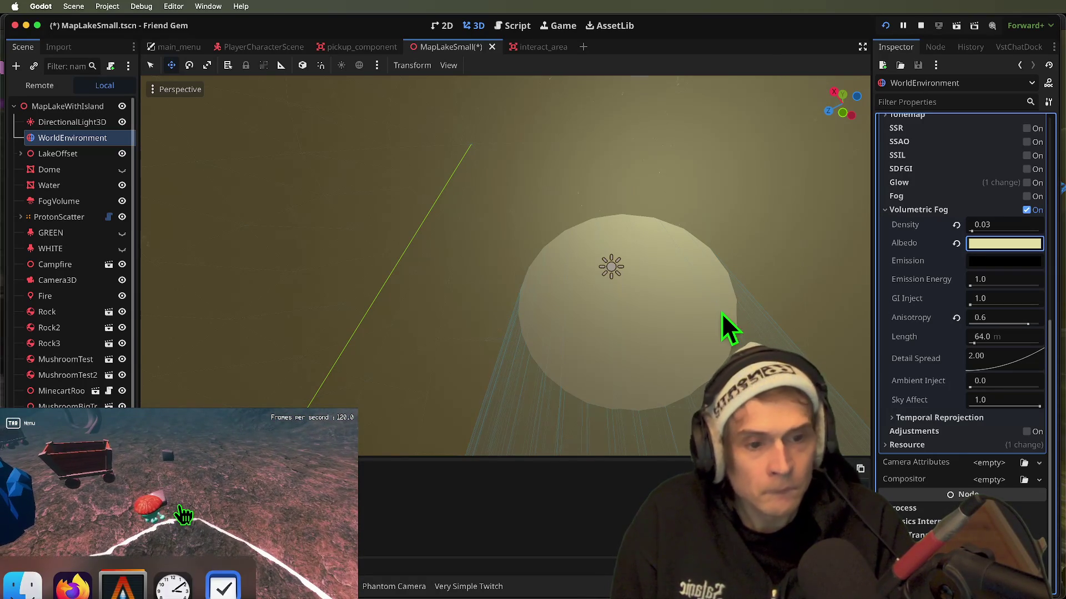
# - Set the volumetric fog length to 5 m, save, and compare it in the running game
pyautogui.press('Tab')
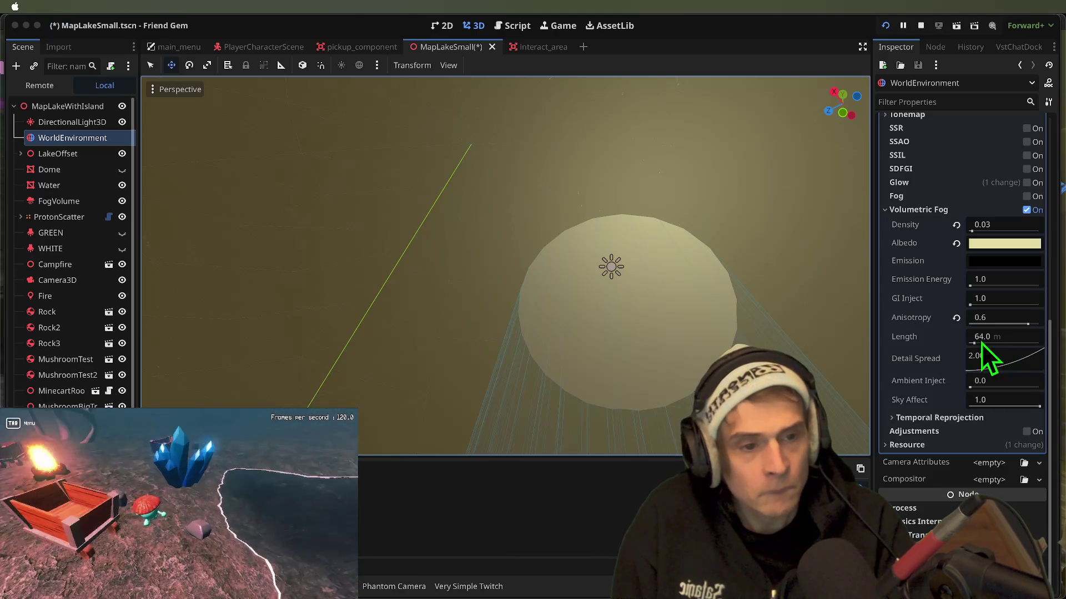
pyautogui.click(998, 338)
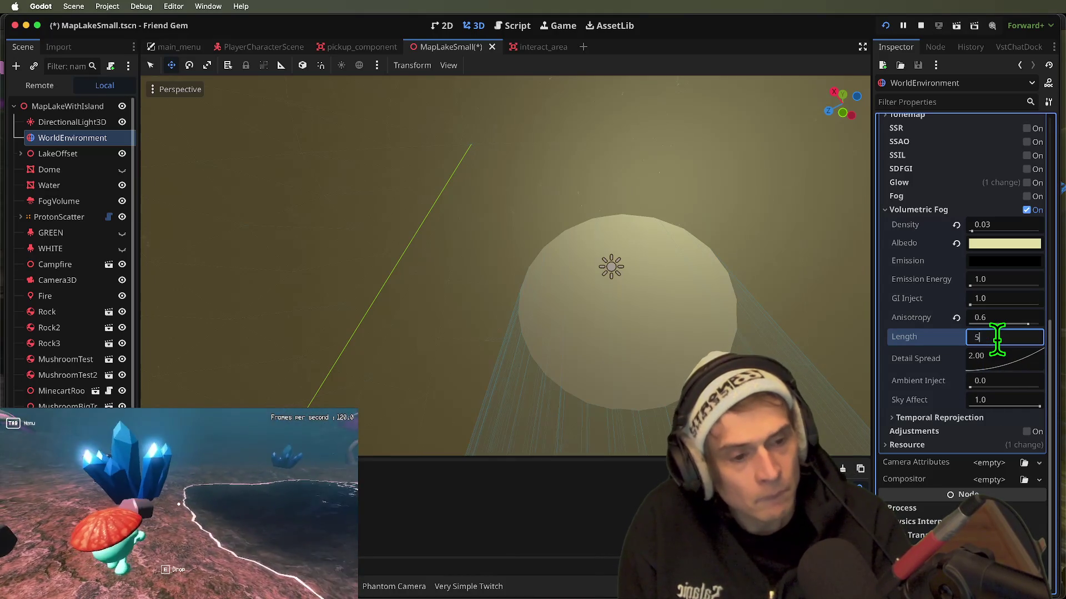
pyautogui.write('5')
pyautogui.press('Return')
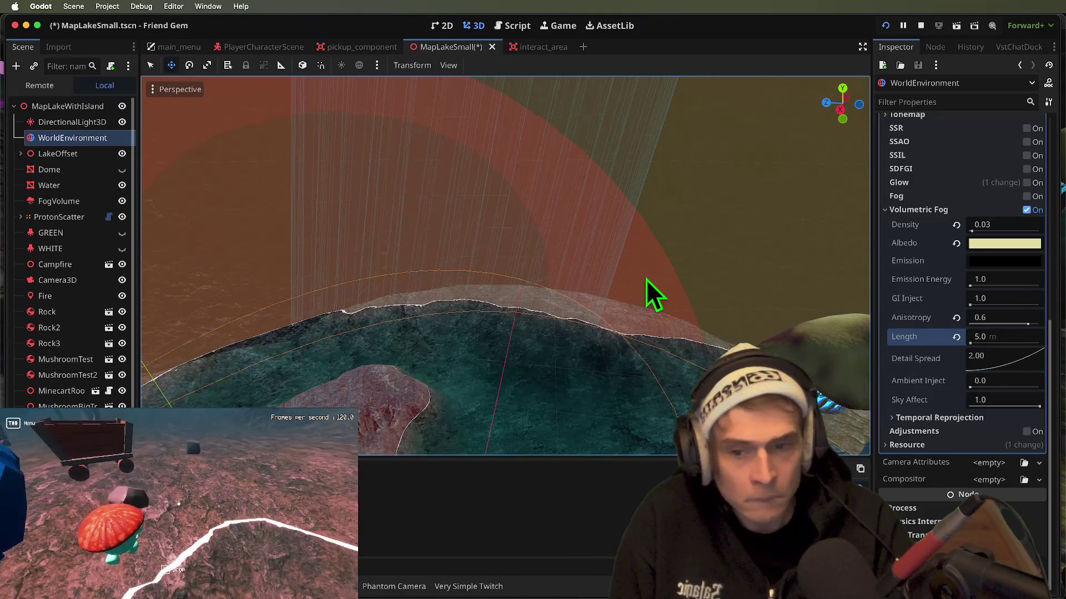
pyautogui.hotkey('ctrl', 's')
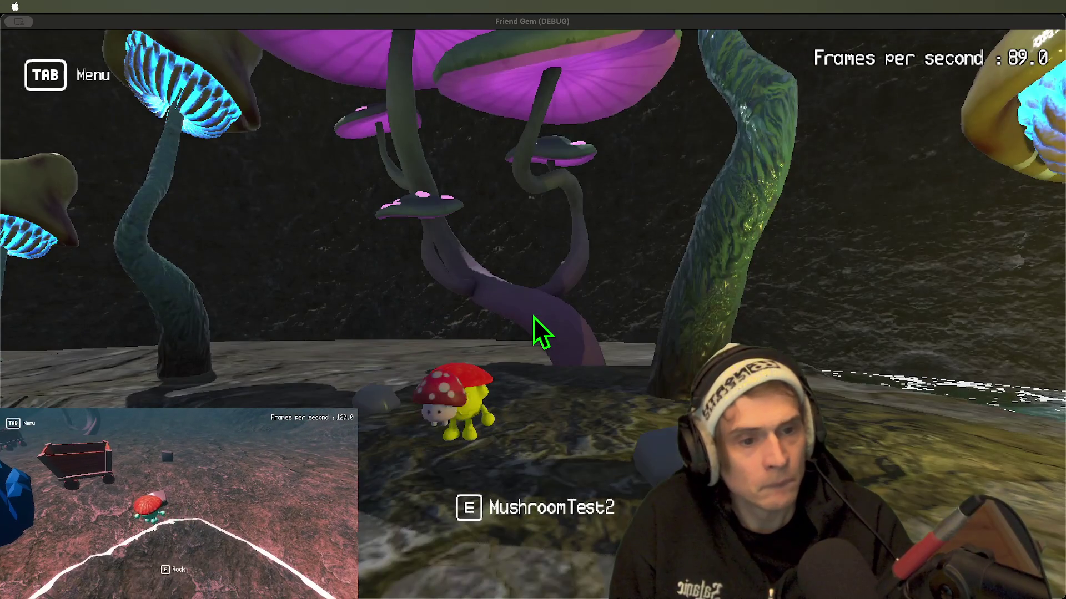
pyautogui.click(534, 318)
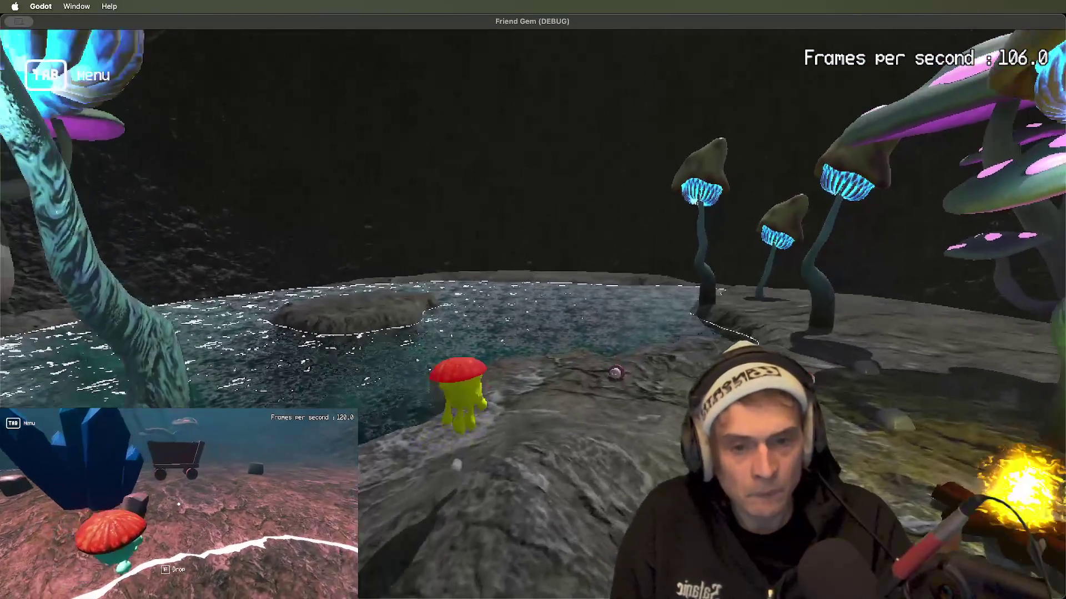
pyautogui.press('super+Tab')
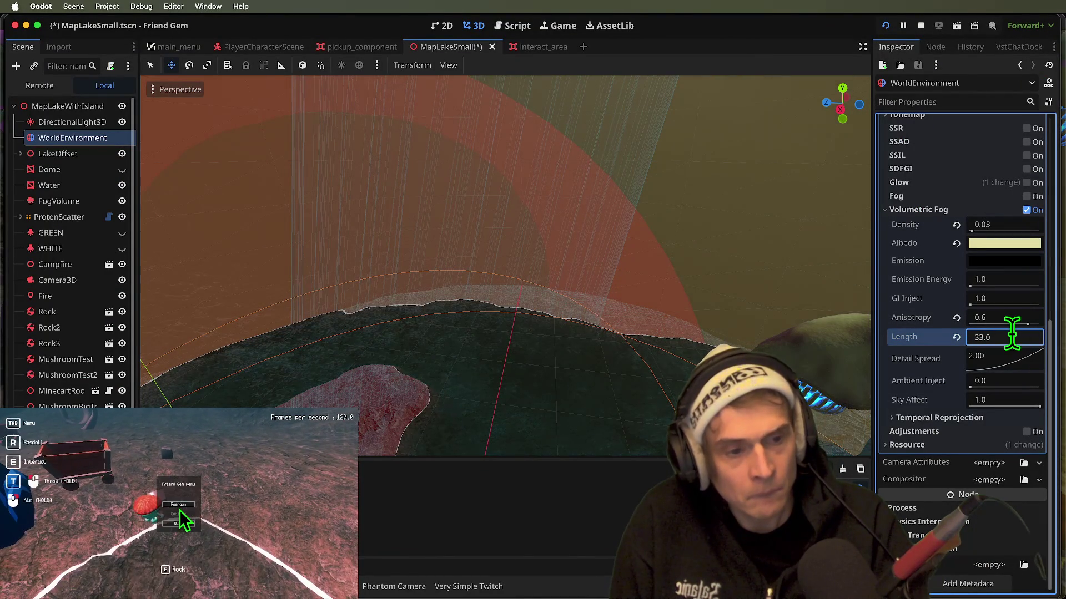
pyautogui.press('super+Tab')
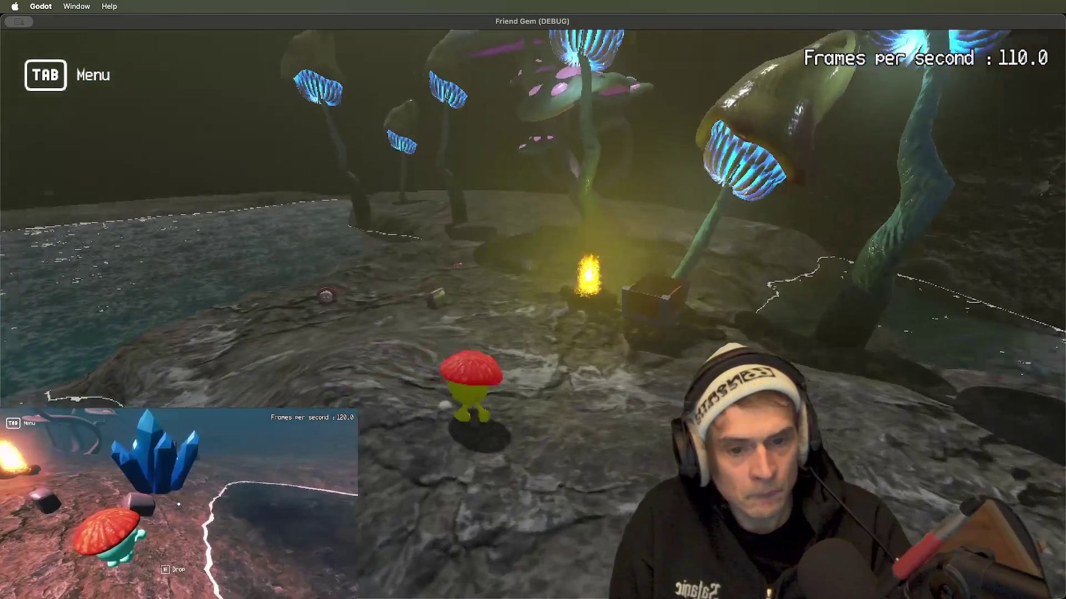
pyautogui.press('super+Tab')
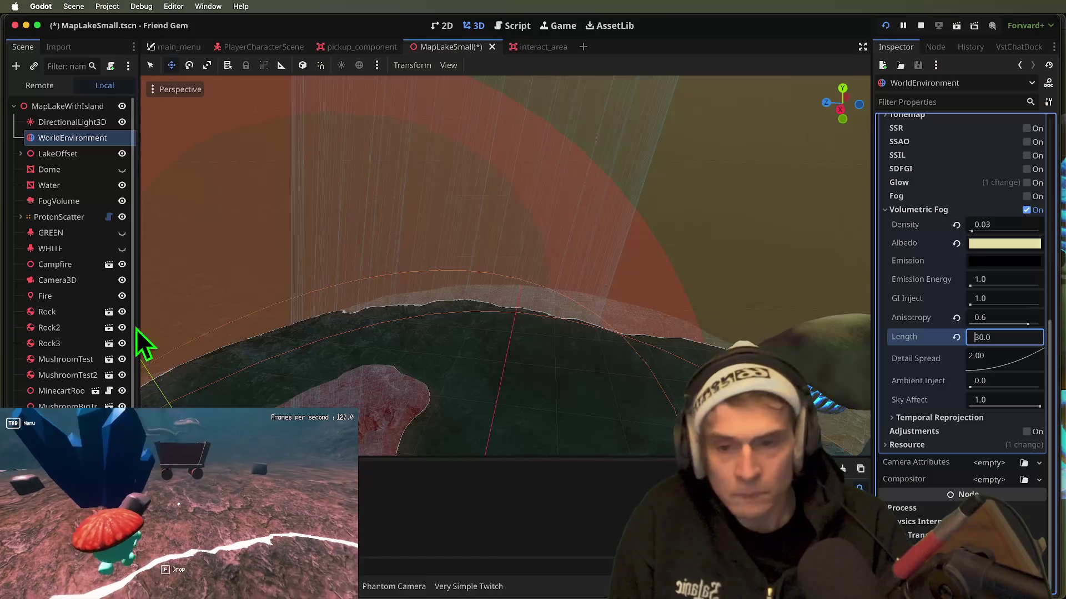
# - Try a fog length of 30 m in the running game
pyautogui.press('Return')
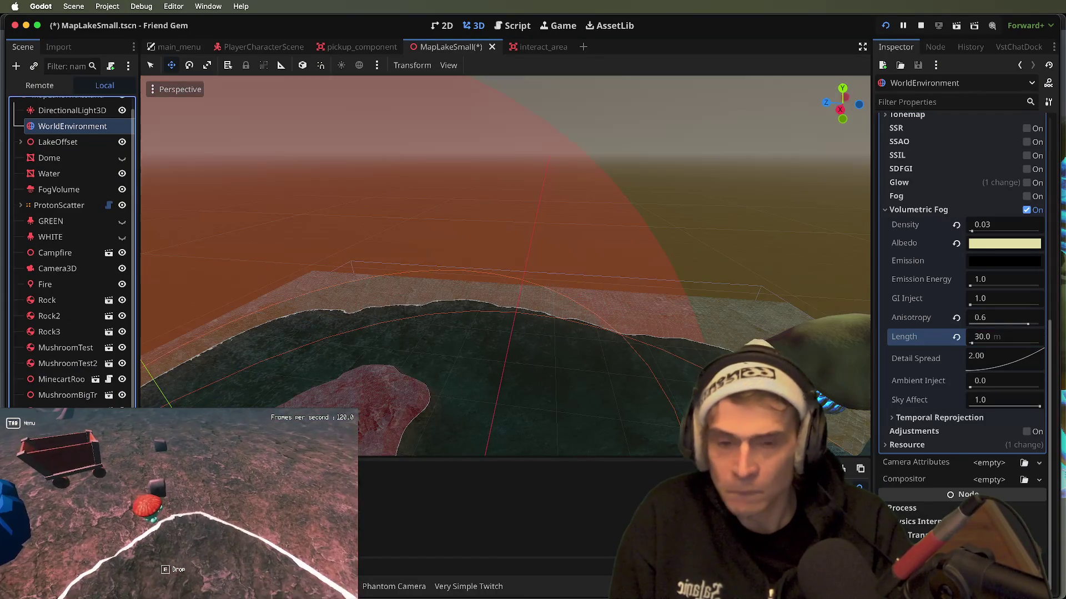
pyautogui.press('super+Tab')
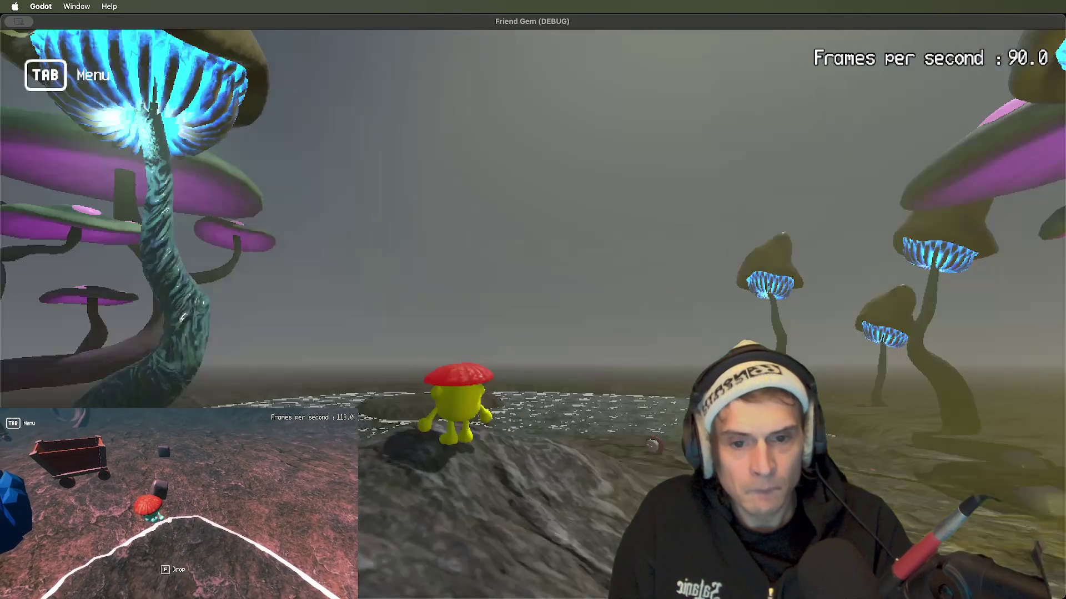
pyautogui.press('super+Tab')
pyautogui.press('super+Tab')
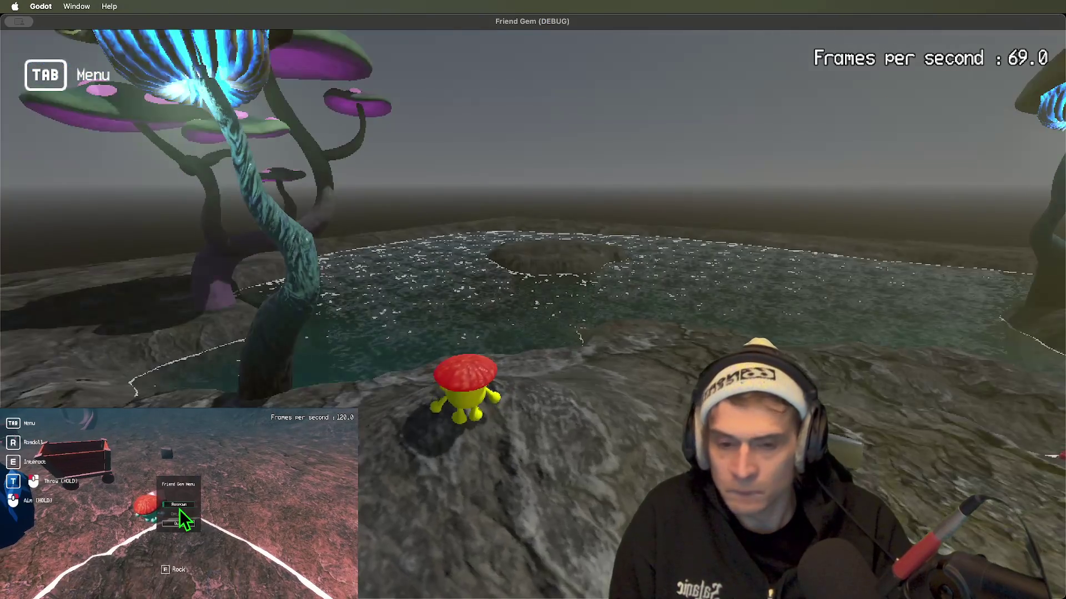
pyautogui.press('super+Tab')
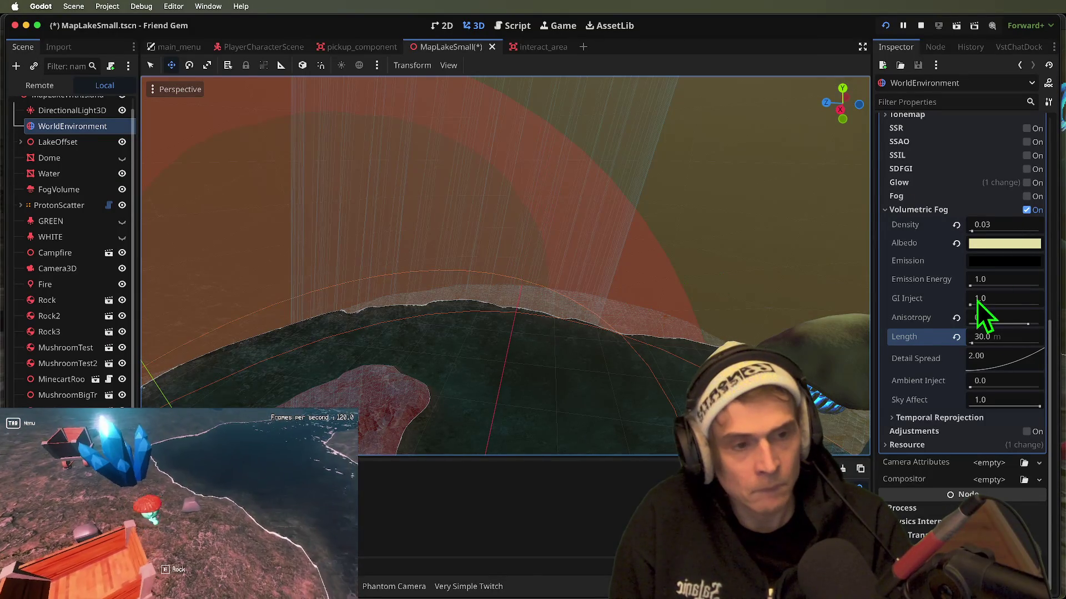
# - Settle on a 64 m fog length, save, and run the game to check it
pyautogui.click(999, 336)
pyautogui.write('64')
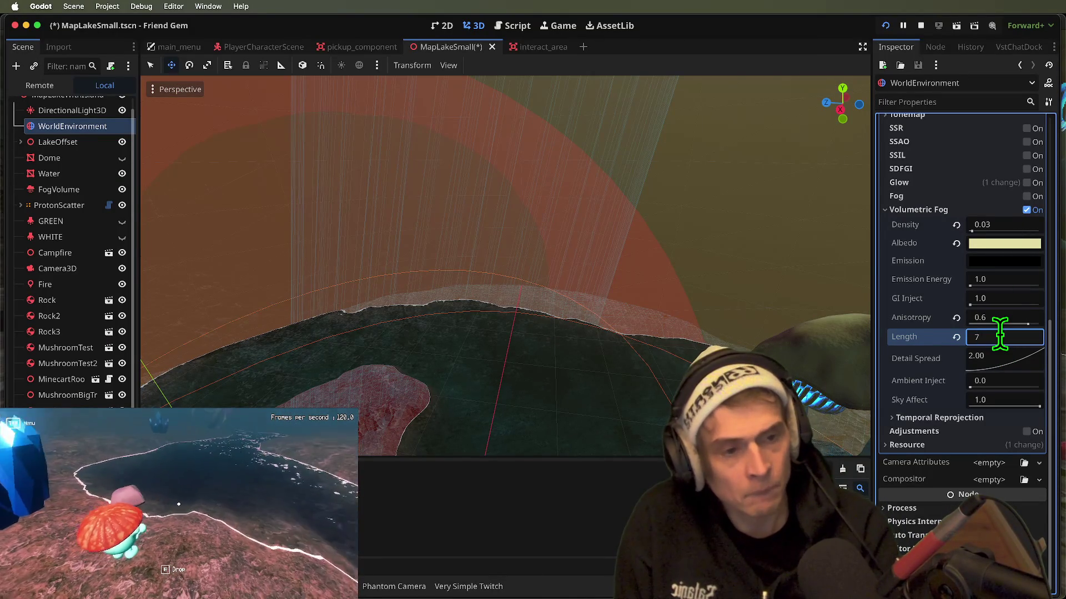
pyautogui.press('Return')
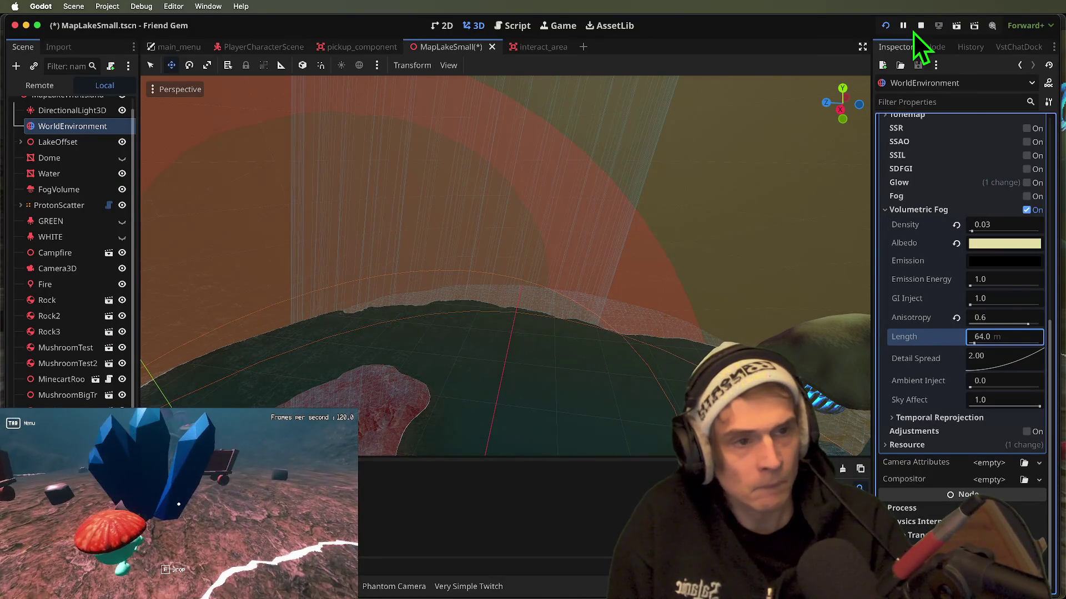
pyautogui.hotkey('ctrl', 's')
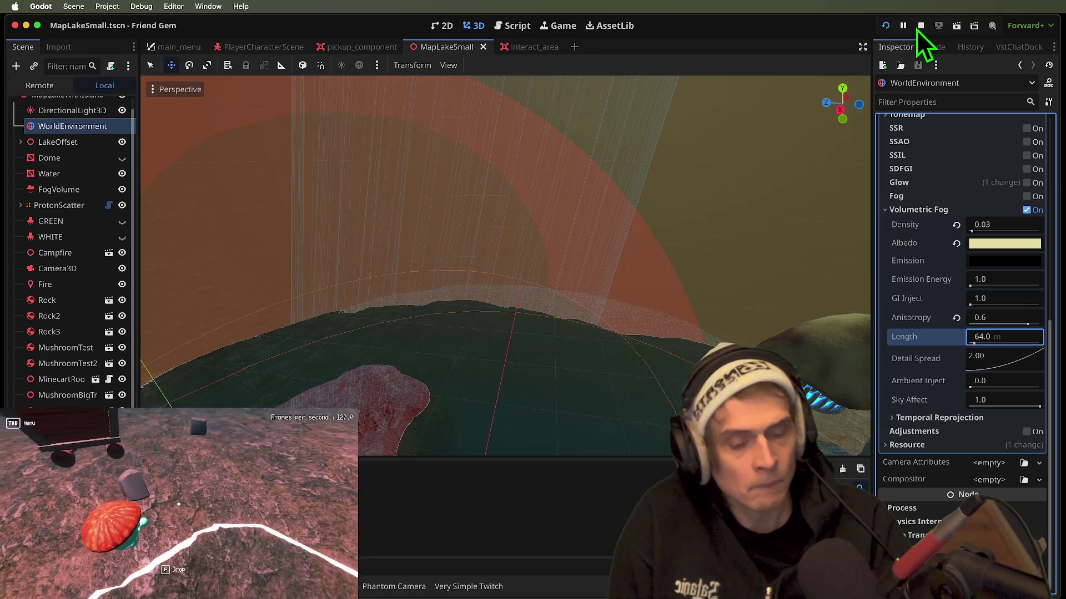
pyautogui.press('F5')
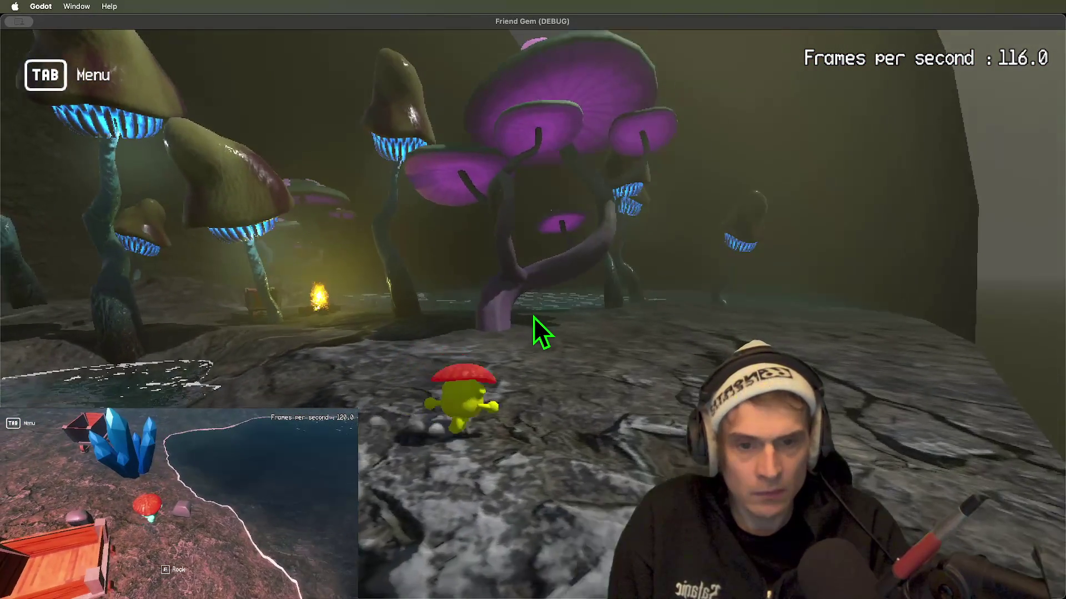
pyautogui.press('super+period')
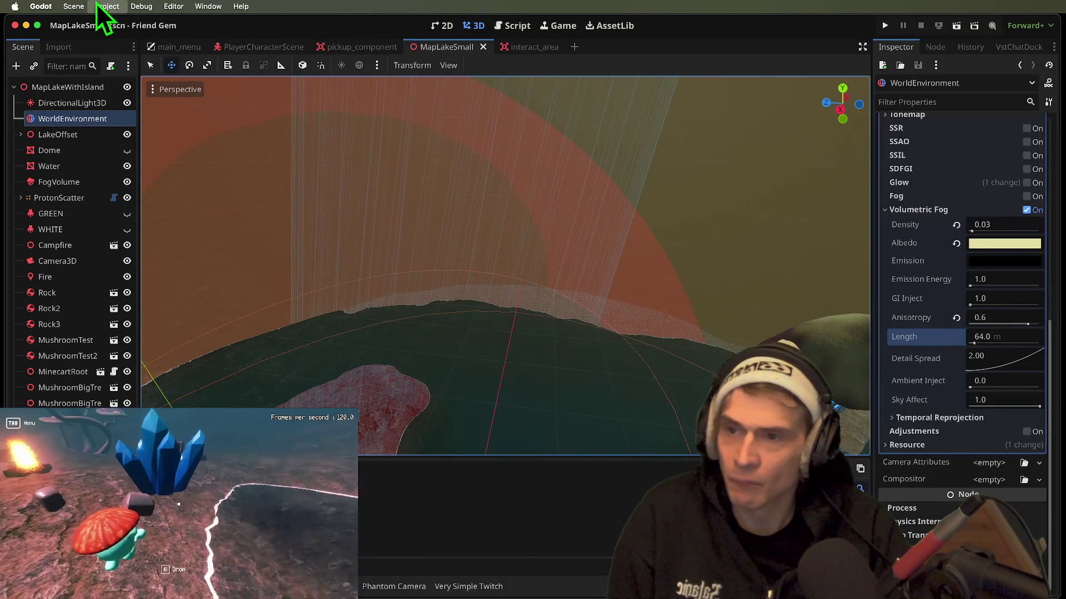
# - Hide the Water node, quit to the project list, and open and run Forest Bath
pyautogui.click(126, 166)
pyautogui.press('super+shift+q')
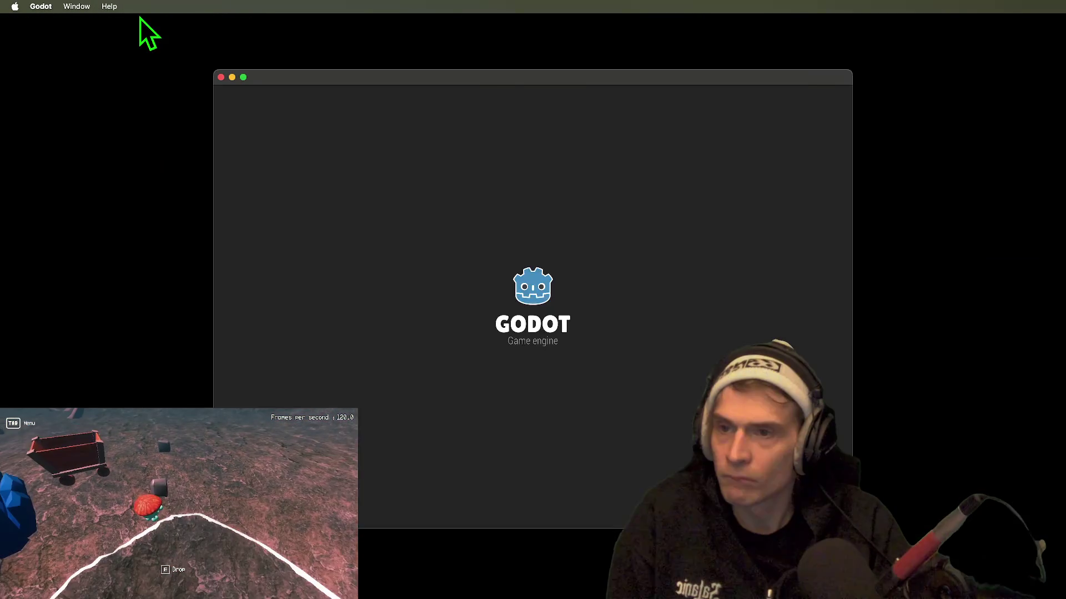
pyautogui.scroll(5, 404, 291)
pyautogui.scroll(-8, 444, 361)
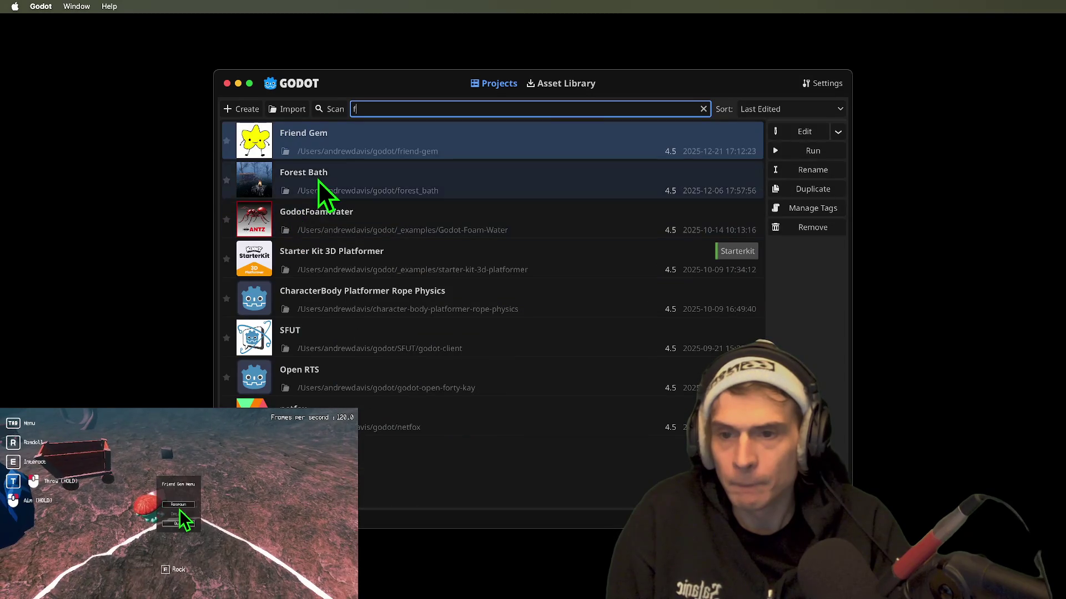
pyautogui.doubleClick(318, 179)
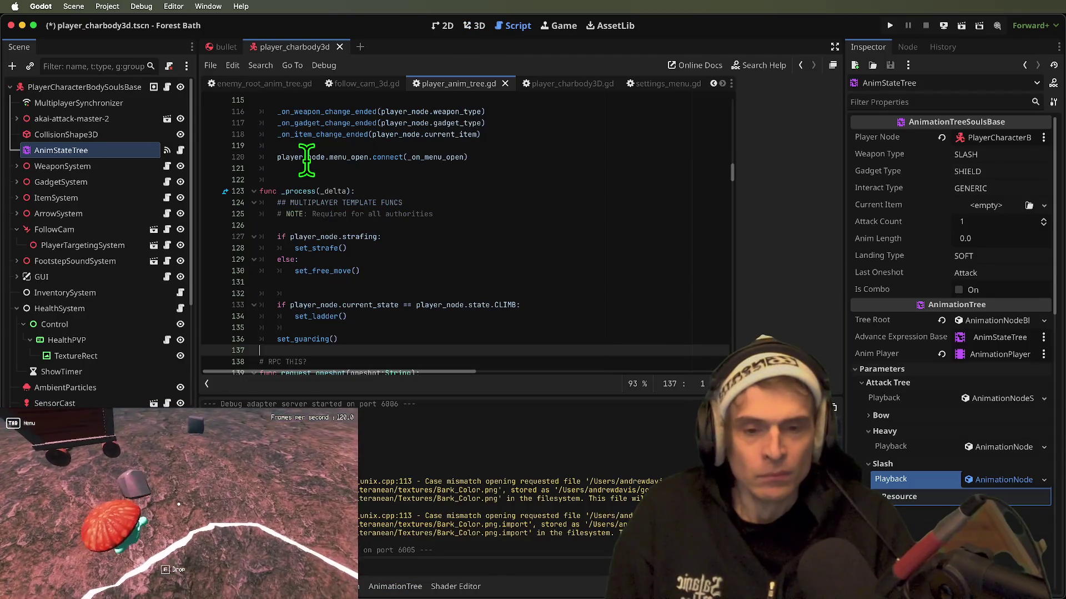
pyautogui.press('super+b')
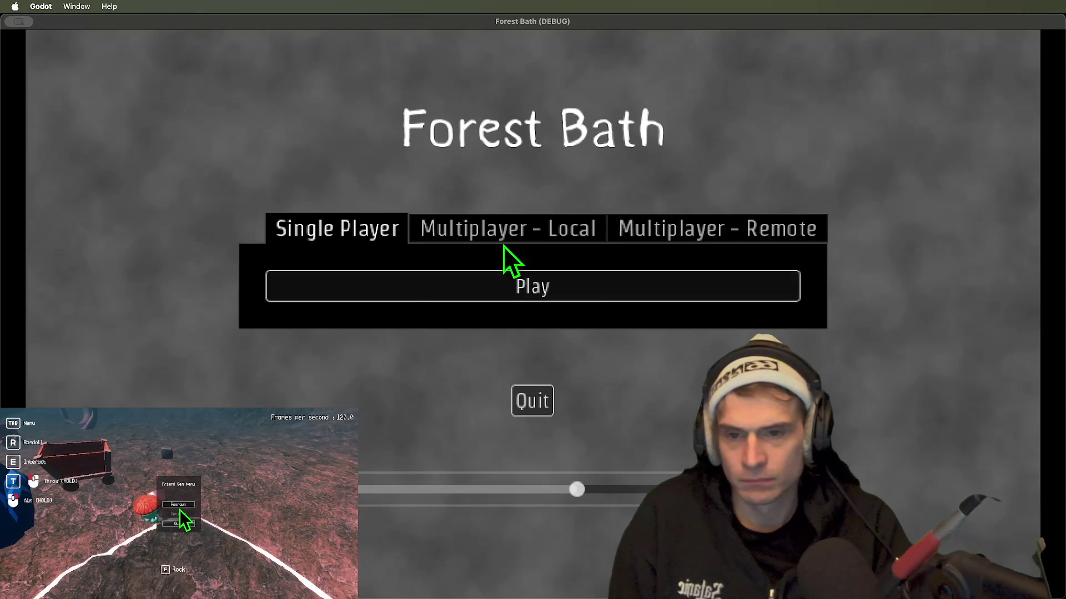
# - Play Forest Bath from its main menu to view the misty forest fog, then quit the game
pyautogui.click(403, 282)
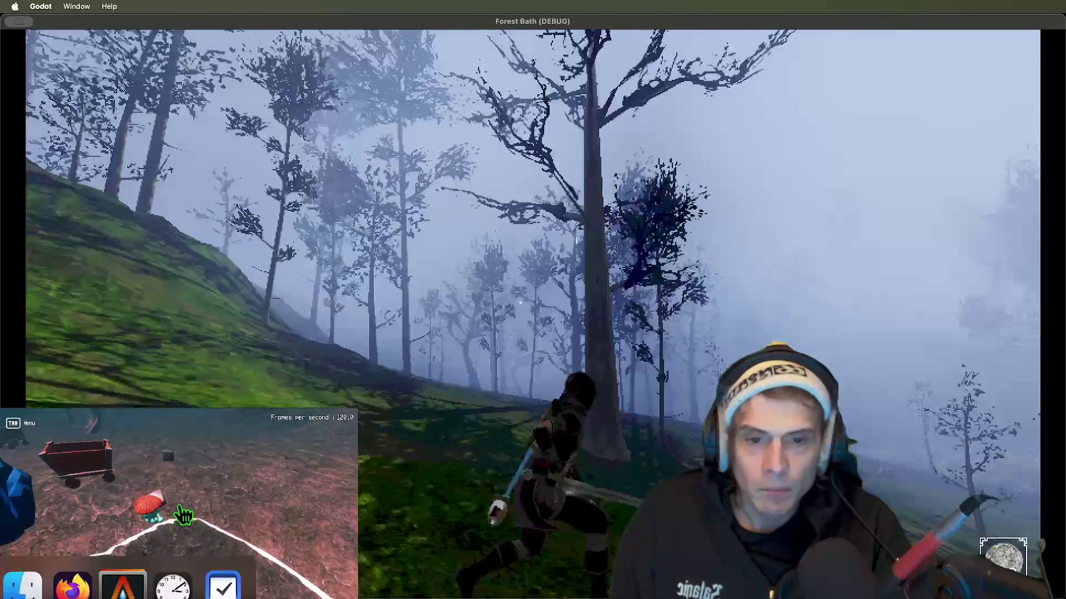
pyautogui.press('Tab')
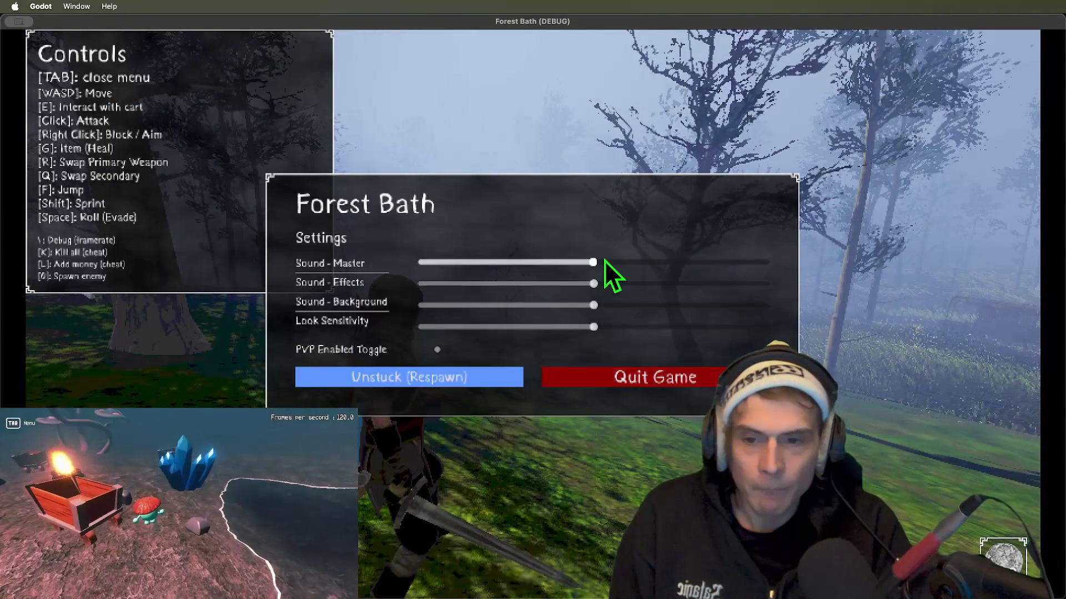
pyautogui.click(614, 371)
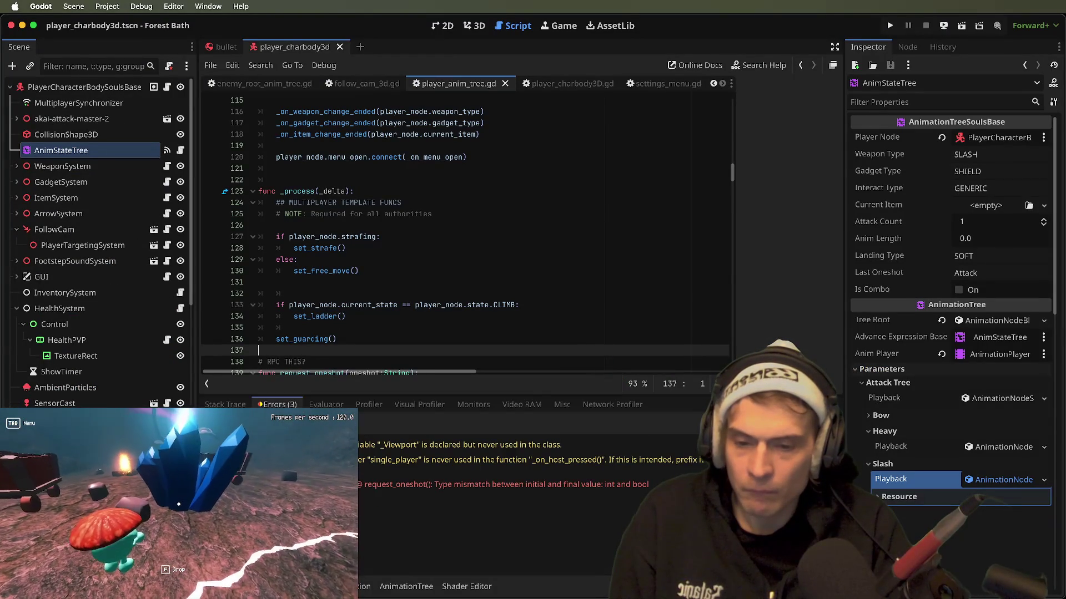
pyautogui.press('super+b')
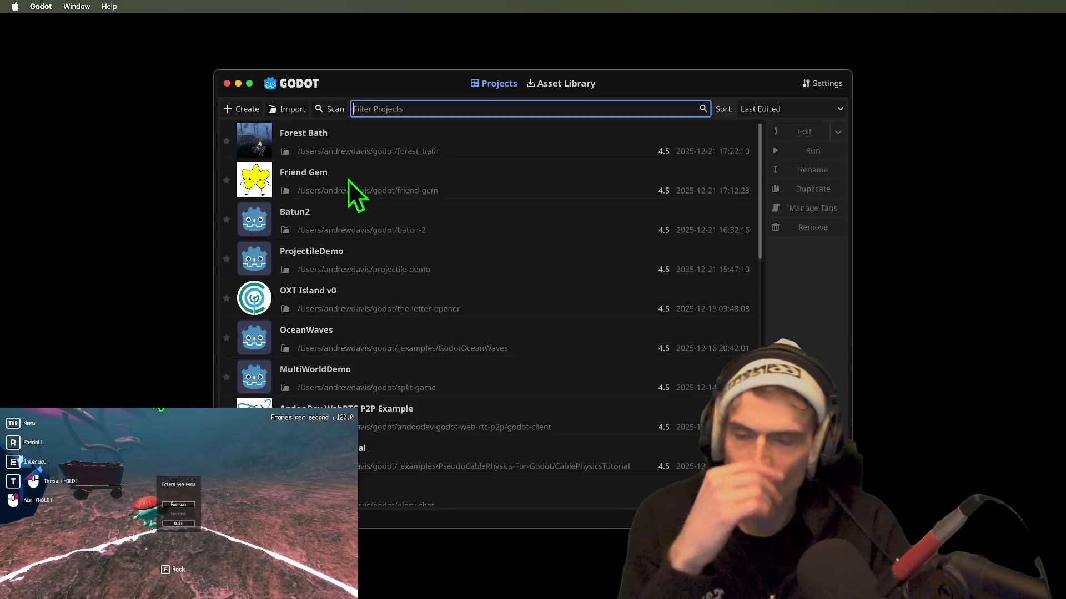
# - Reopen the Friend Gem project on MapLakeSmall and open its Project Settings
pyautogui.click(329, 136)
pyautogui.click(336, 172)
pyautogui.doubleClick(335, 169)
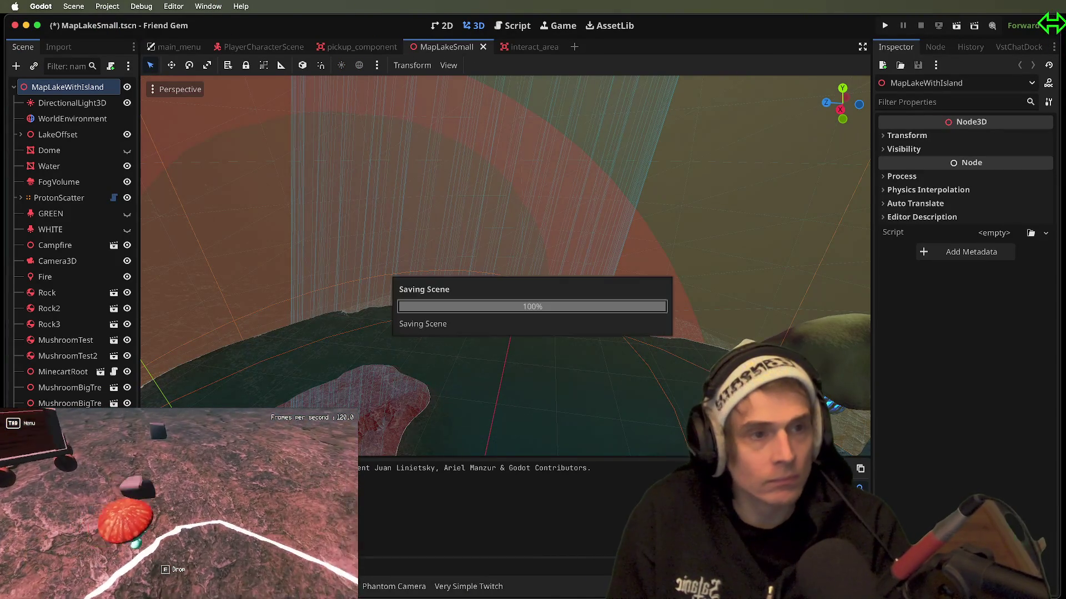
pyautogui.click(1050, 26)
pyautogui.click(107, 6)
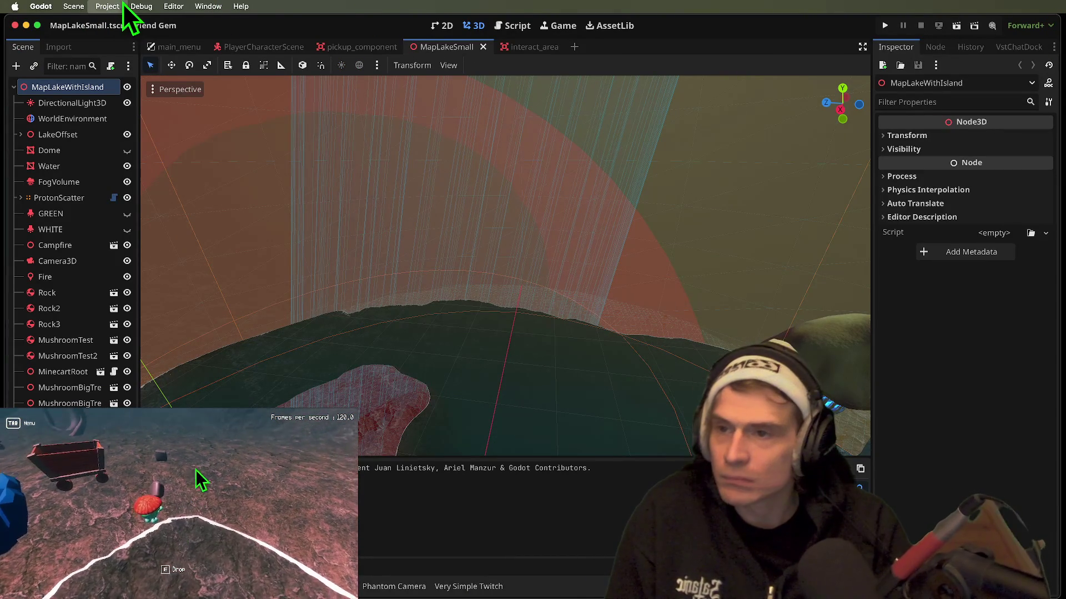
pyautogui.click(103, 31)
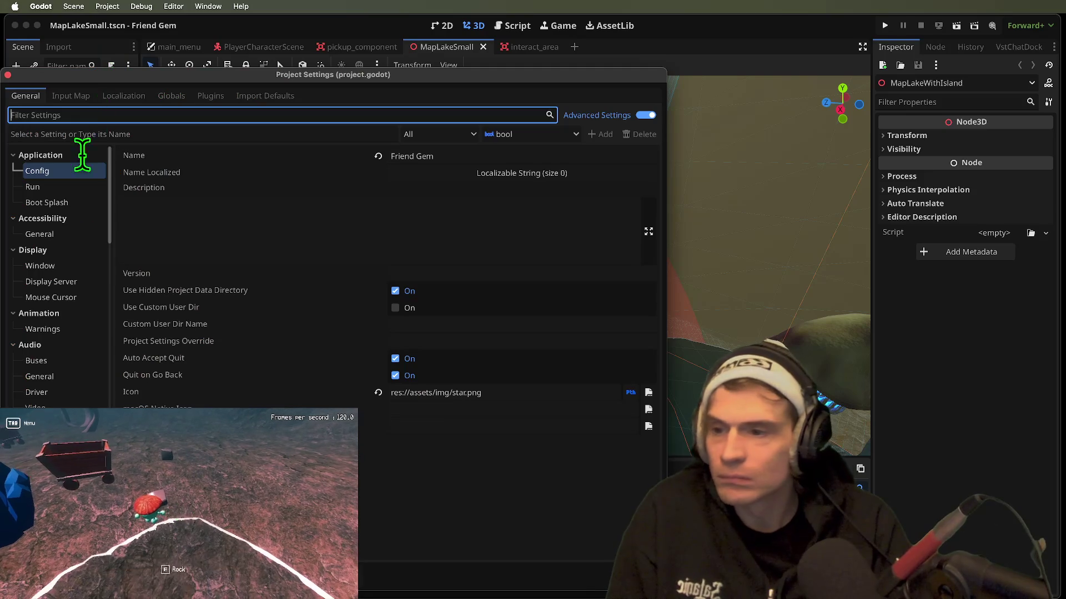
# - Browse the Display > Window settings and inspect the Embed Subwindows option
pyautogui.click(56, 266)
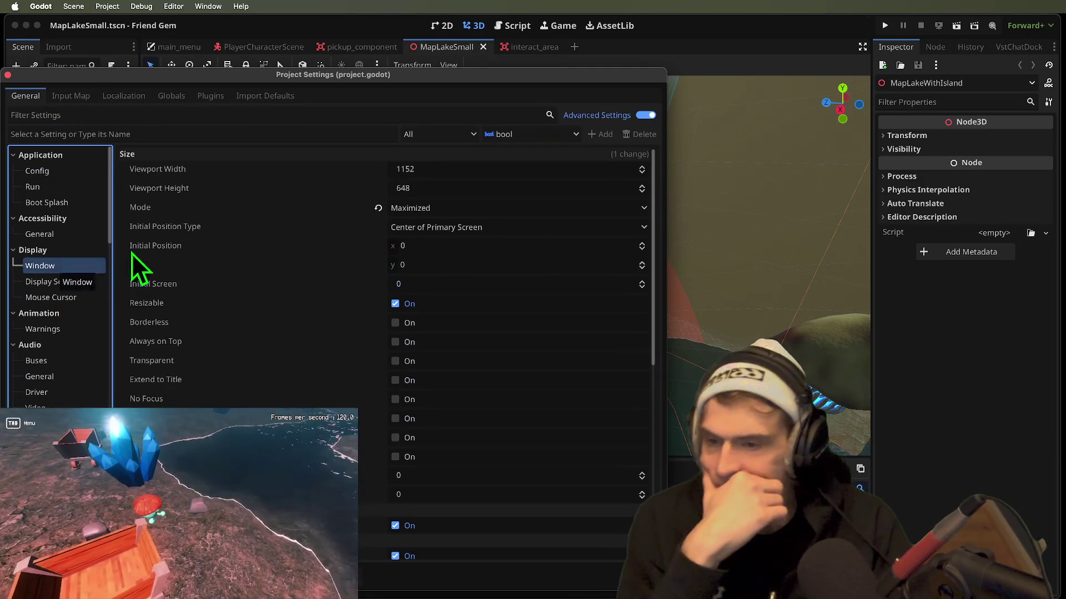
pyautogui.scroll(-4, 523, 278)
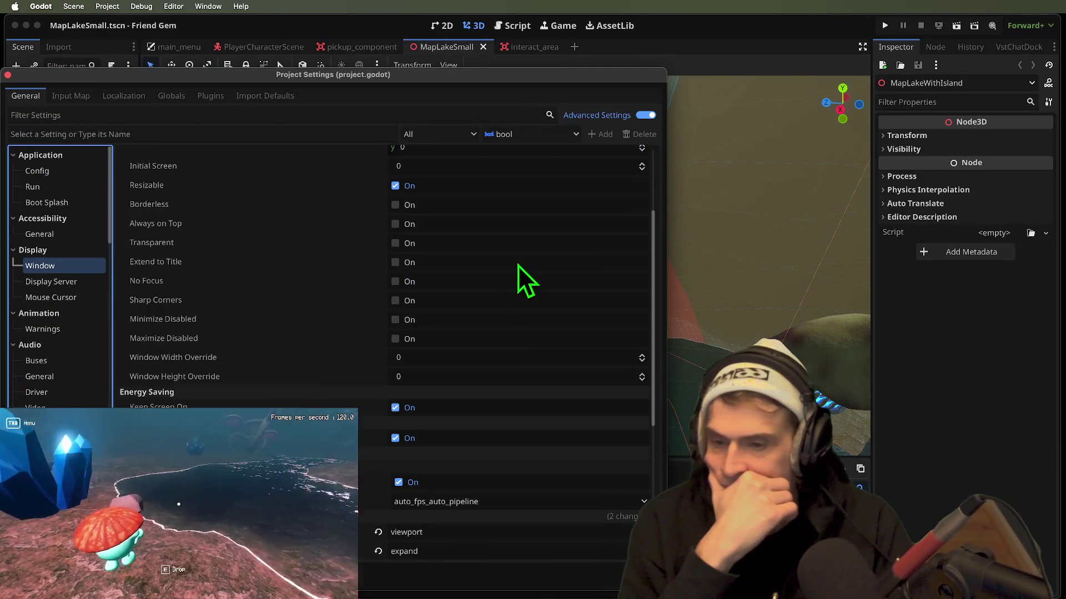
pyautogui.scroll(-3, 495, 321)
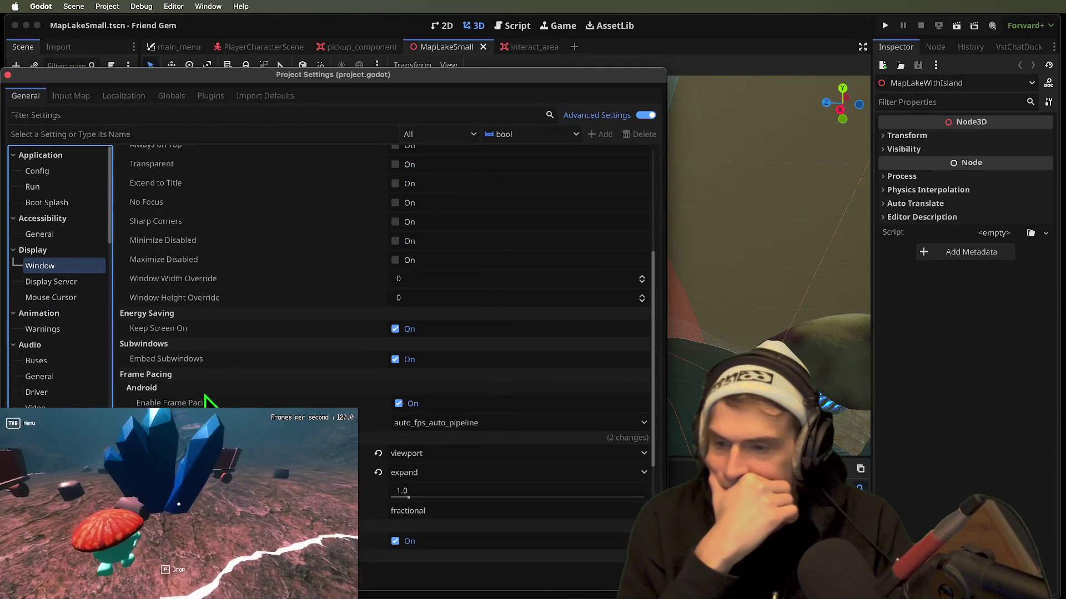
pyautogui.click(214, 361)
pyautogui.scroll(-2, 215, 366)
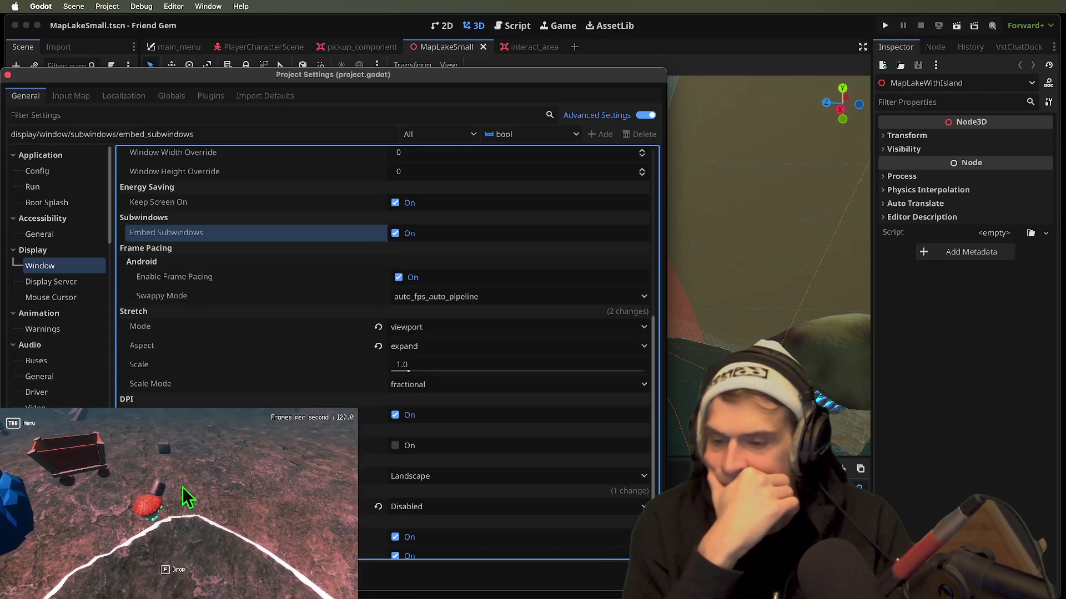
pyautogui.scroll(-4, 383, 277)
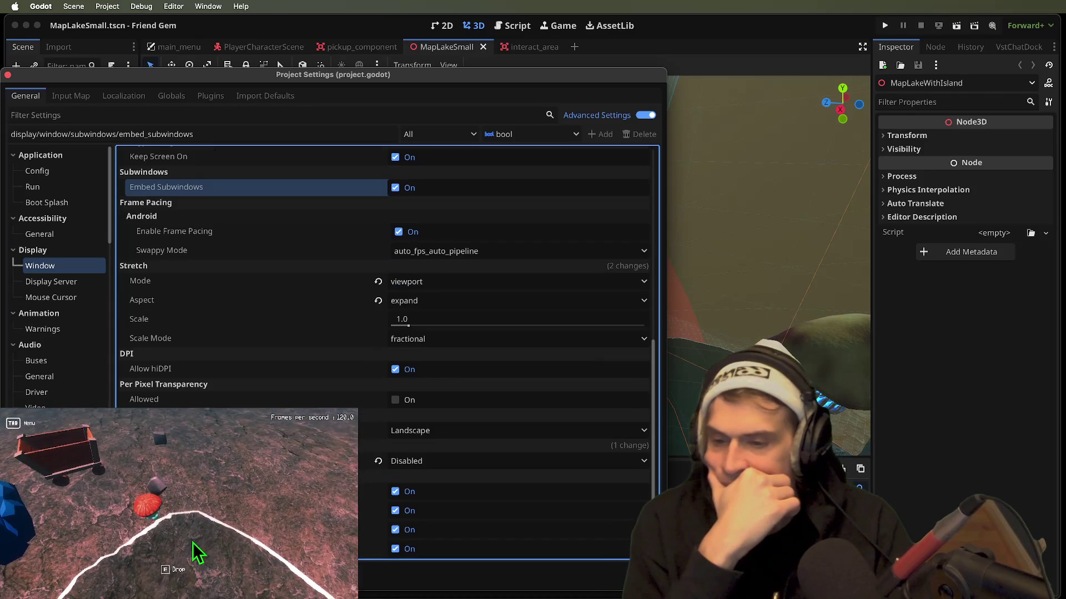
# - Look over the Display Server and Mouse Cursor settings
pyautogui.click(55, 282)
pyautogui.click(52, 295)
pyautogui.click(54, 282)
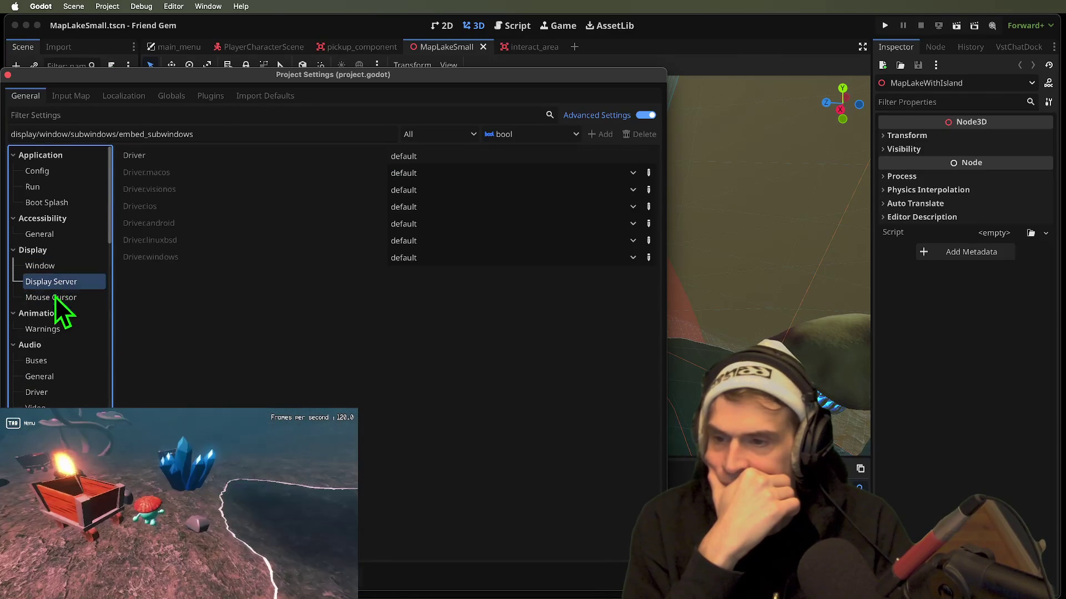
pyautogui.scroll(-2, 98, 377)
pyautogui.scroll(-8, 97, 376)
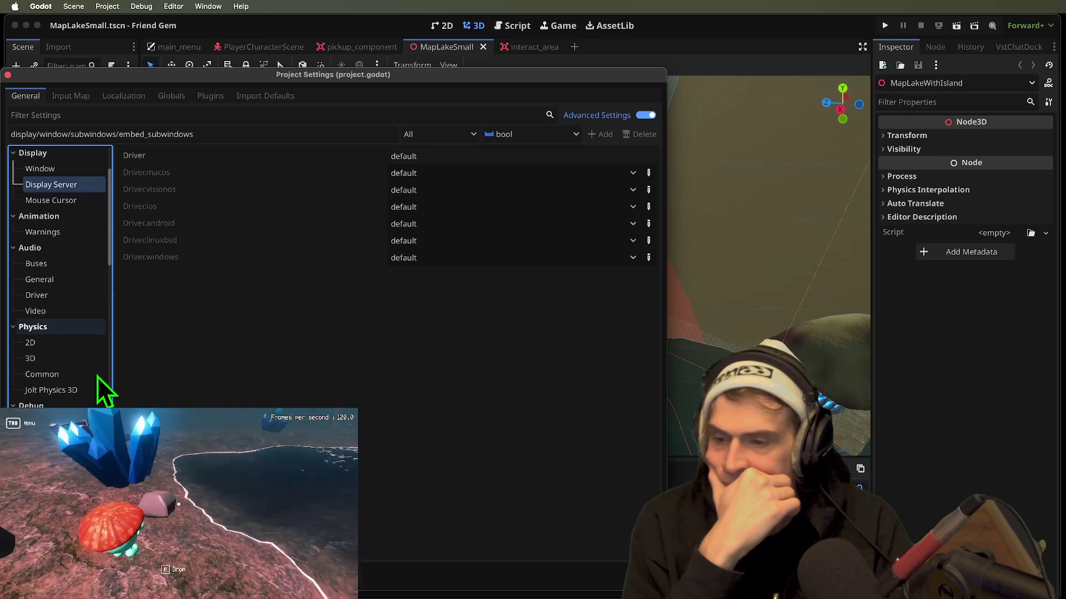
pyautogui.scroll(-5, 95, 366)
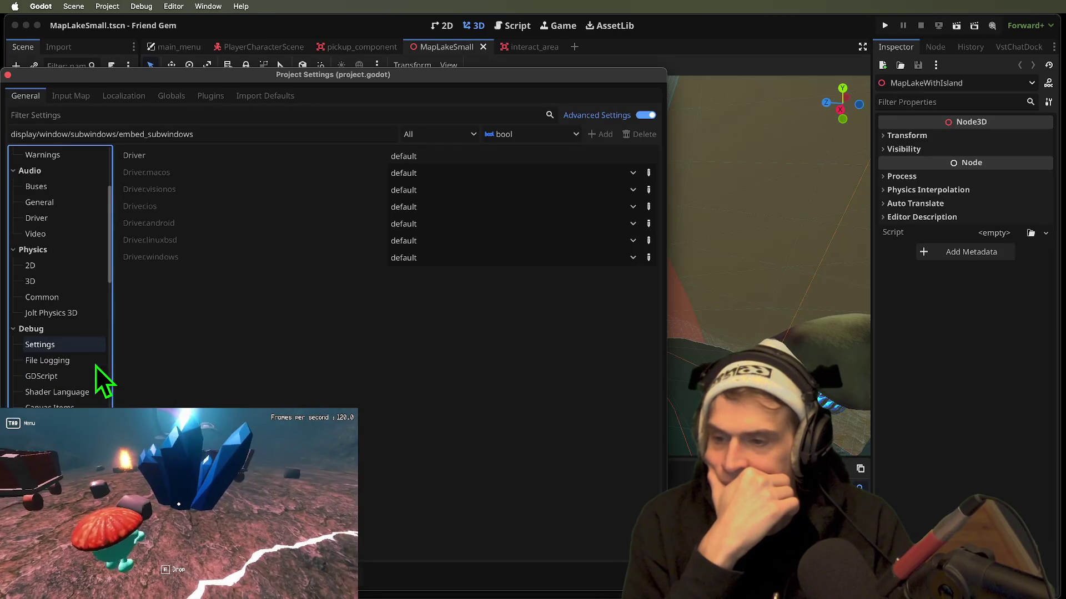
# - Browse GL Compatibility and Textures, ending on Lights and Shadows (4096 shadow size, Soft Low)
pyautogui.click(45, 431)
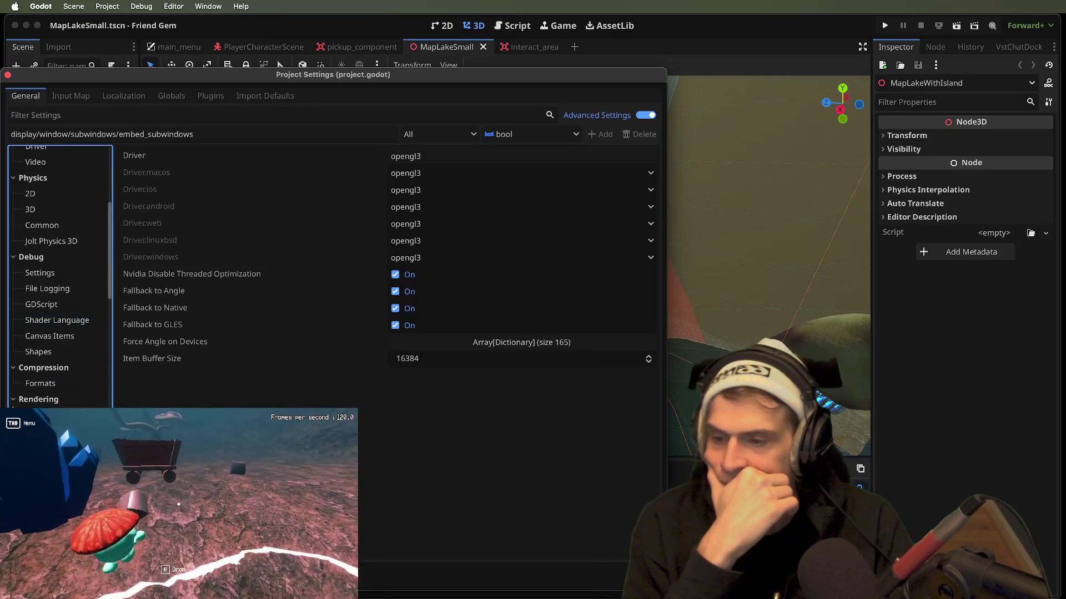
pyautogui.click(42, 447)
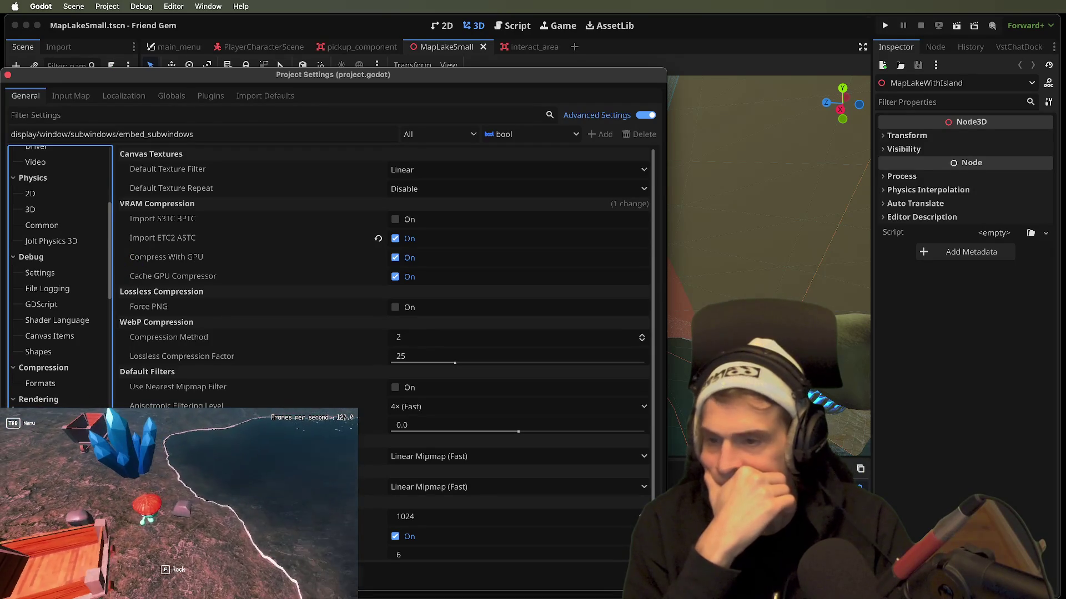
pyautogui.scroll(-1, 522, 511)
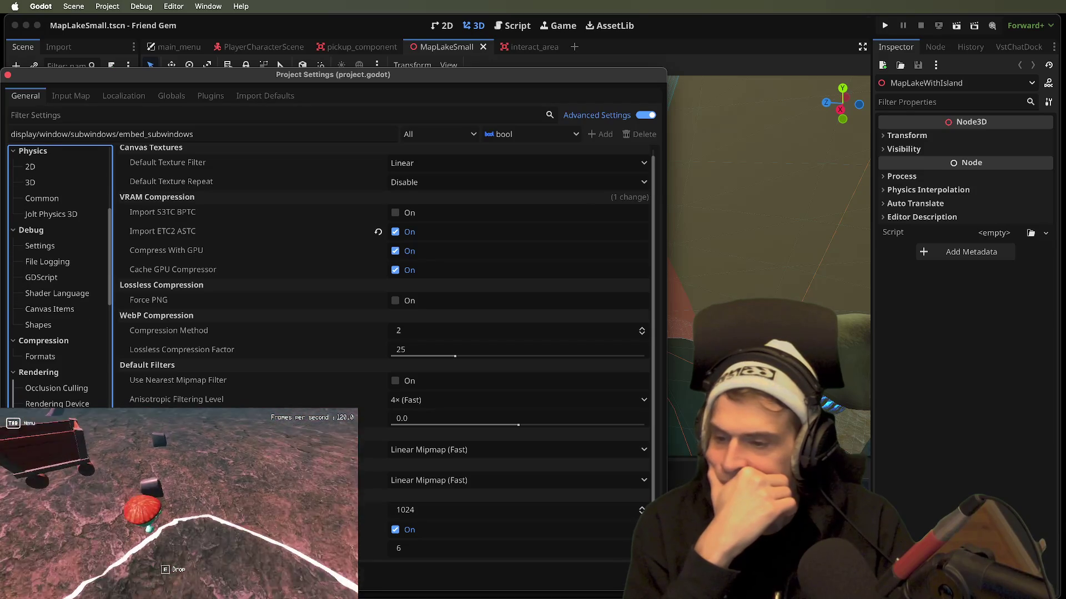
pyautogui.press('Down')
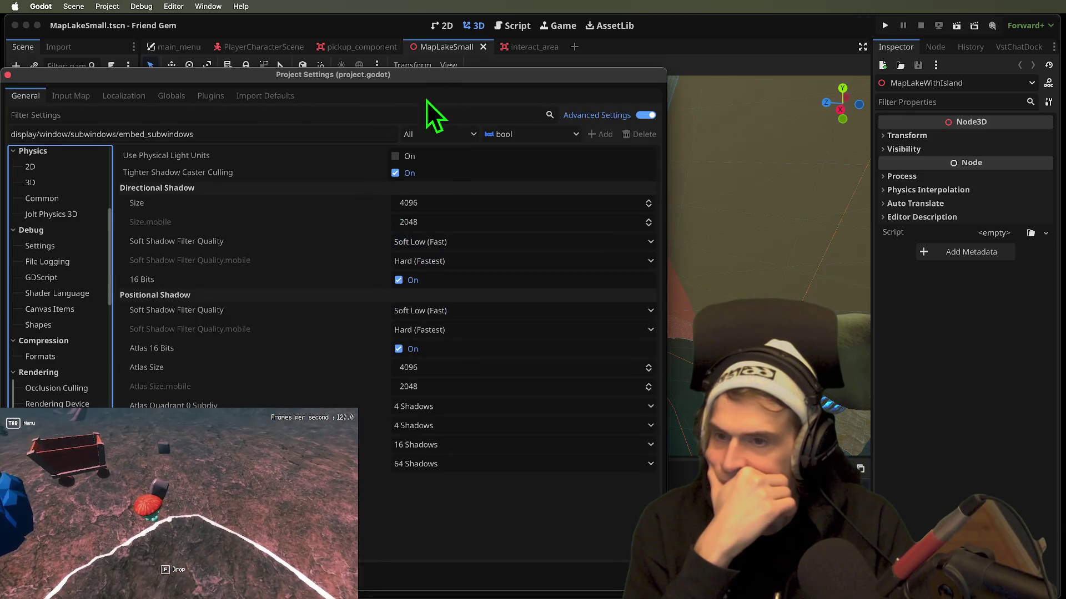
pyautogui.moveTo(183, 156)
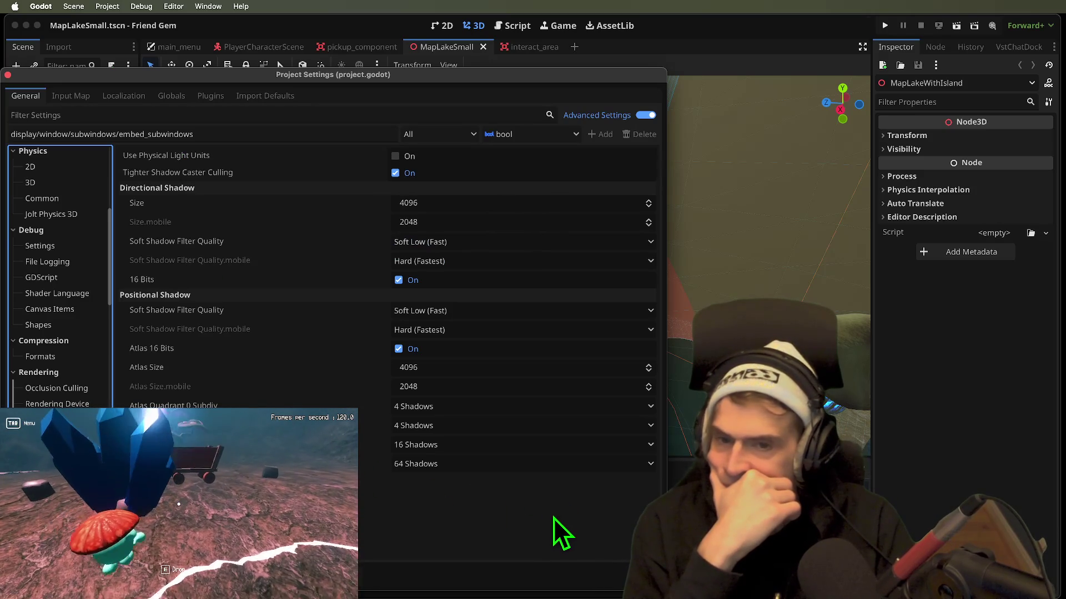
# - Check the directional Soft Shadow Filter Quality options, keeping it at Soft Low
pyautogui.click(450, 242)
pyautogui.click(452, 245)
pyautogui.click(514, 241)
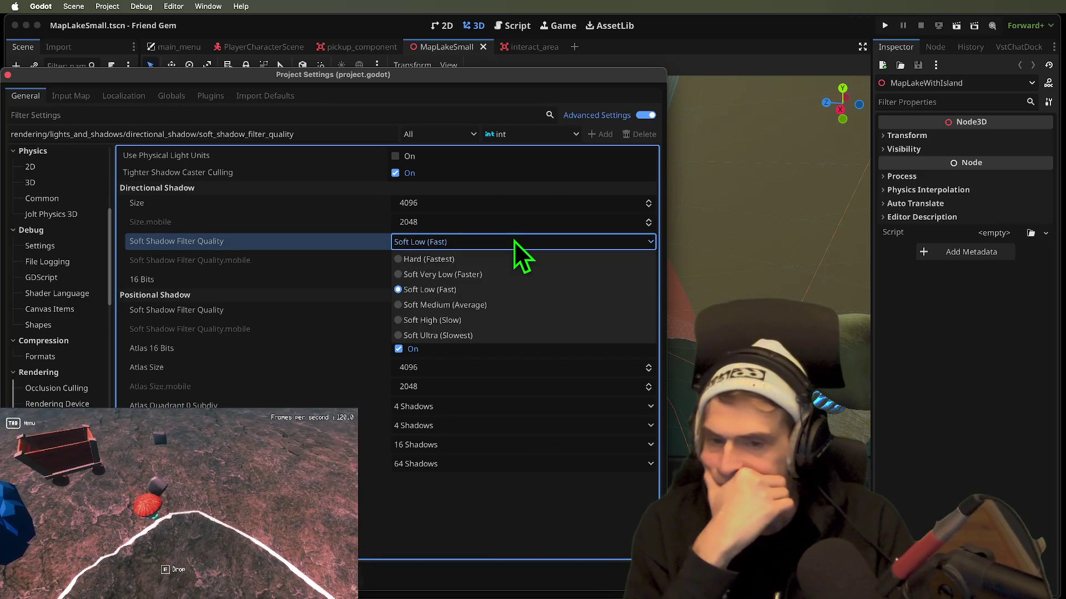
pyautogui.click(514, 241)
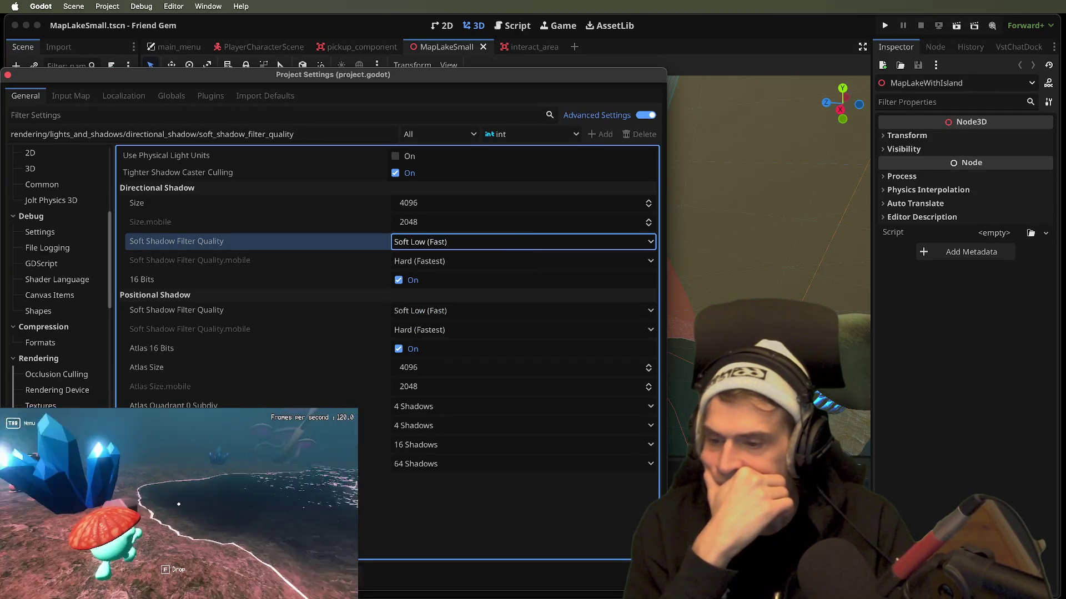
# - Move on to the Shader Cache settings and dismiss the running game's Friend Gem Menu
pyautogui.press('Down')
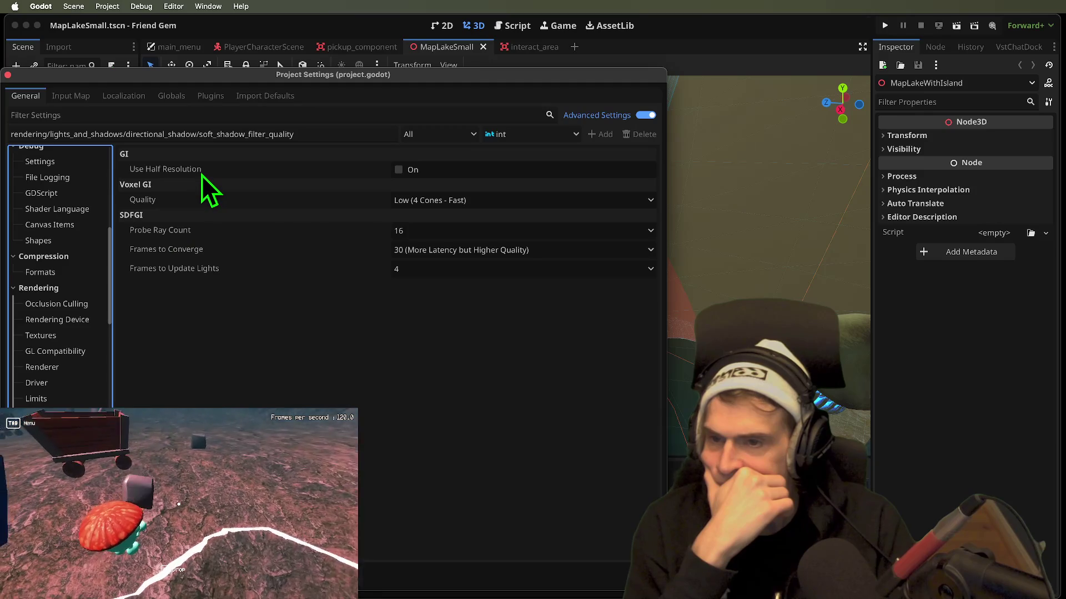
pyautogui.moveTo(201, 175)
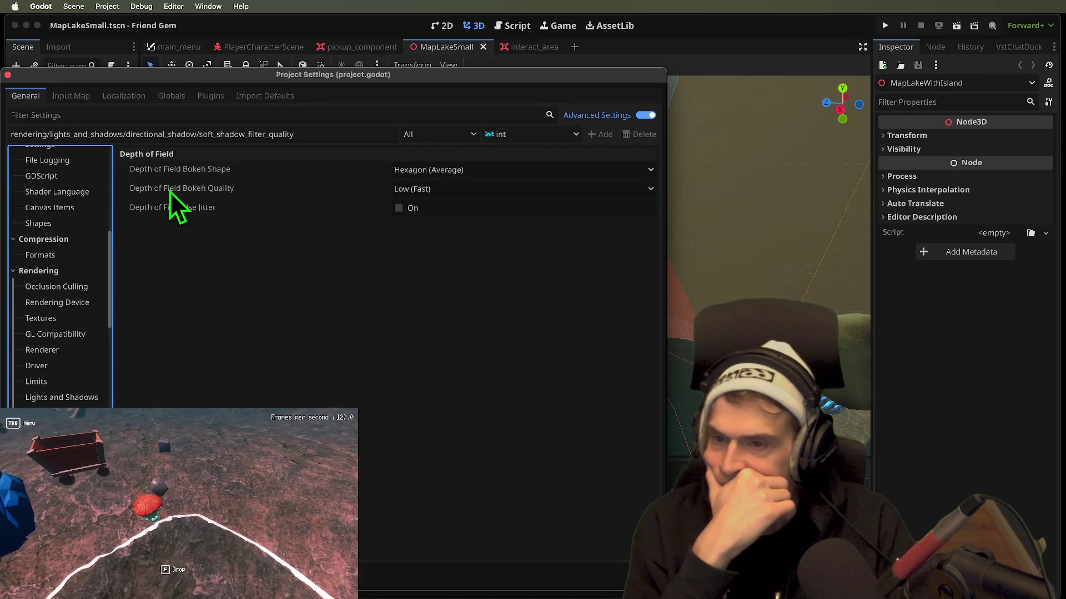
pyautogui.moveTo(170, 191)
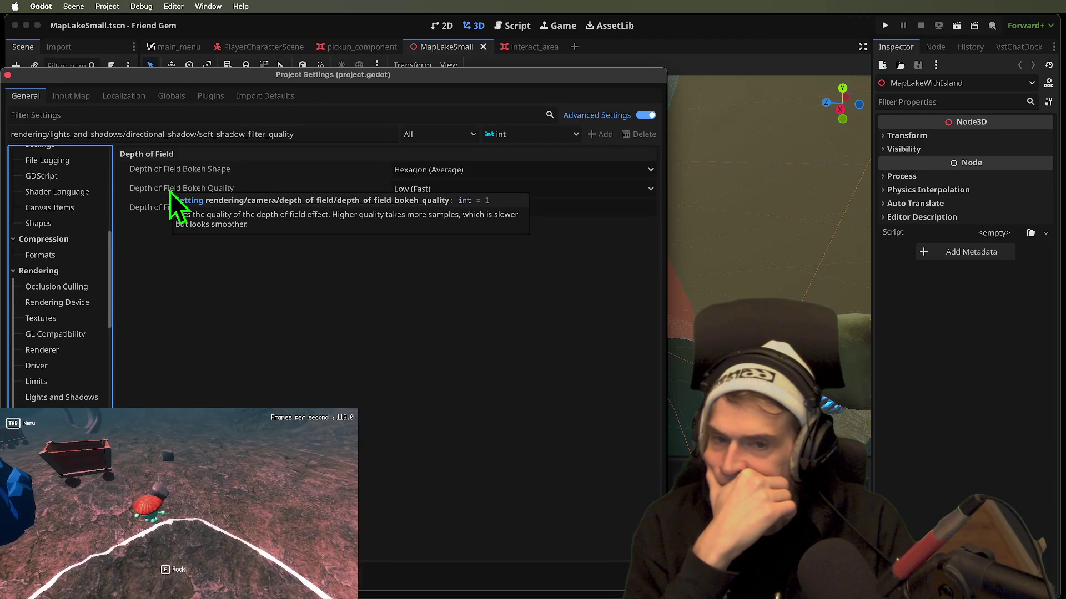
pyautogui.press('Tab')
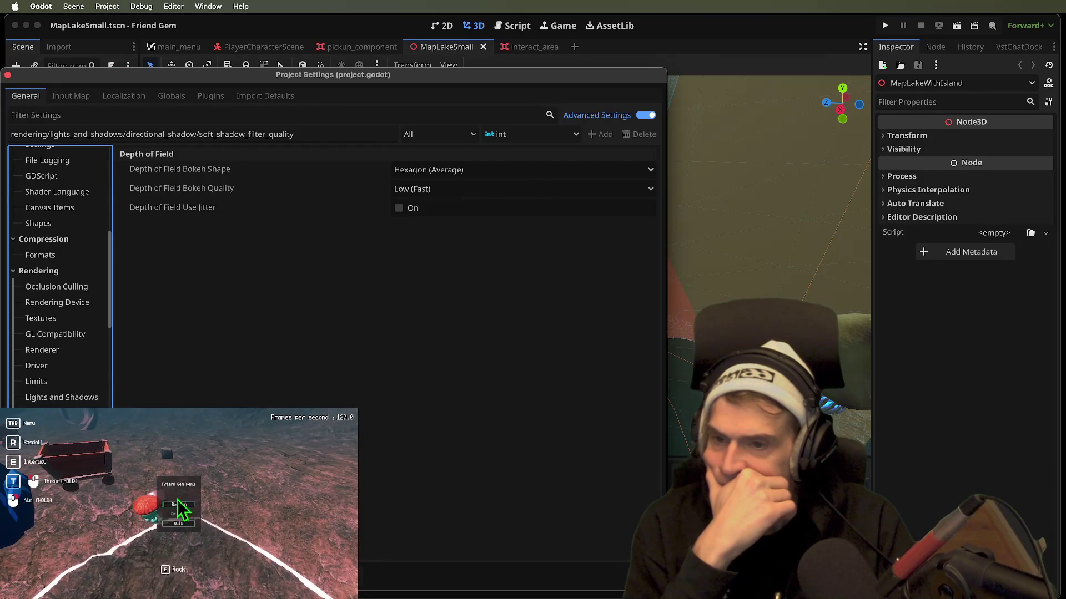
pyautogui.click(179, 505)
# - Browse Lightmapping, close Project Settings, and select DirectionalLight3D in the Scene dock
pyautogui.scroll(-2, 59, 277)
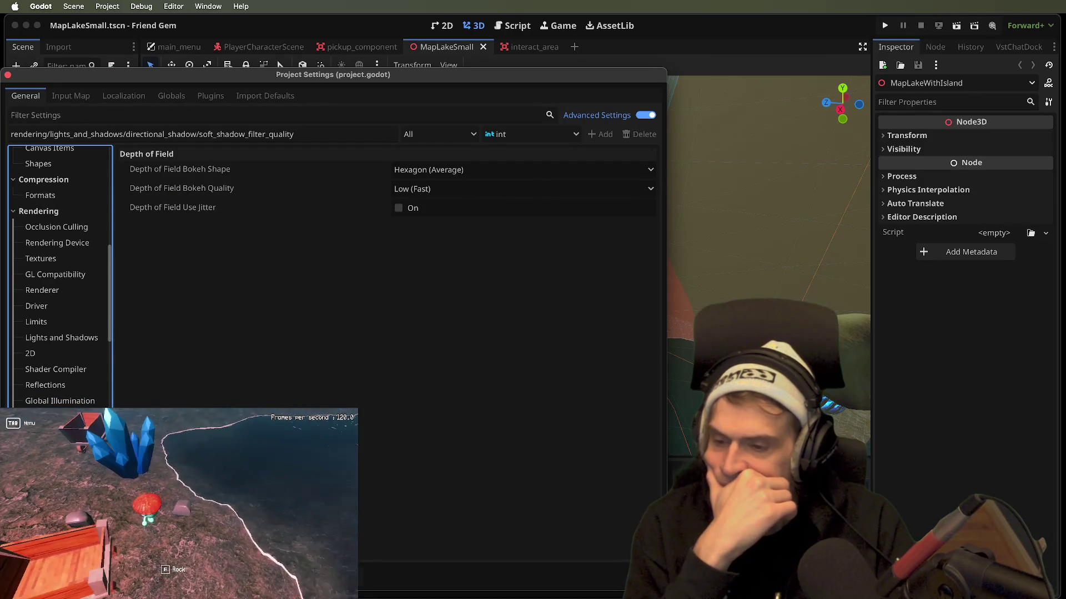
pyautogui.press('Down')
pyautogui.press('Down')
pyautogui.press('Down')
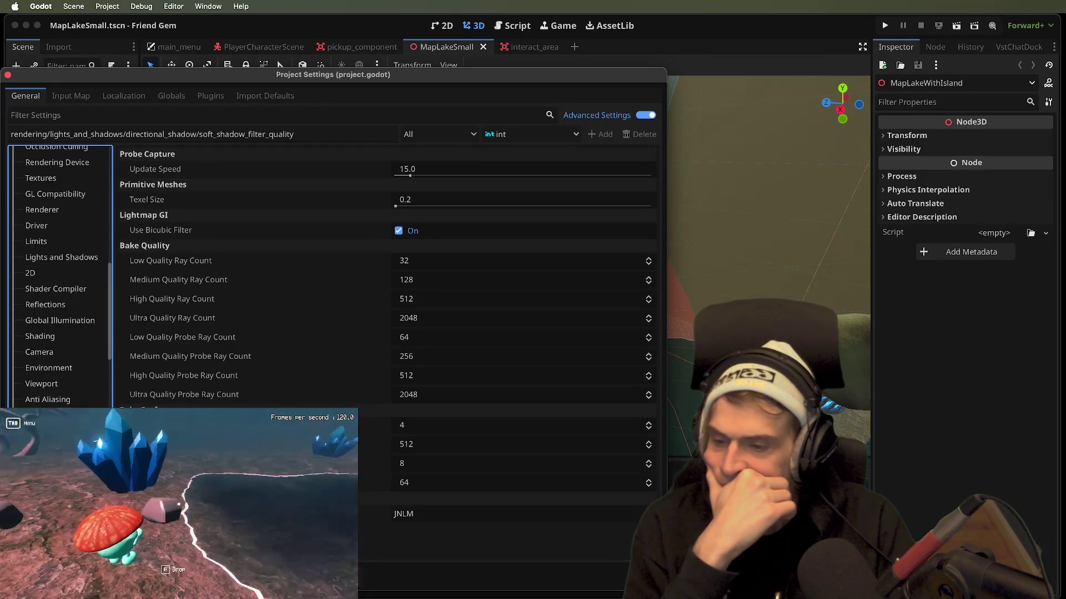
pyautogui.scroll(-2, 59, 277)
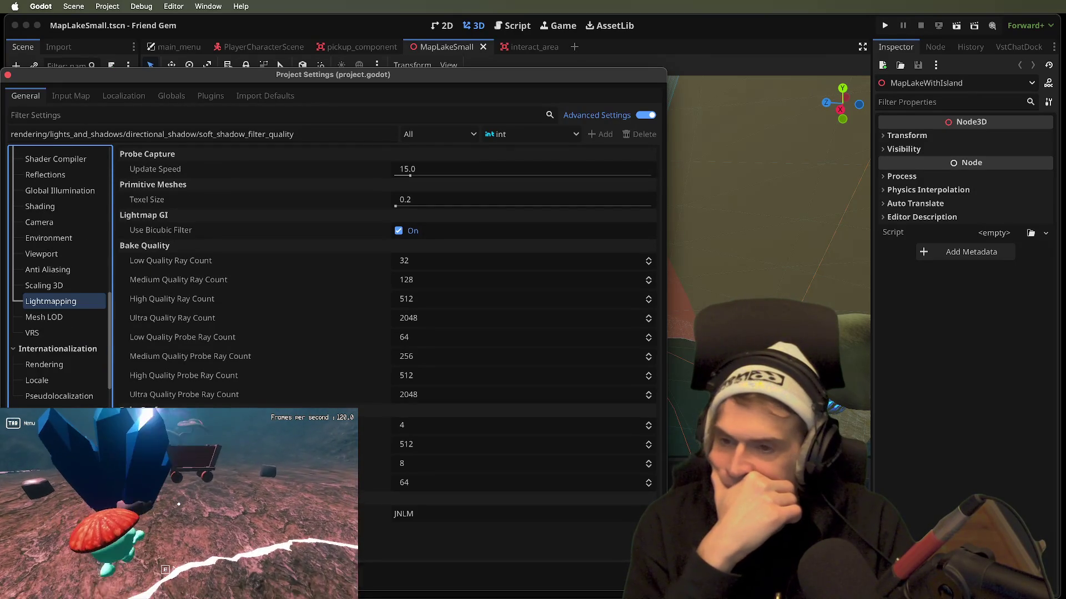
pyautogui.scroll(-2, 60, 277)
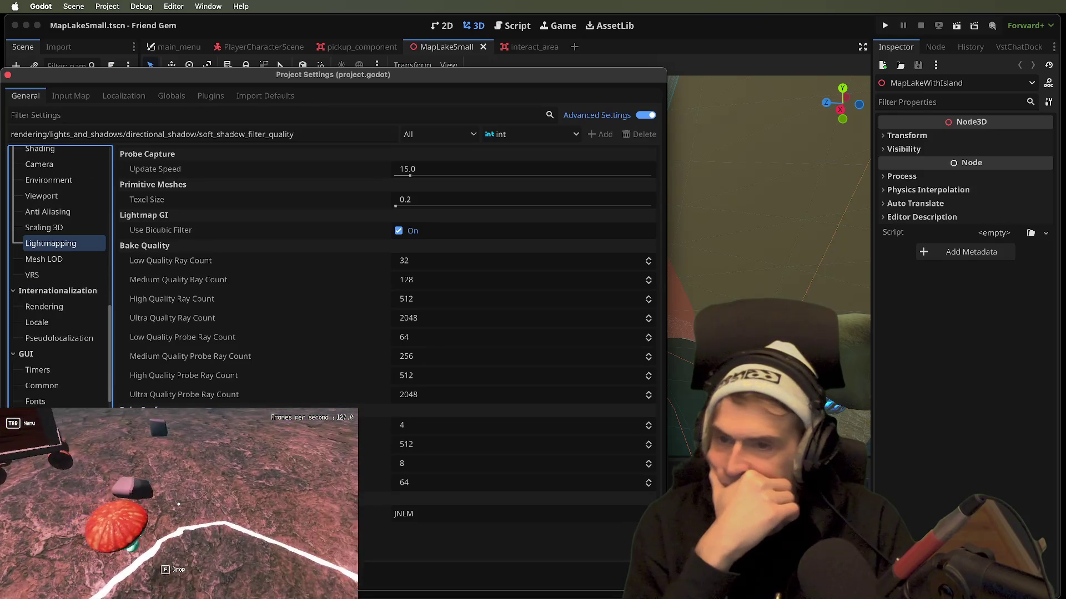
pyautogui.scroll(-5, 59, 278)
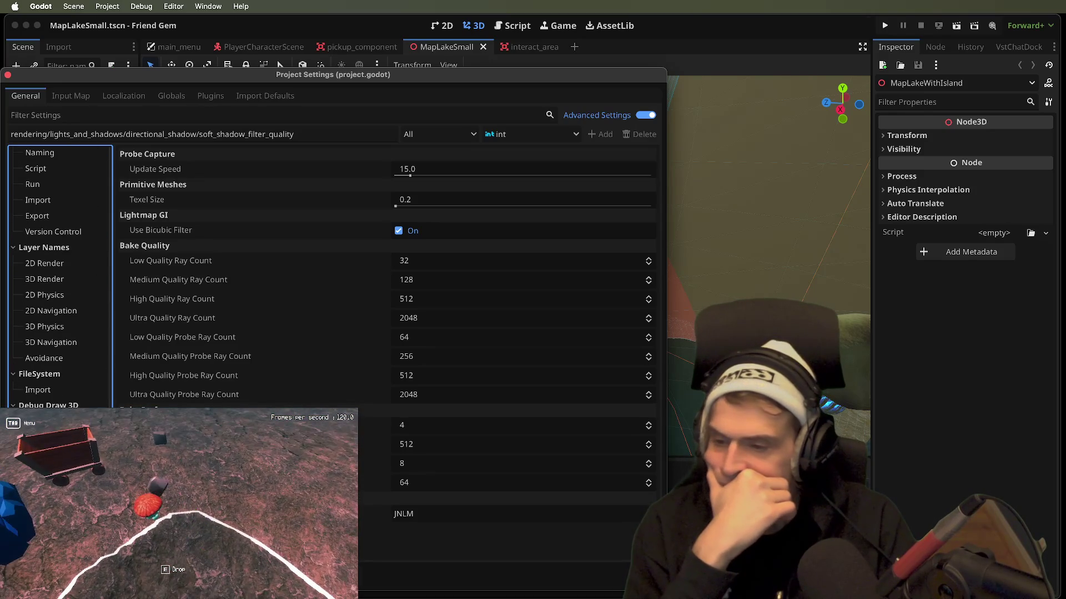
pyautogui.click(362, 583)
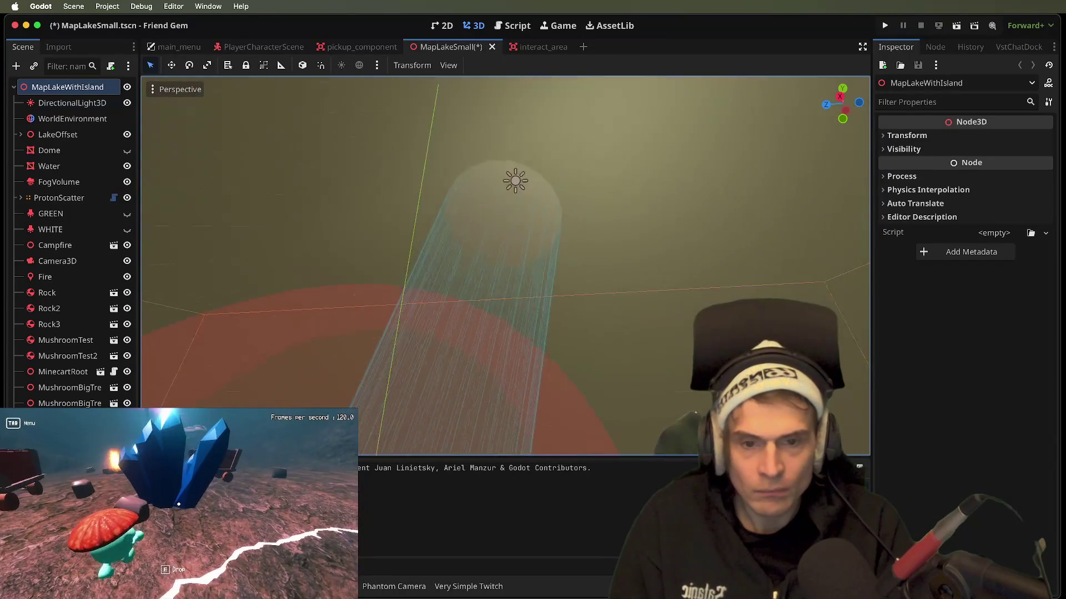
pyautogui.click(103, 107)
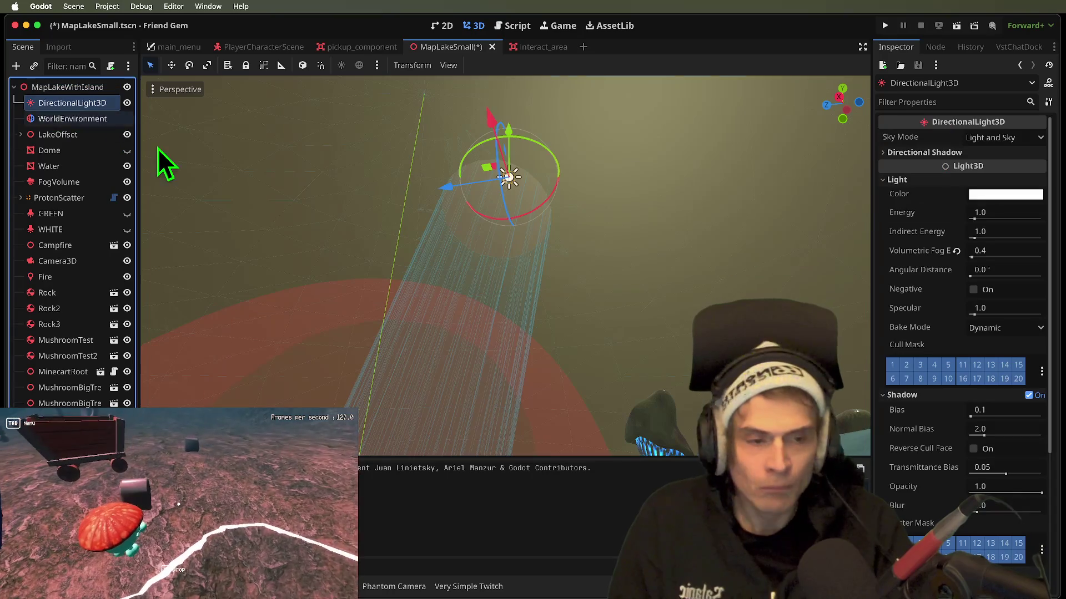
# - Set DirectionalLight3D bake mode to Static, revert its Volumetric Fog Energy to 1.0, and enable Reverse Cull Face
pyautogui.click(1024, 153)
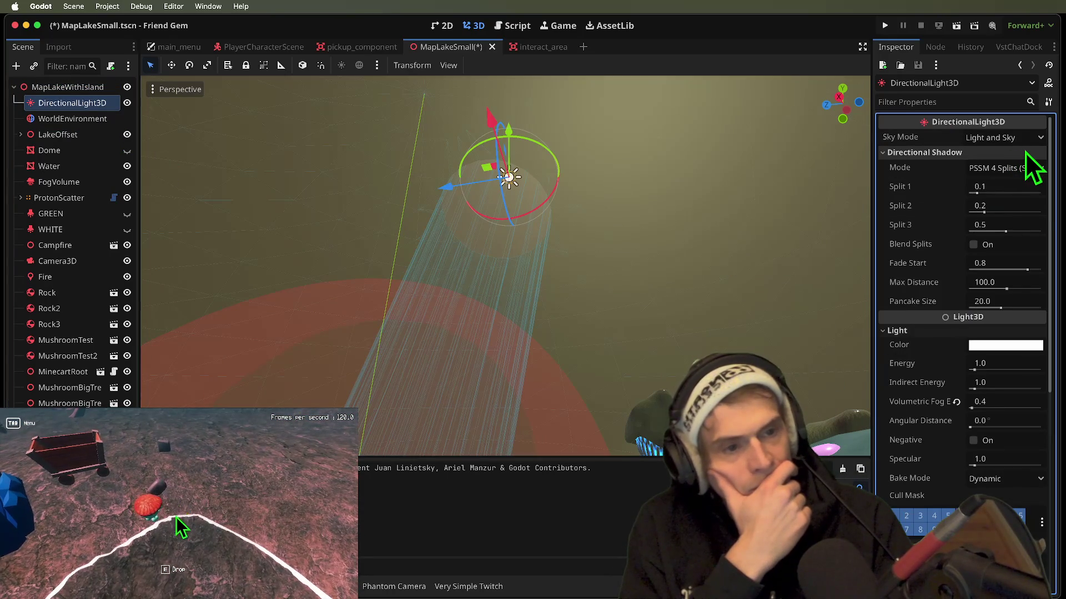
pyautogui.scroll(-3, 991, 300)
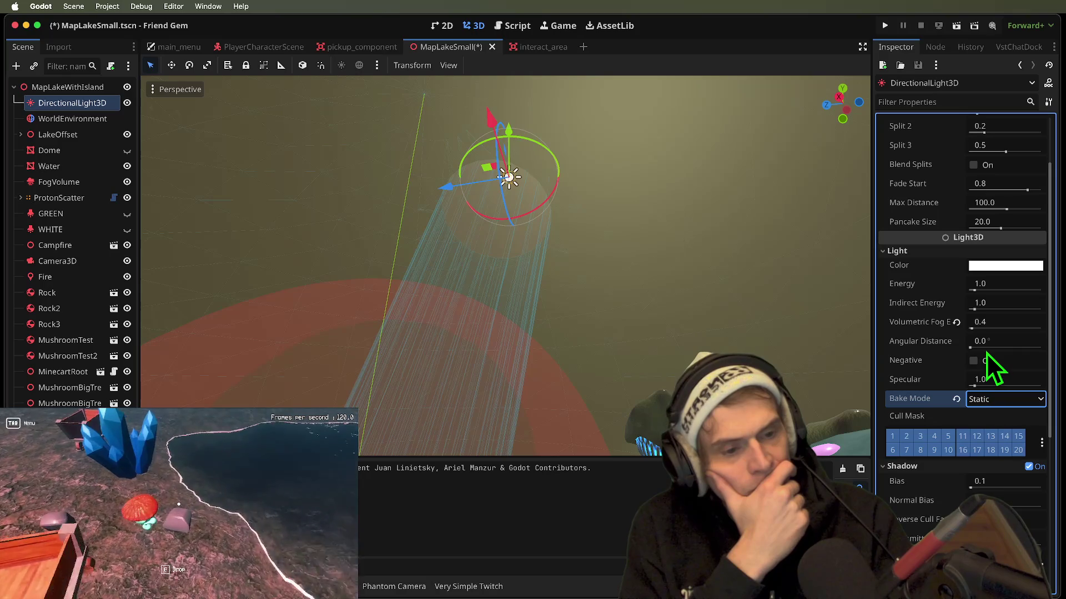
pyautogui.click(956, 322)
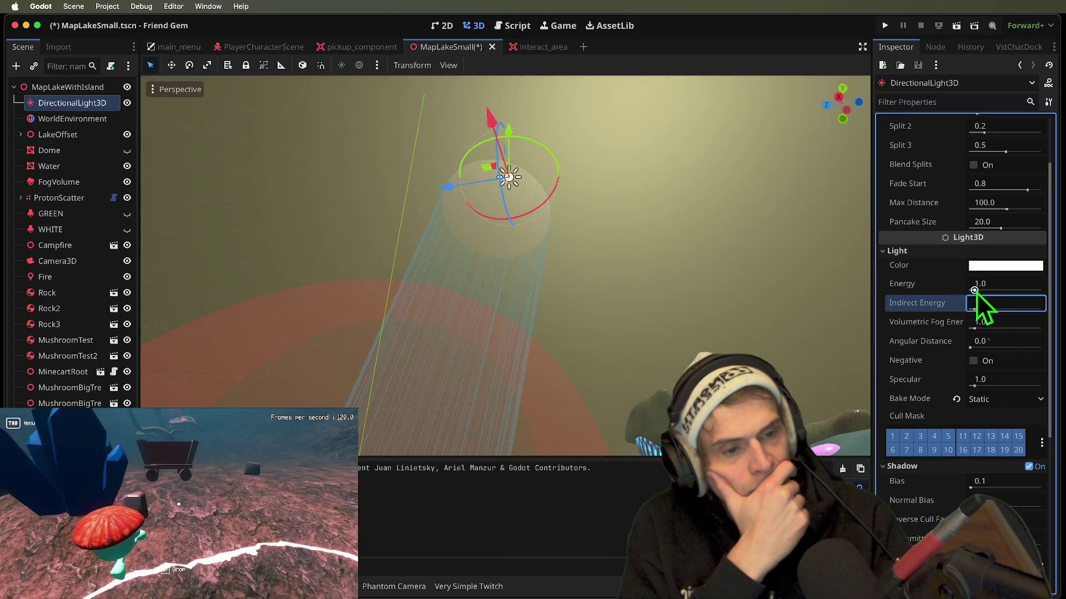
pyautogui.scroll(-4, 983, 393)
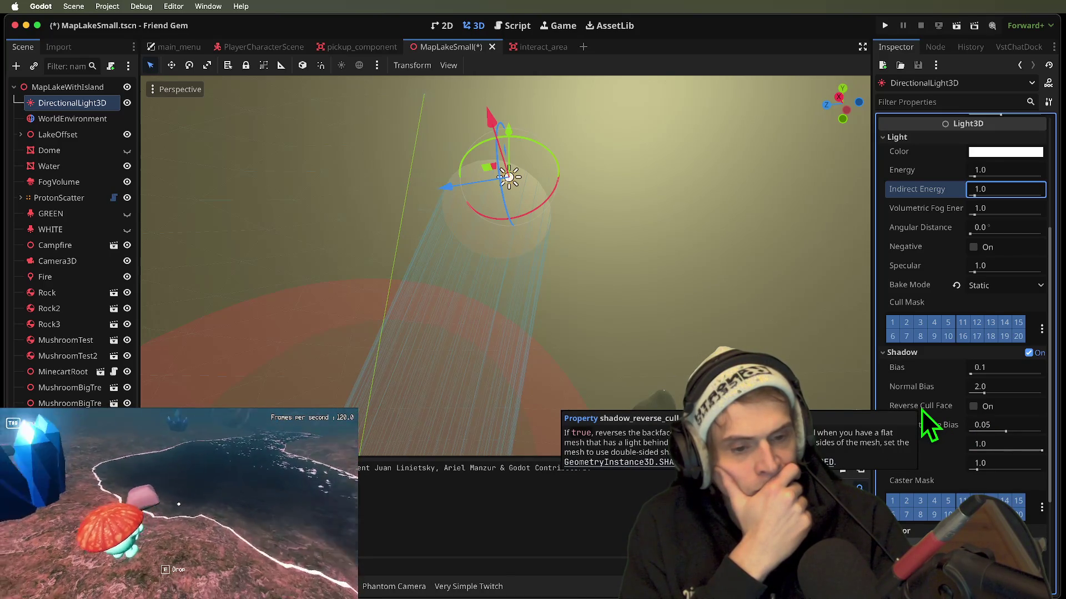
pyautogui.click(994, 411)
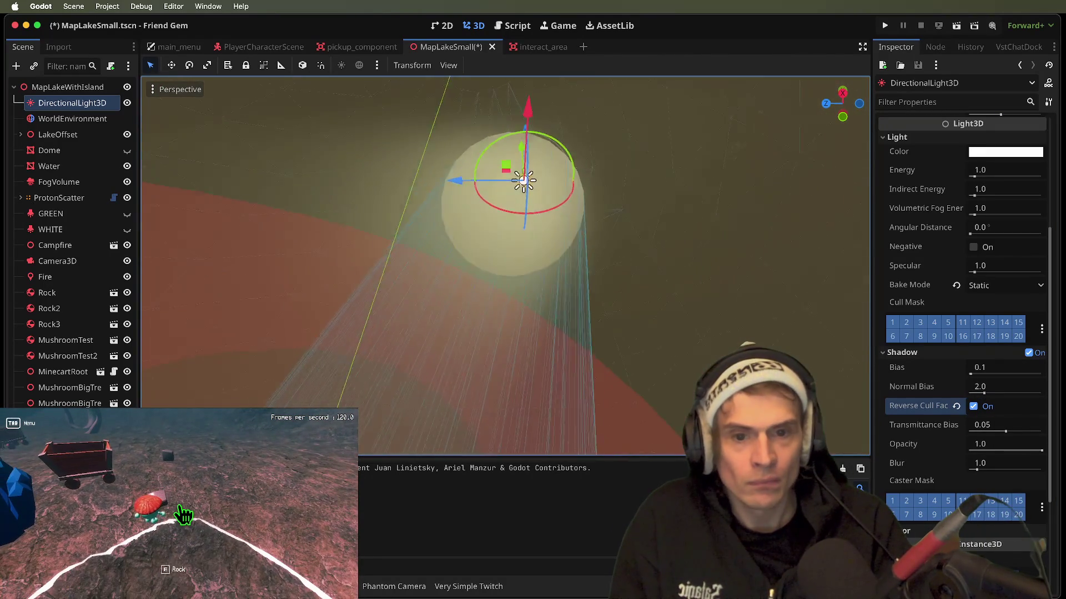
# - Save the scene, restart the game, and walk the character along the lake's rocky edge
pyautogui.press('Tab')
pyautogui.press('super+r')
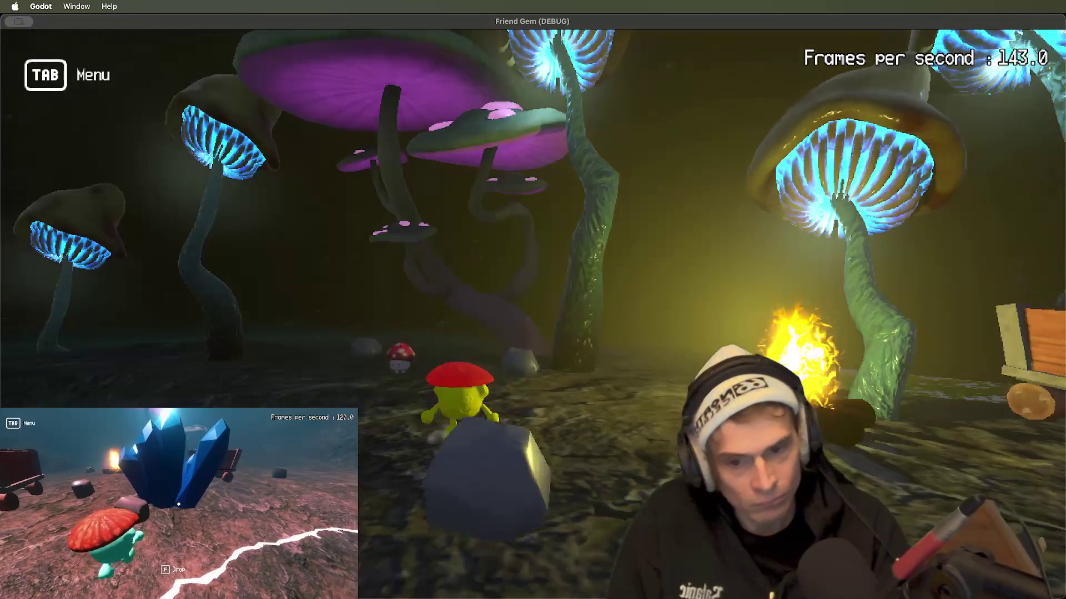
pyautogui.press('d')
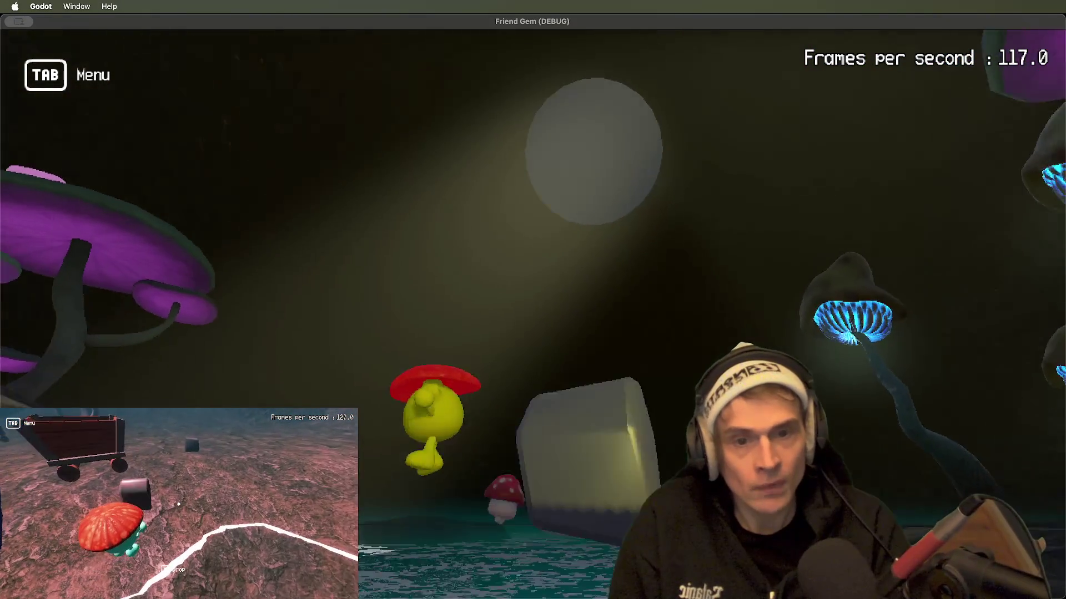
pyautogui.press('w')
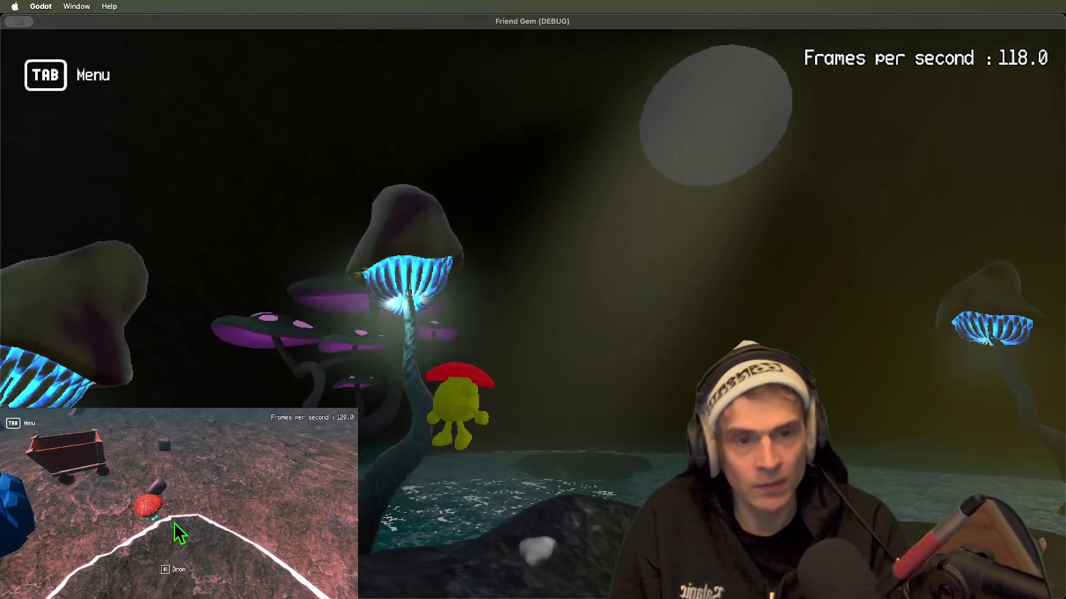
pyautogui.press('a')
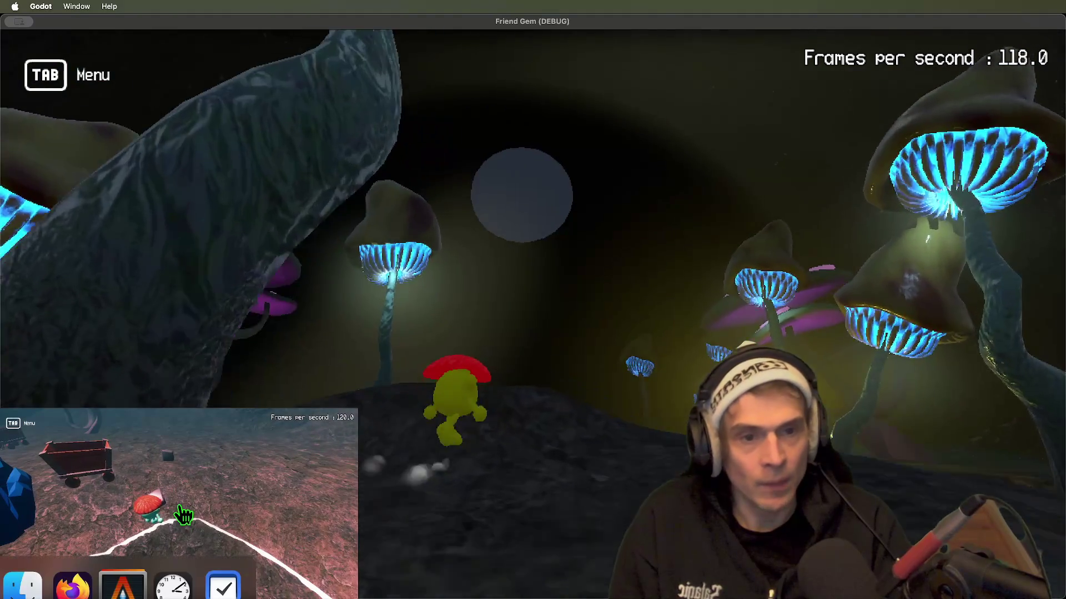
pyautogui.press('Tab')
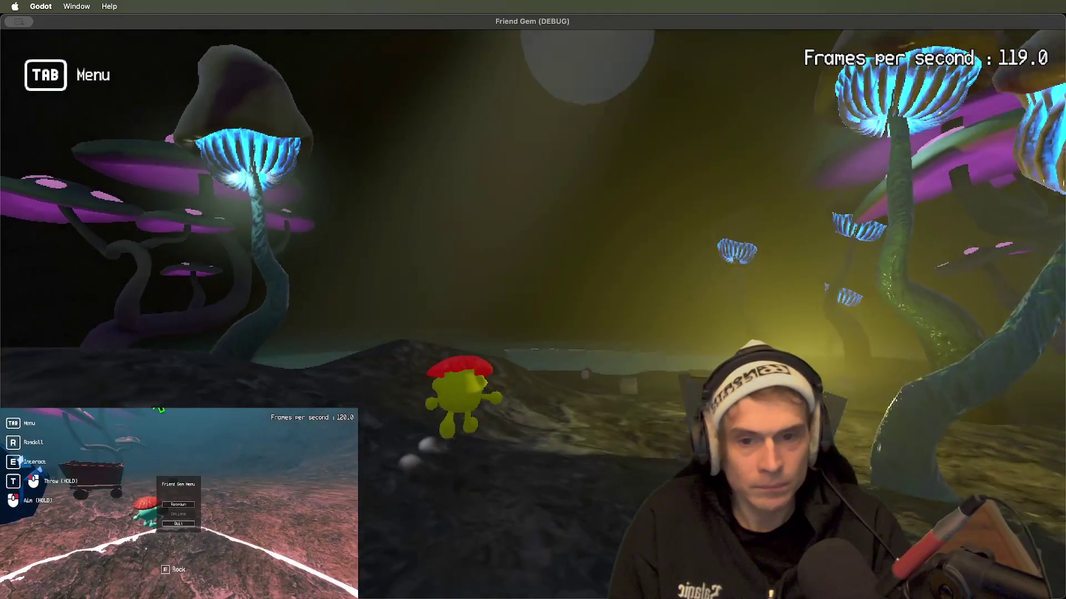
pyautogui.press('w')
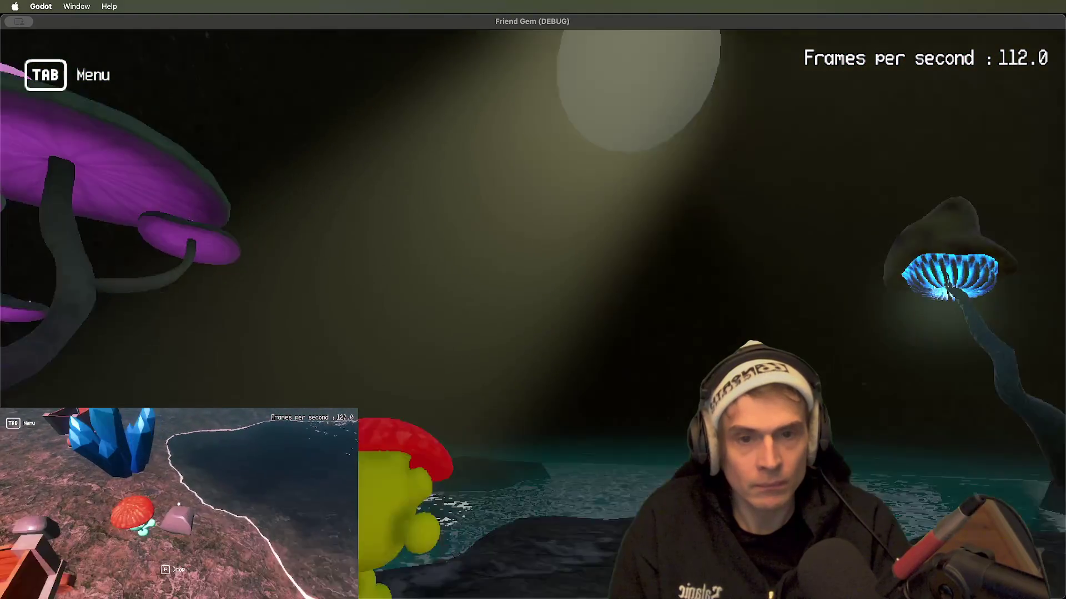
# - Swim to the rocky island, then onto the mushroom shore toward the campfire, and return to the editor
pyautogui.press('w')
pyautogui.press('w')
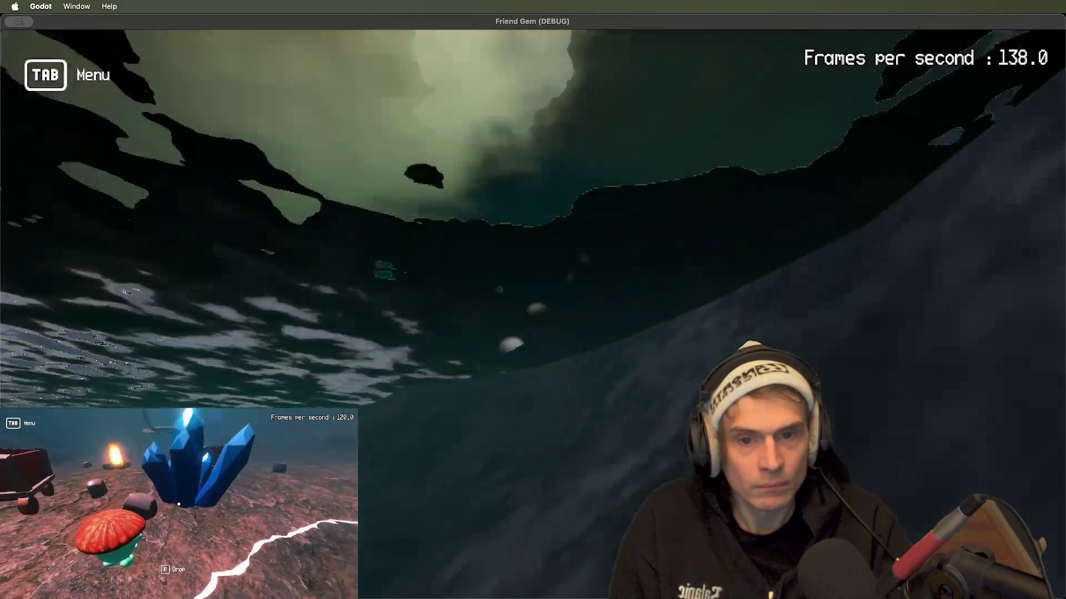
pyautogui.press('w')
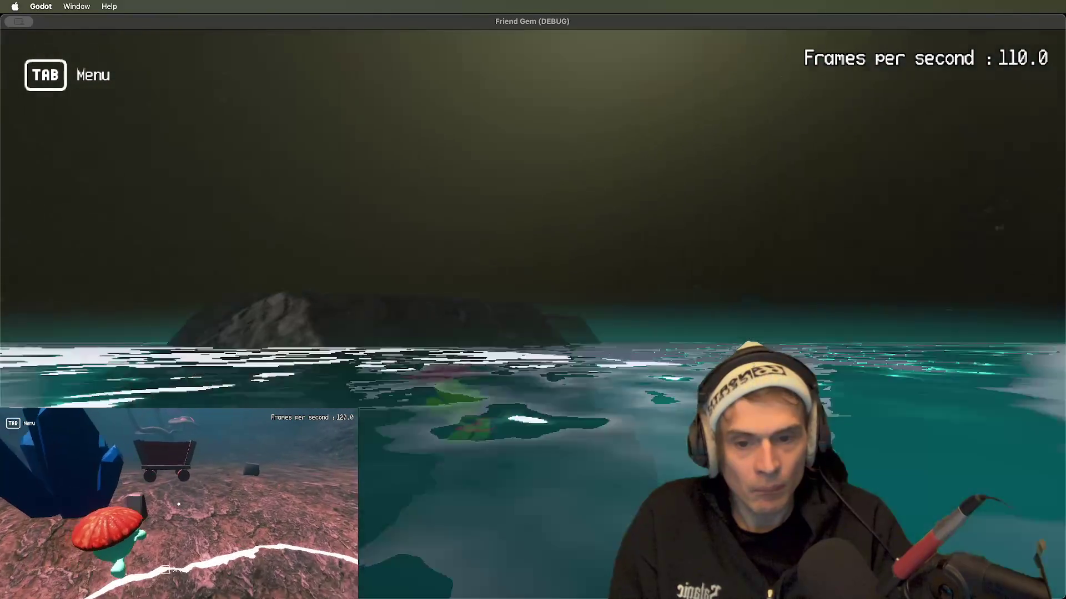
pyautogui.press('w')
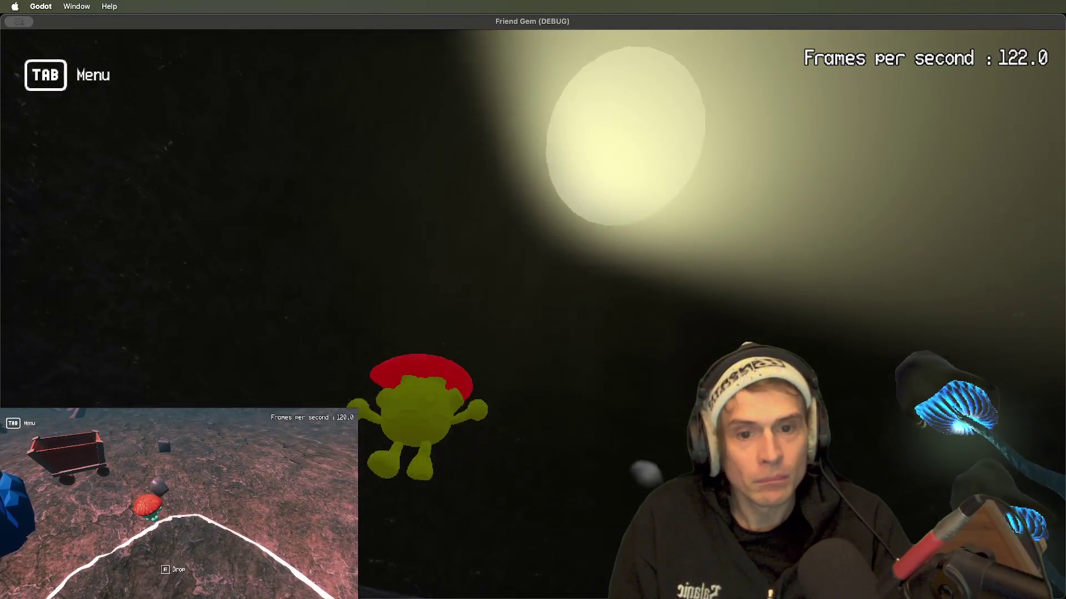
pyautogui.press('w')
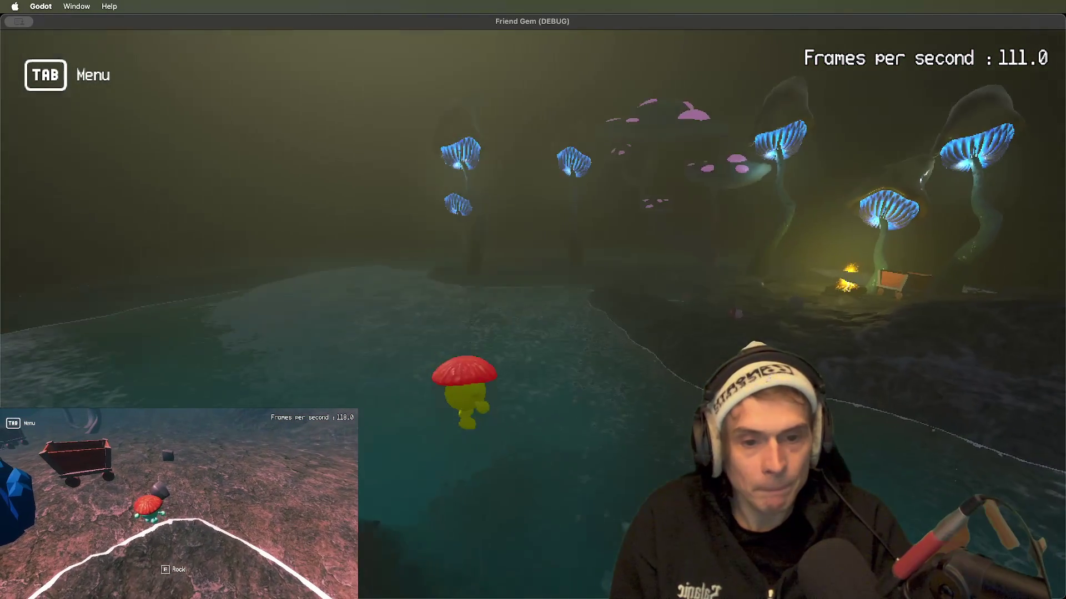
pyautogui.press('w')
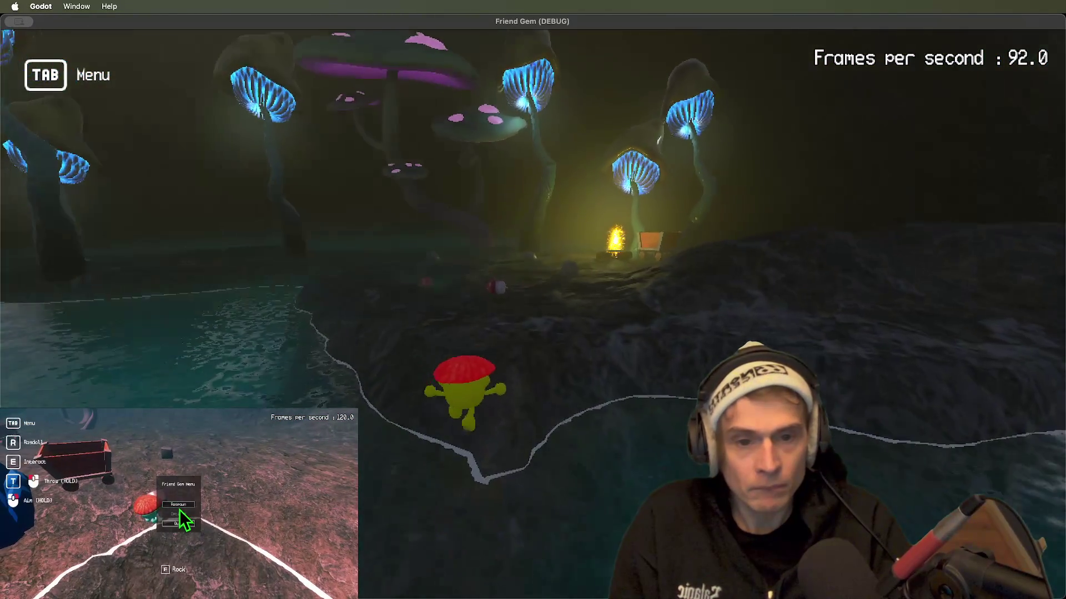
pyautogui.press('w')
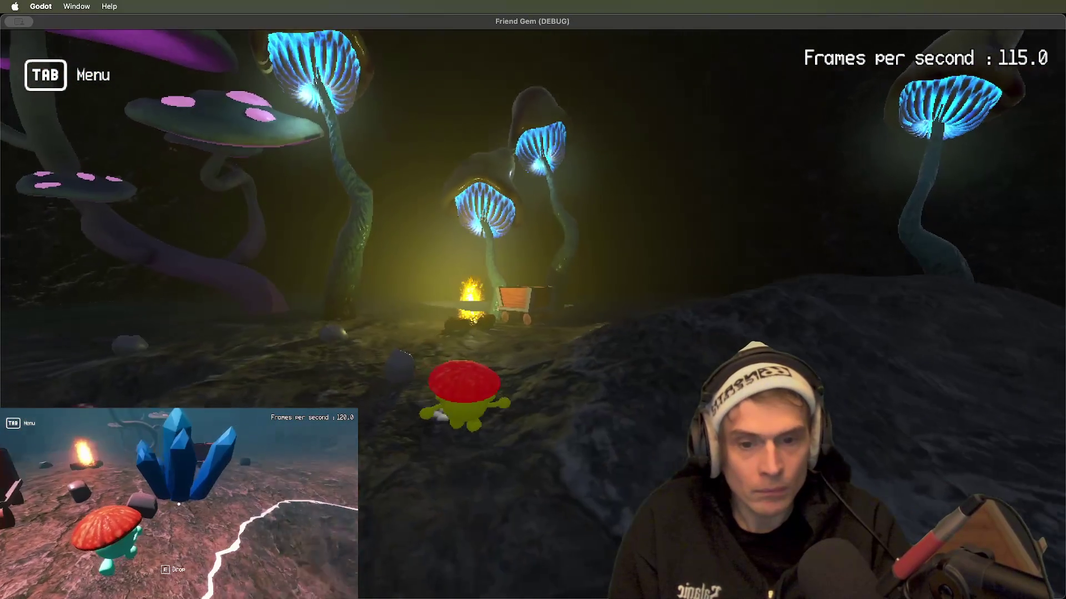
pyautogui.press('a')
pyautogui.press('a')
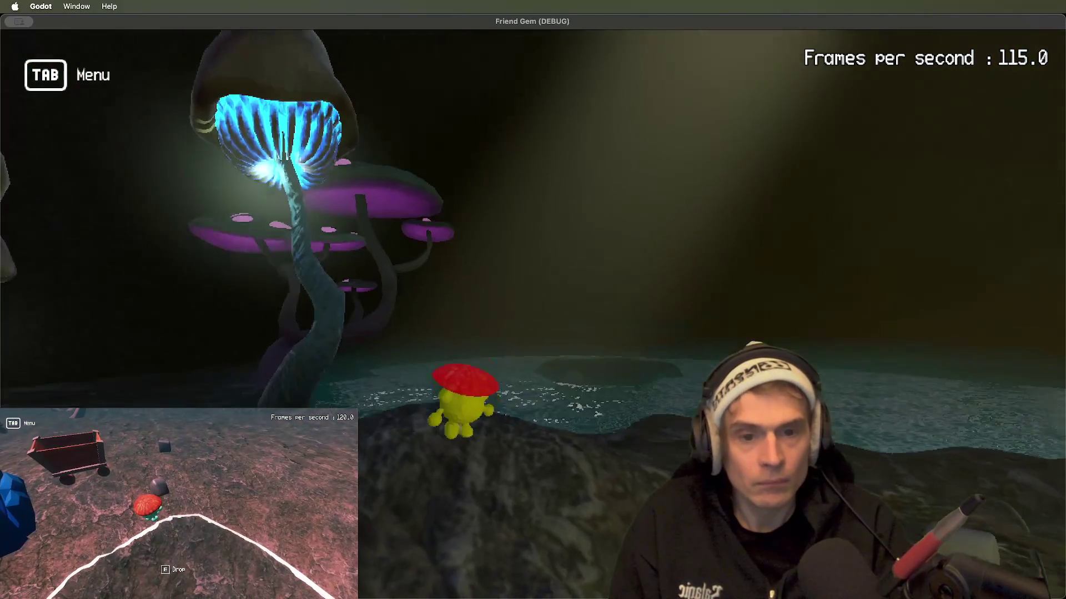
pyautogui.press('super+Tab')
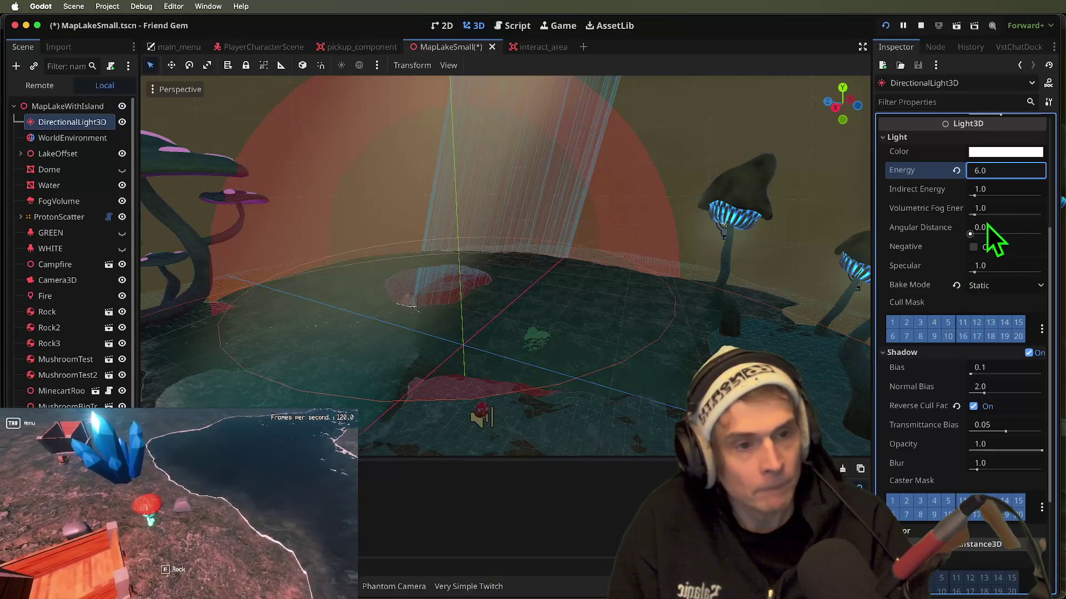
# - Set the light's energy to 5.0 and indirect energy back to 1.0, checking the lighting in-game
pyautogui.click(999, 189)
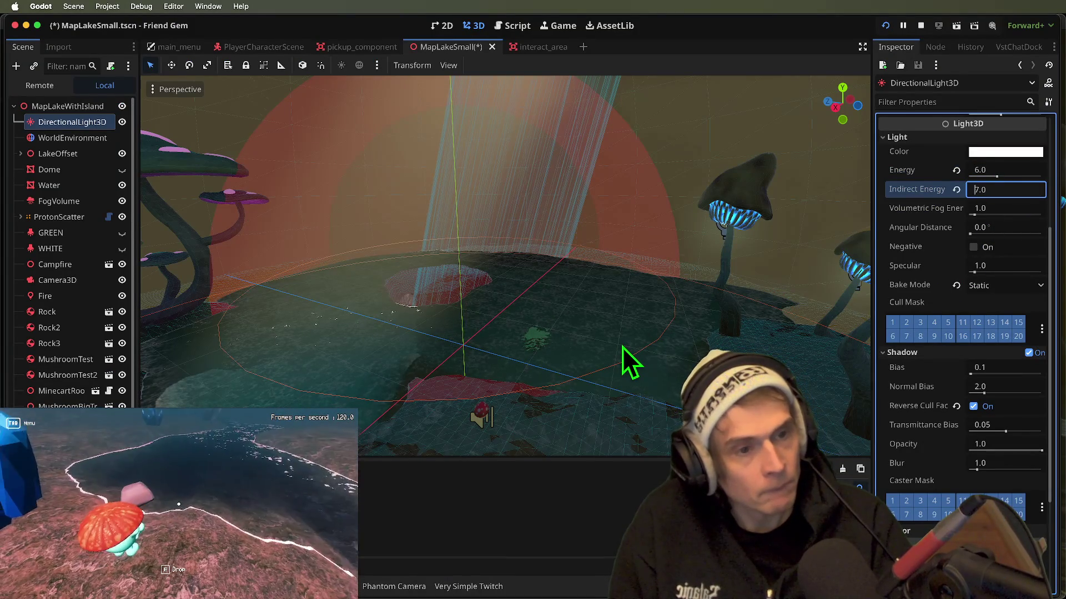
pyautogui.press('super+Tab')
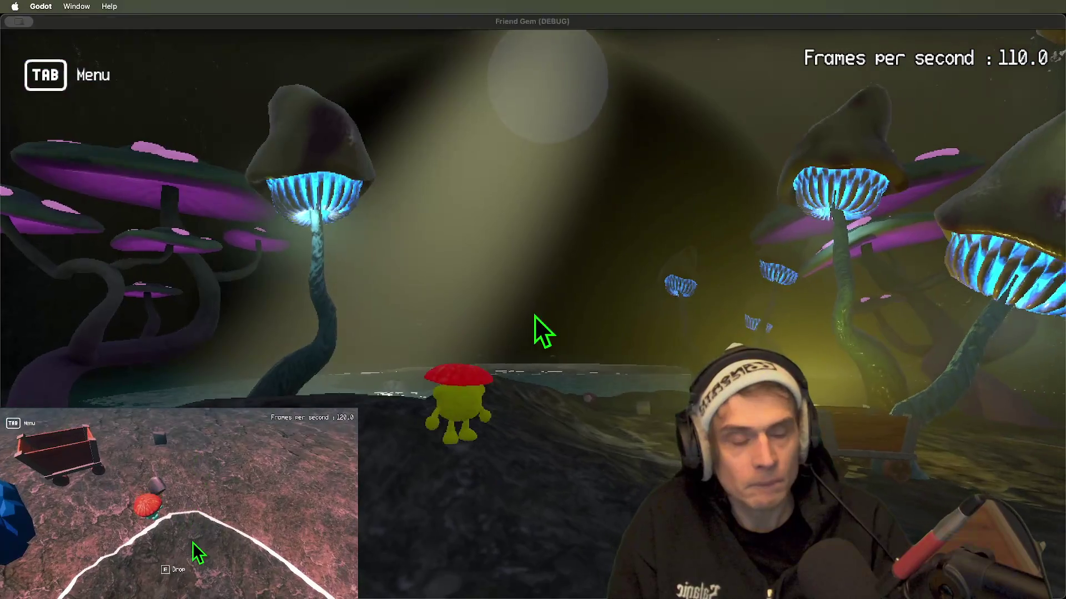
pyautogui.press('super+Tab')
pyautogui.moveTo(1020, 196); pyautogui.dragTo(976, 195)
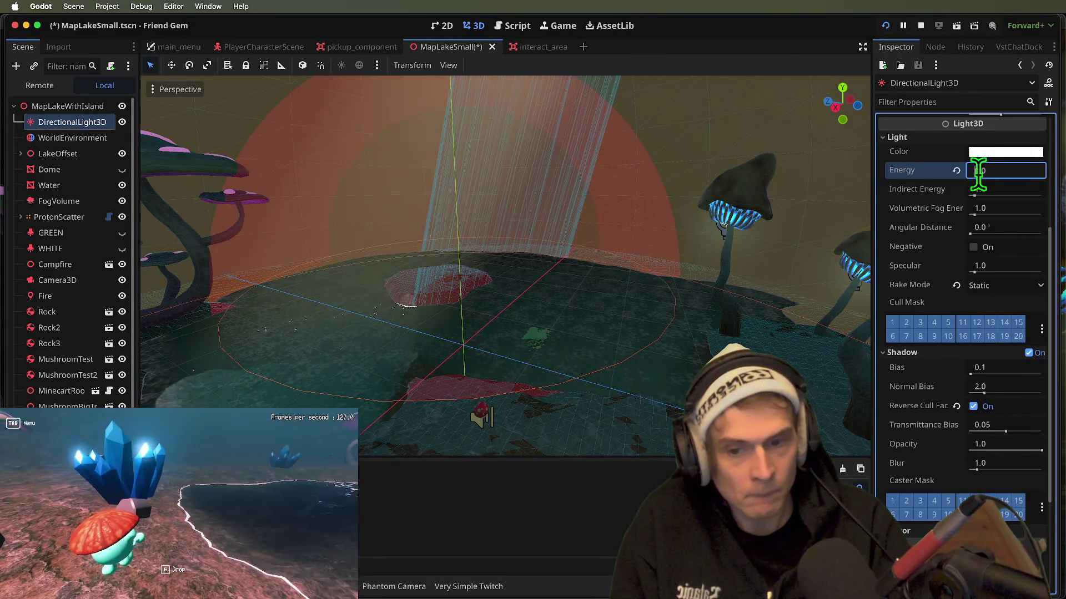
pyautogui.press('super+Tab')
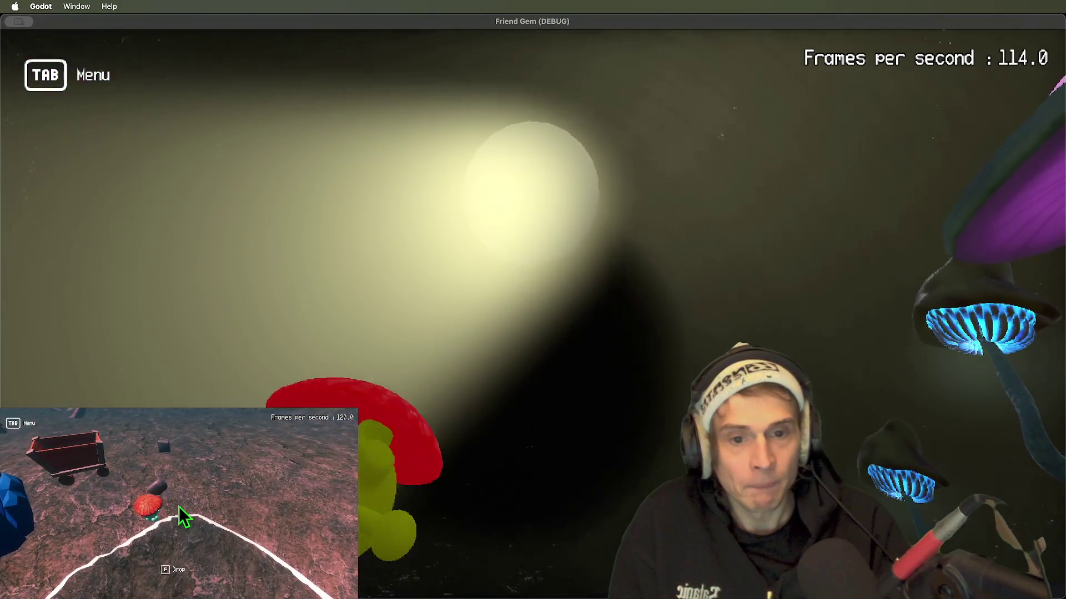
pyautogui.press('super+Tab')
pyautogui.press('f')
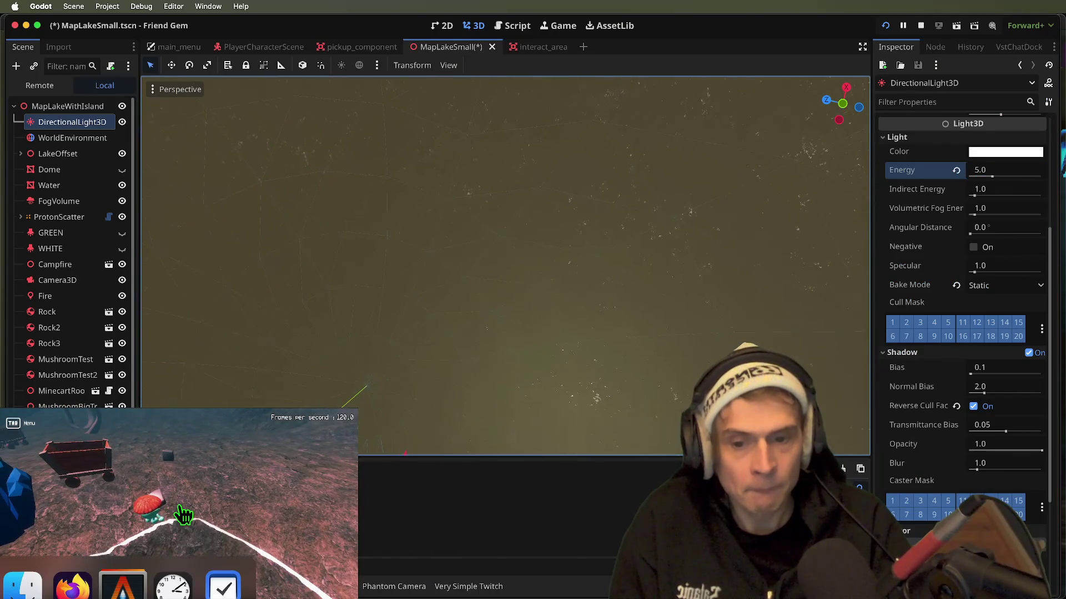
pyautogui.click(179, 506)
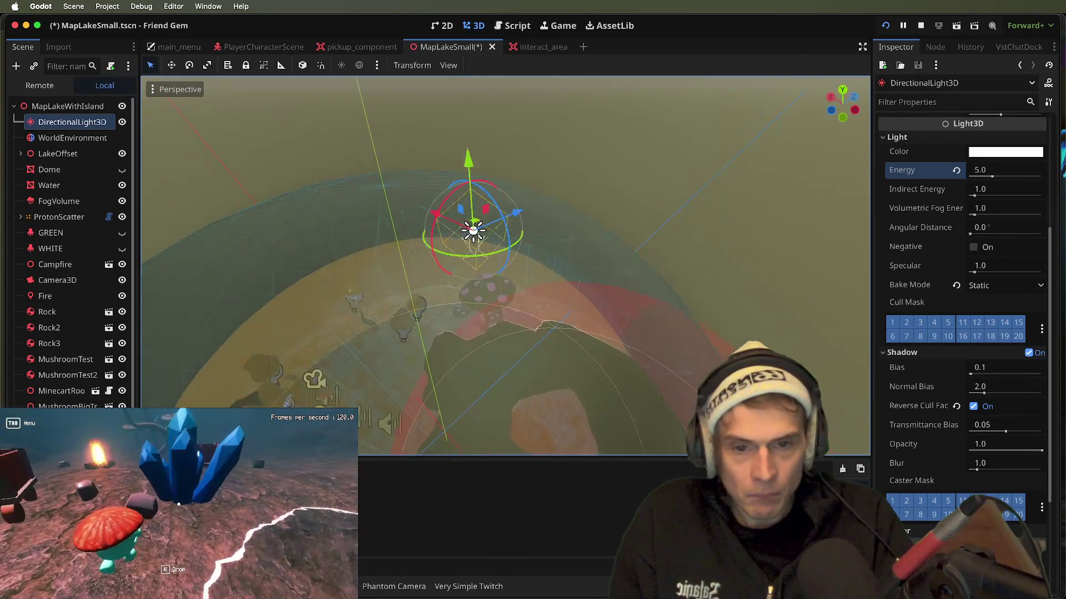
# - Swing the directional light around its Y axis and review the new beam in the running game
pyautogui.moveTo(524, 255); pyautogui.dragTo(553, 249)
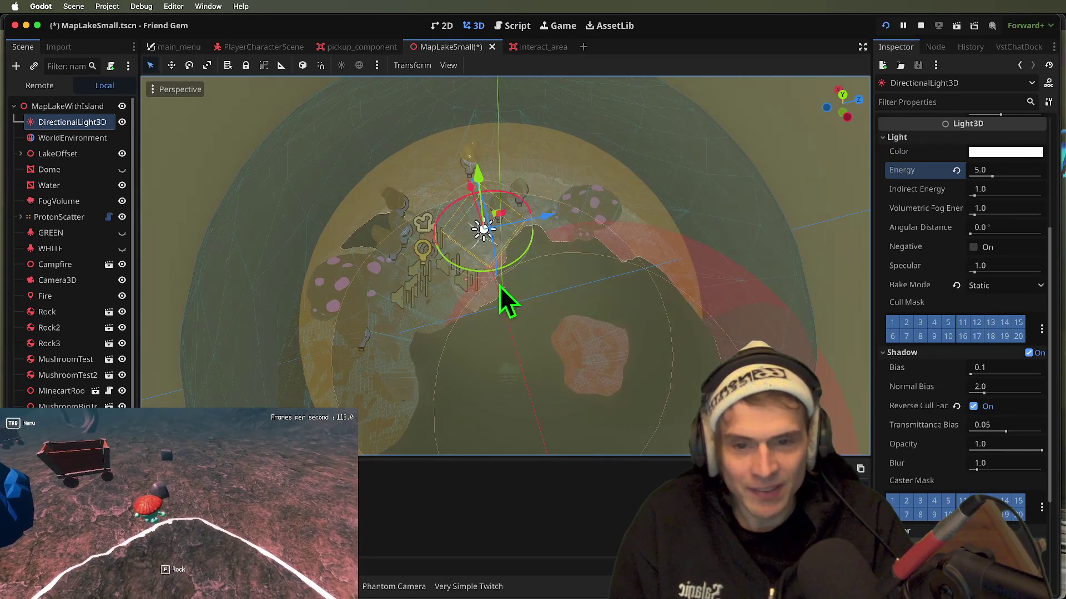
pyautogui.press('Tab')
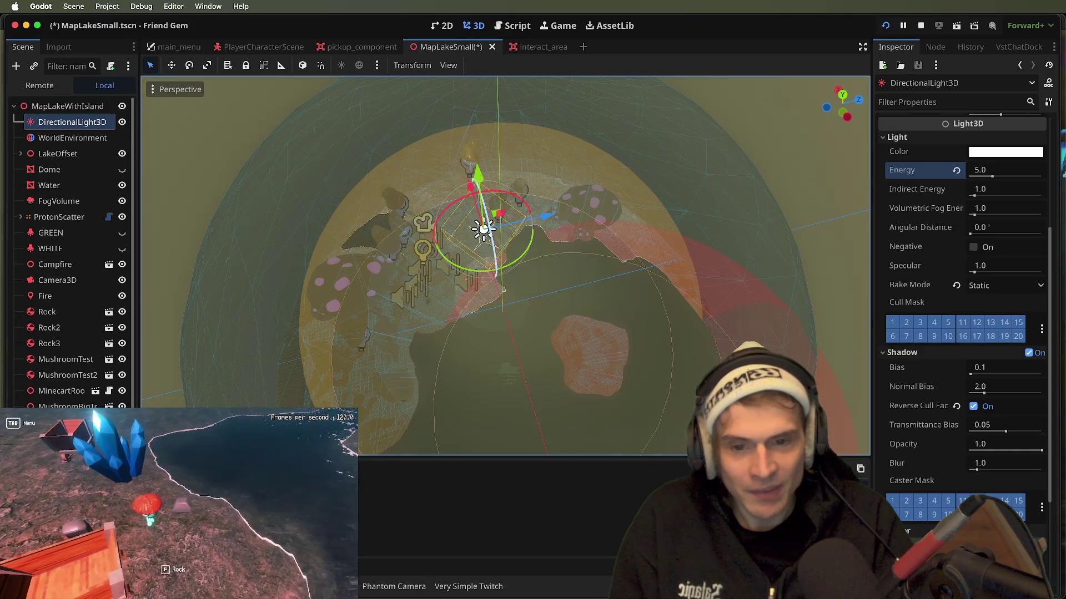
pyautogui.press('super+Tab')
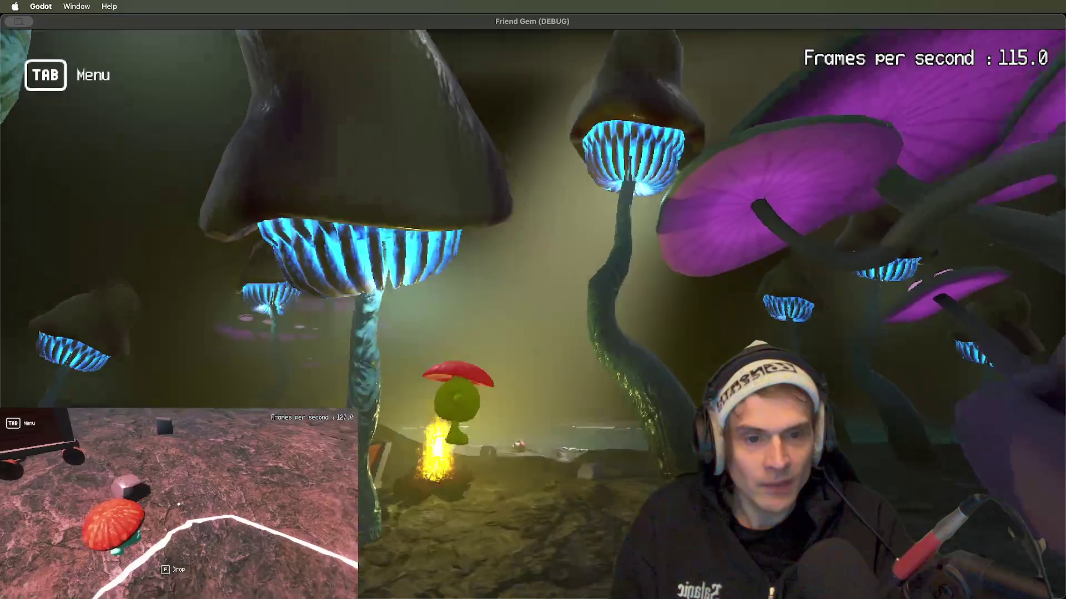
pyautogui.press('super+Tab')
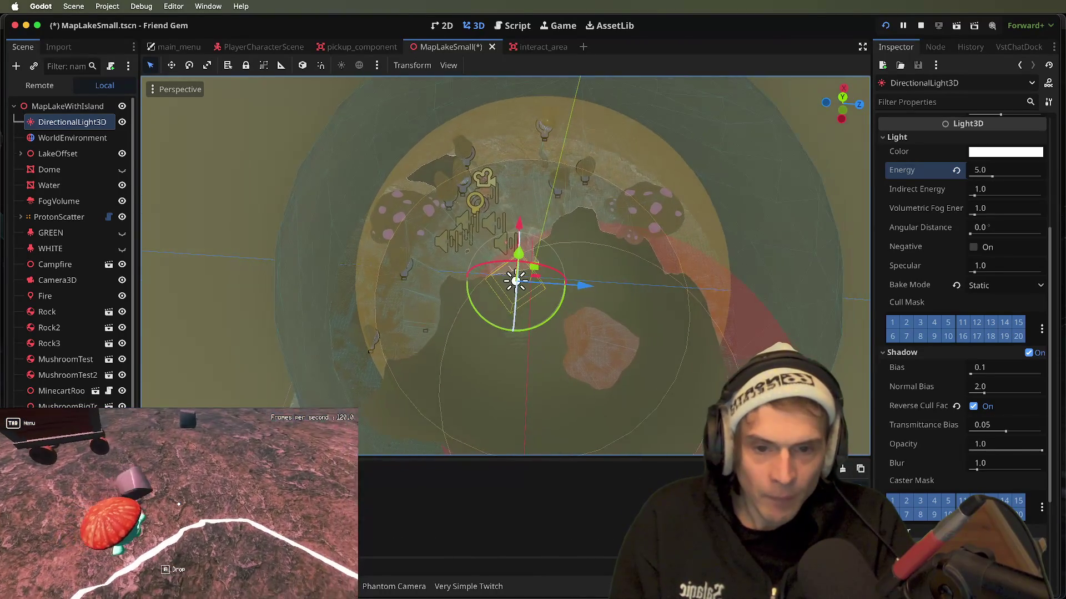
pyautogui.click(195, 554)
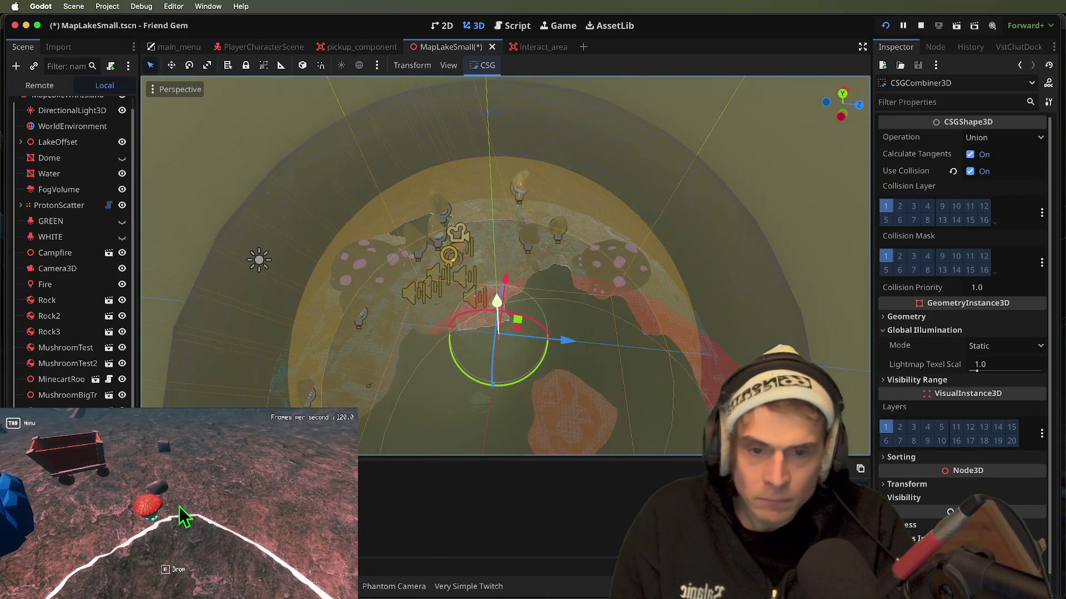
pyautogui.press('super+r')
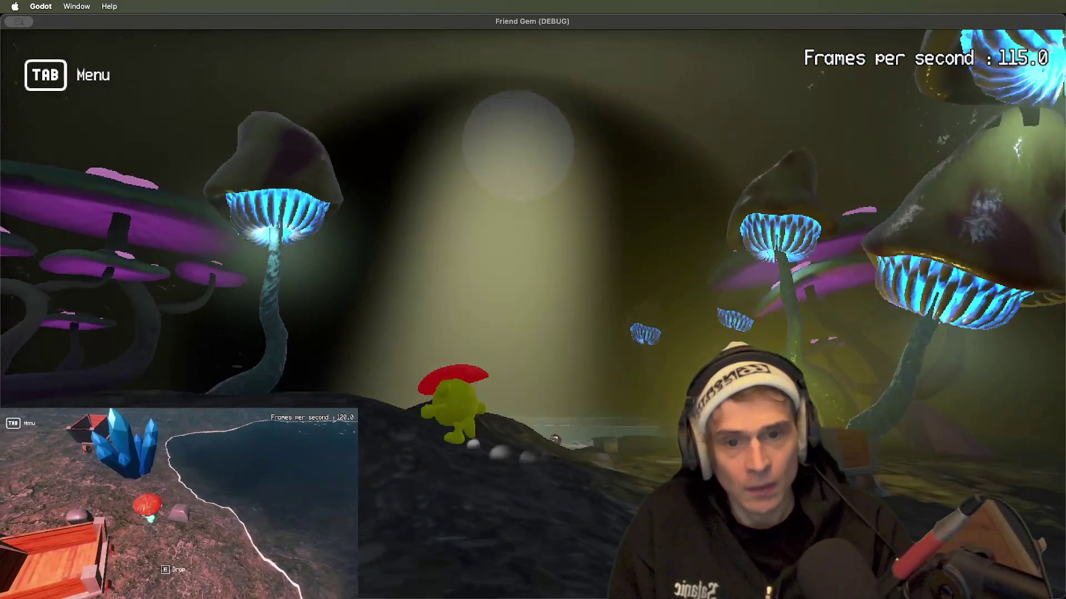
pyautogui.press('super+Tab')
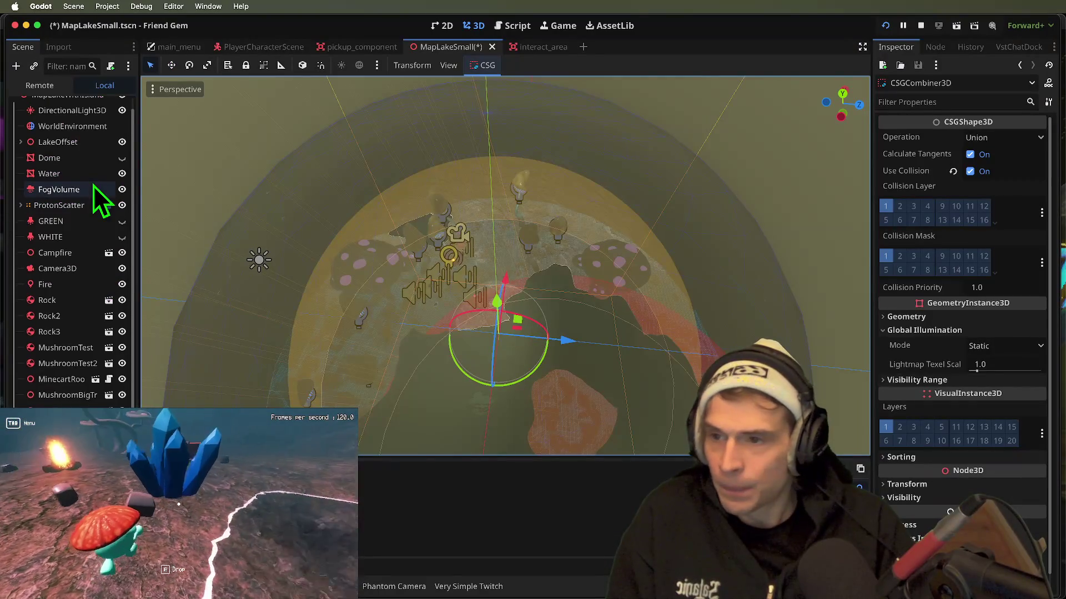
# - Select WorldEnvironment and try a volumetric fog density of 0.3 in the game
pyautogui.scroll(1, 94, 188)
pyautogui.click(92, 138)
pyautogui.scroll(-5, 943, 427)
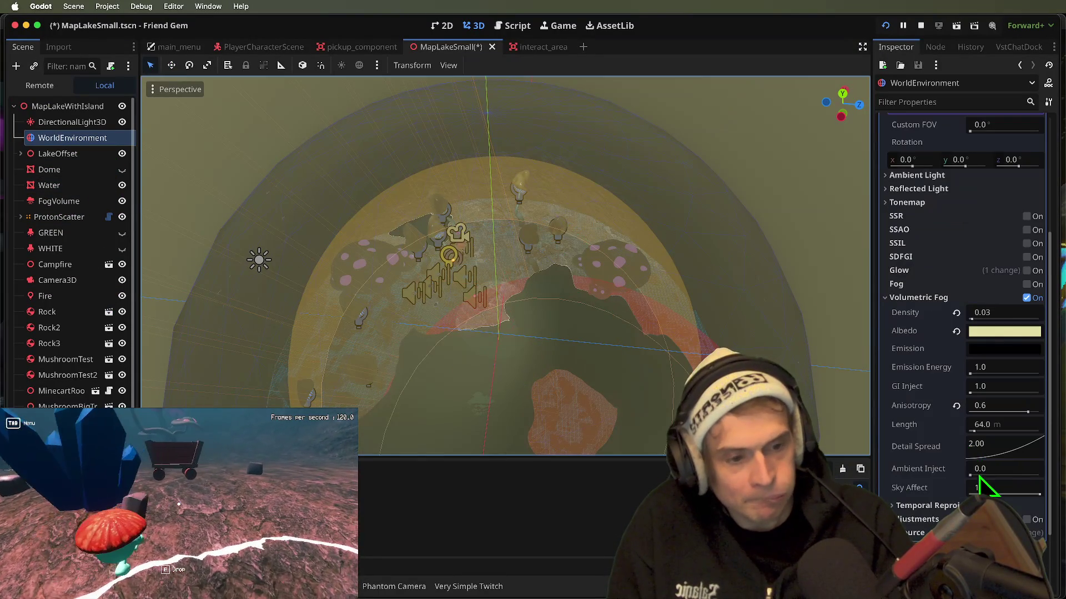
pyautogui.scroll(3, 998, 308)
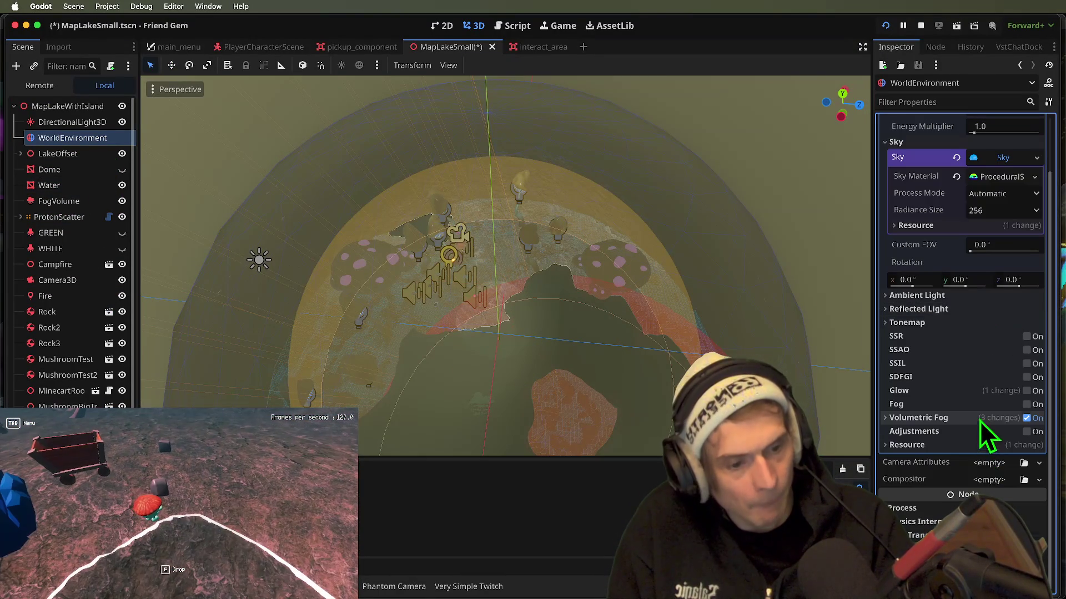
pyautogui.click(1009, 434)
pyautogui.press('Return')
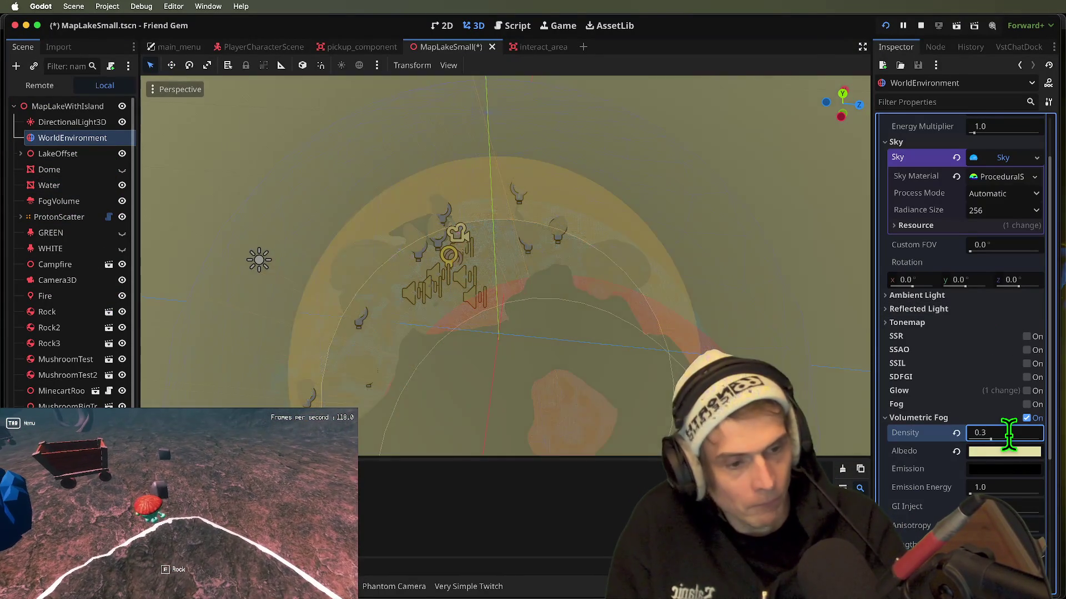
pyautogui.press('super+b')
pyautogui.press('super+q')
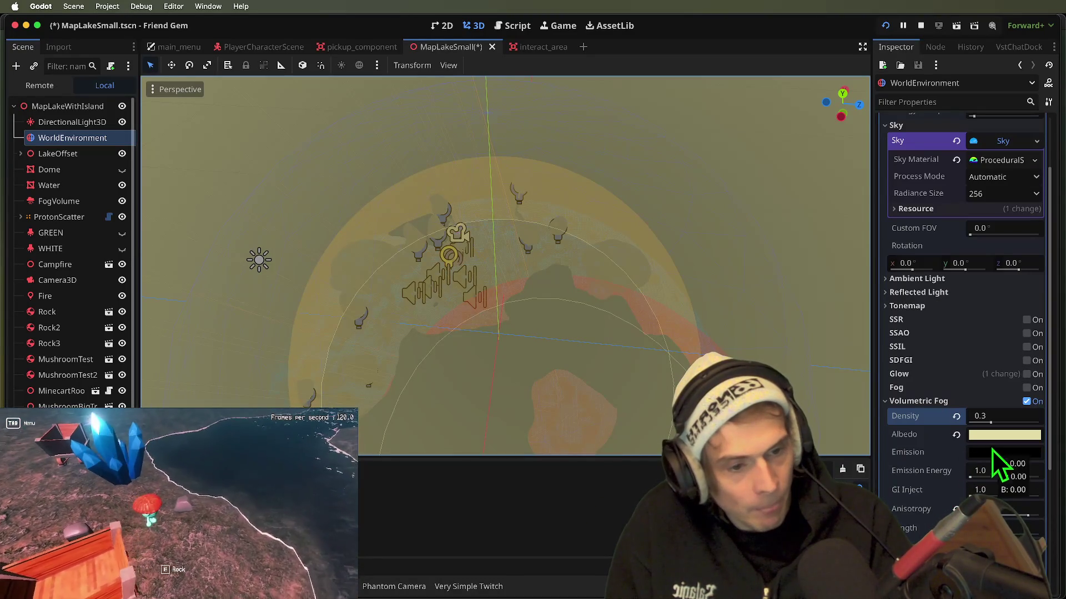
# - Try a near-white fog emission colour with emission energy 0.1, previewing it in-game
pyautogui.click(979, 453)
pyautogui.moveTo(1055, 157); pyautogui.dragTo(1054, 135)
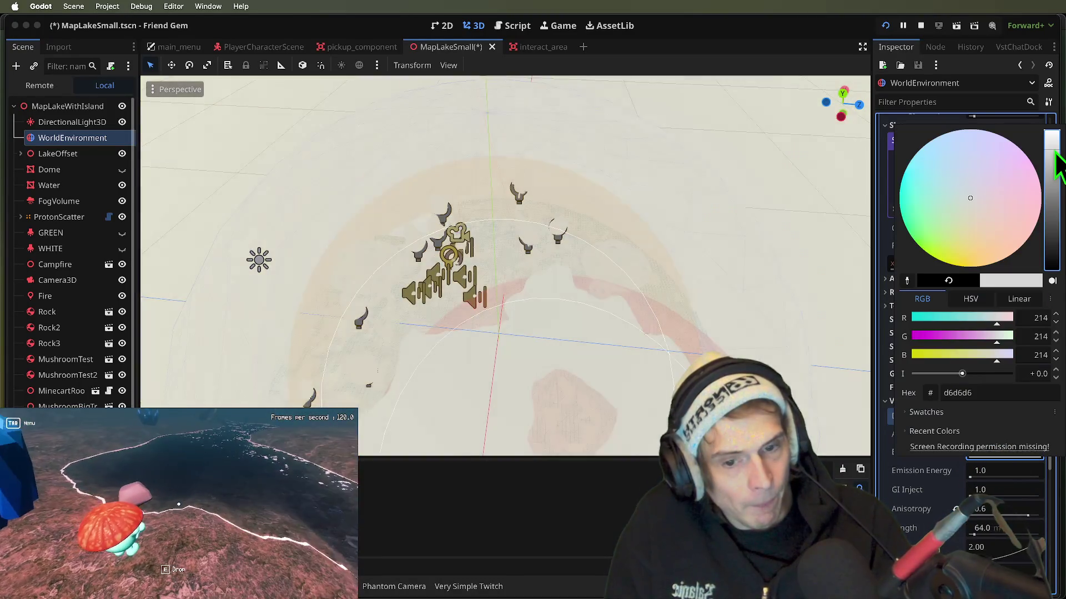
pyautogui.press('super+b')
pyautogui.press('super+q')
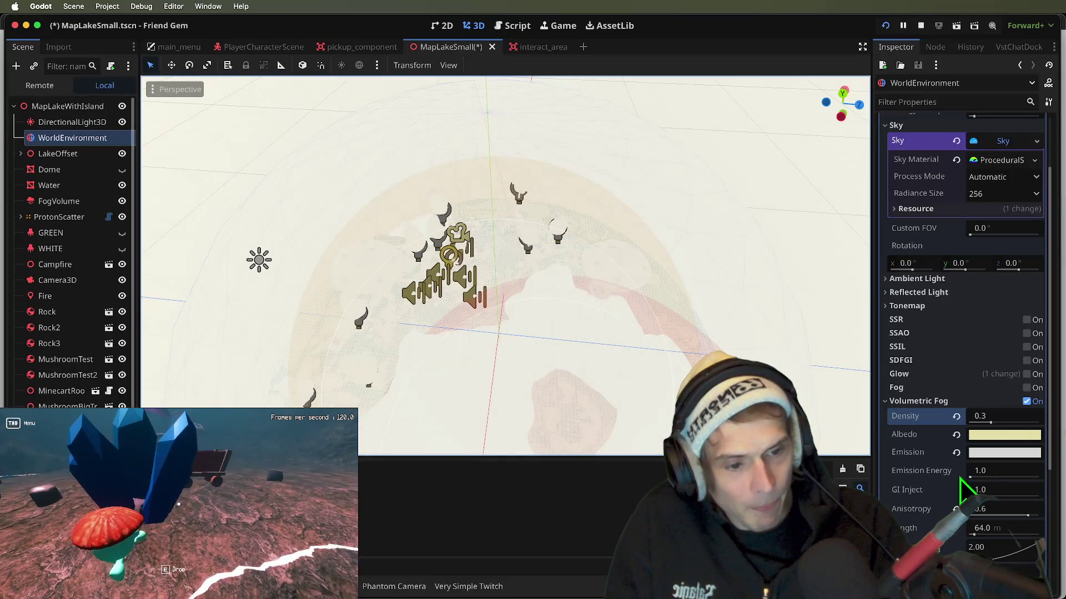
pyautogui.click(1006, 475)
pyautogui.write('0.')
pyautogui.press('super+b')
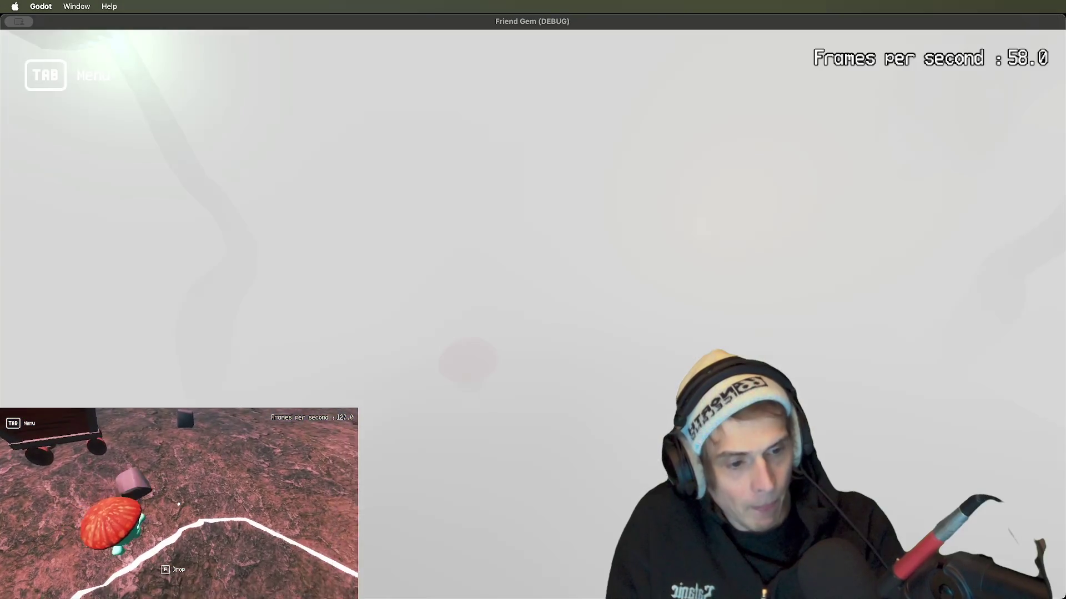
pyautogui.press('super+q')
pyautogui.press('Return')
pyautogui.press('super+b')
pyautogui.press('super+q')
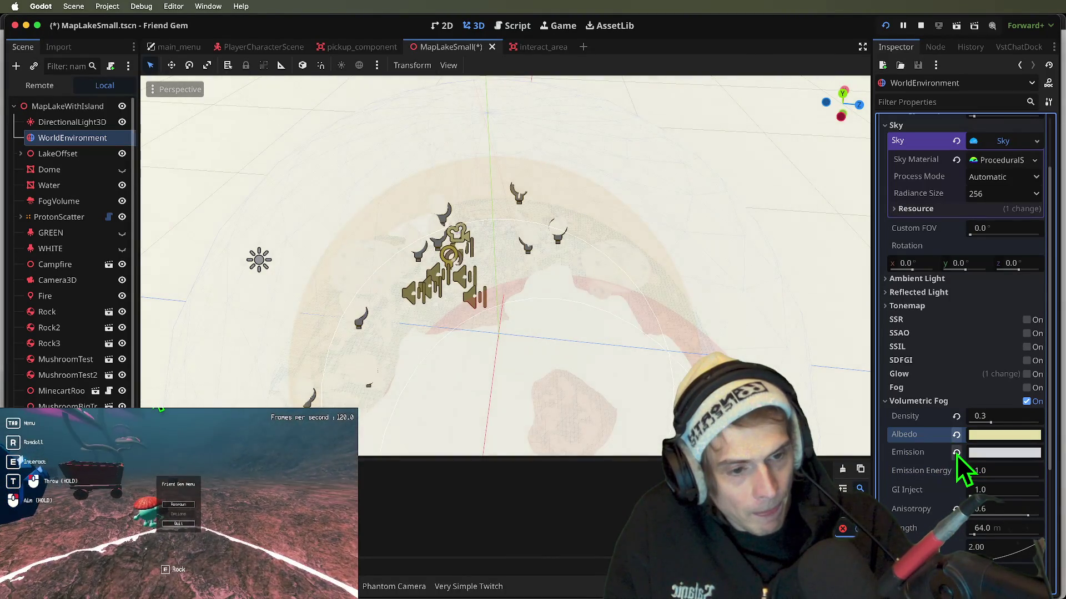
# - Revert fog emission to black, set density to 0.05, test in-game, and save the scene
pyautogui.click(957, 453)
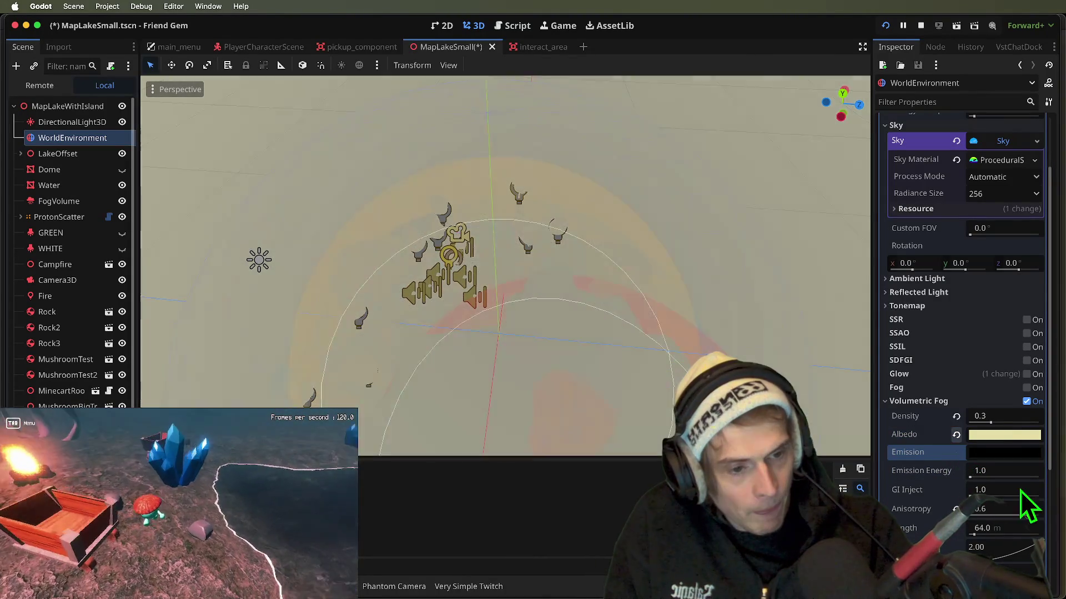
pyautogui.write('5')
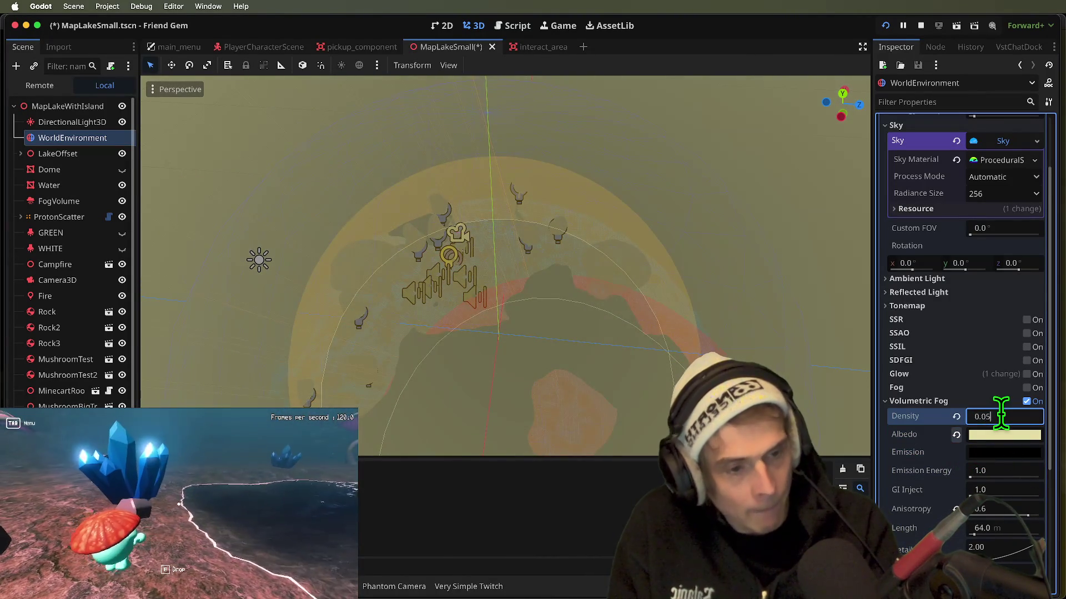
pyautogui.press('super+b')
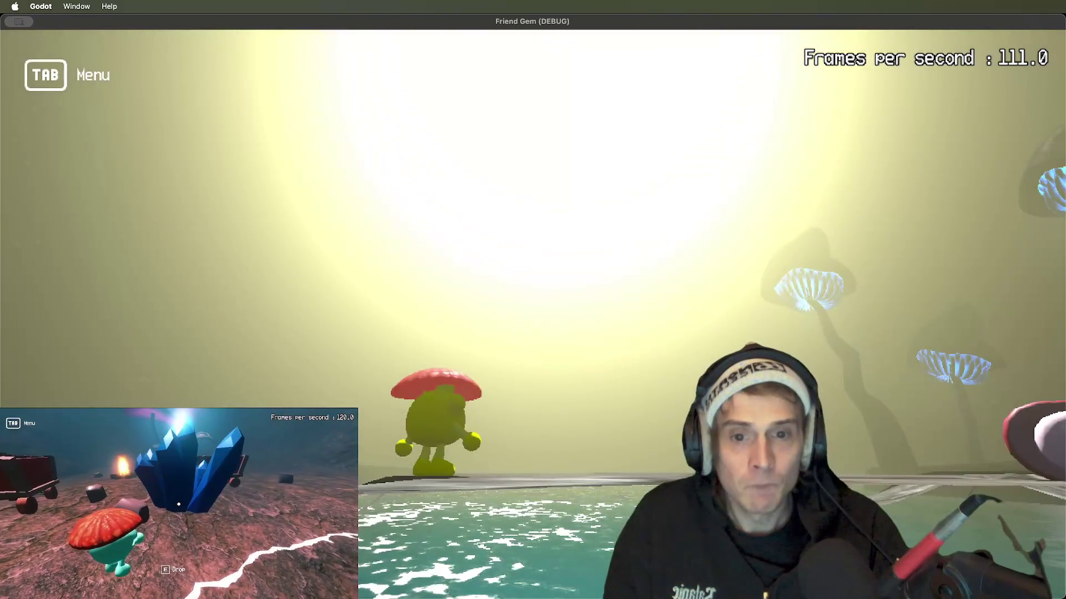
pyautogui.press('super+Tab')
pyautogui.press('super+s')
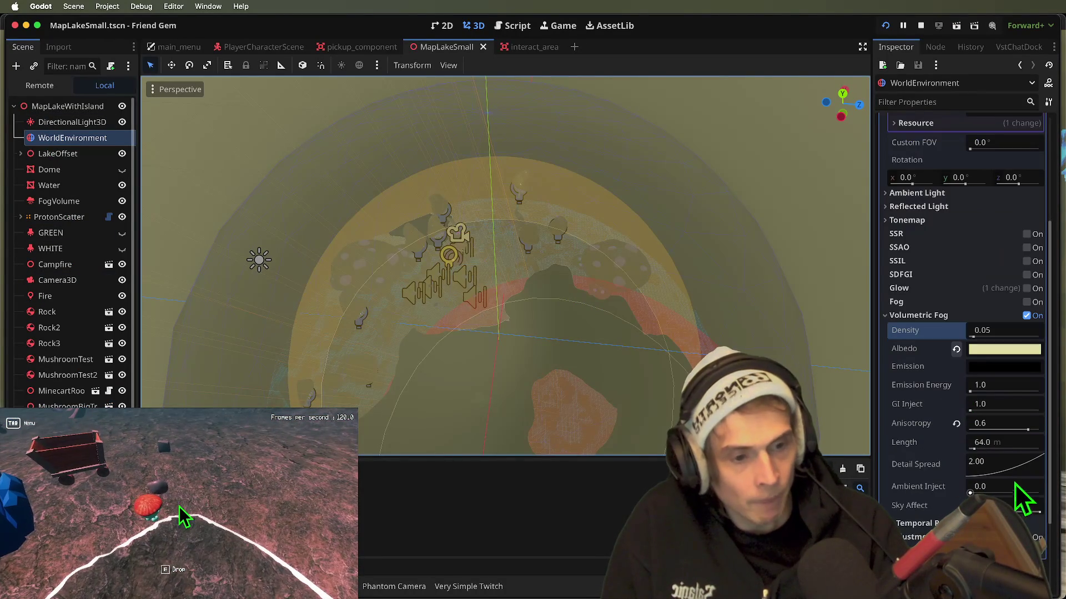
# - Try shorter volumetric fog lengths of 32 m and below, previewing each in the game
pyautogui.click(1013, 448)
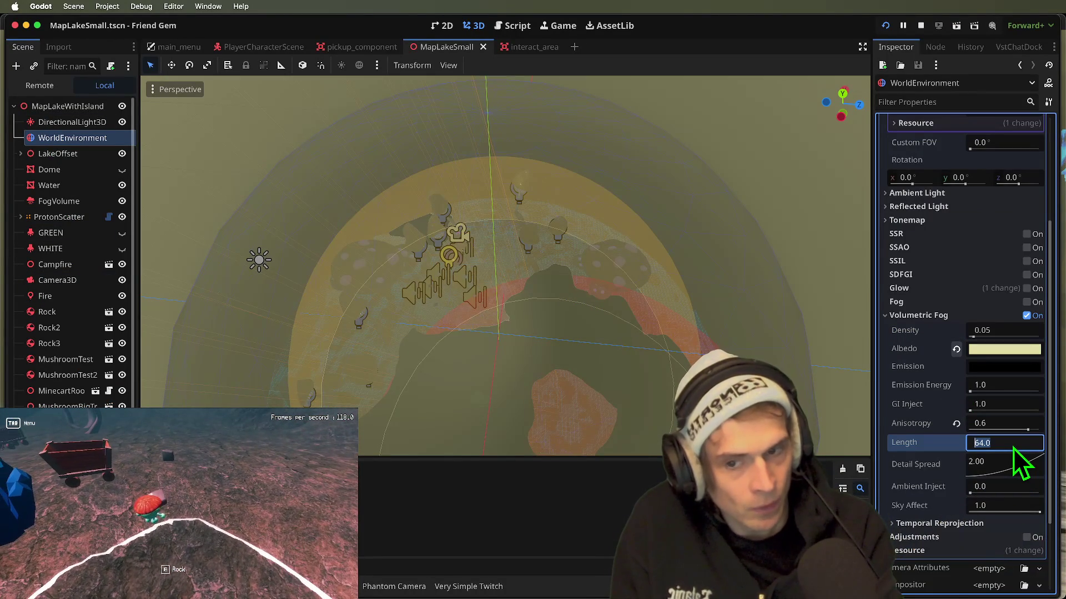
pyautogui.write('32')
pyautogui.press('Return')
pyautogui.press('super+Tab')
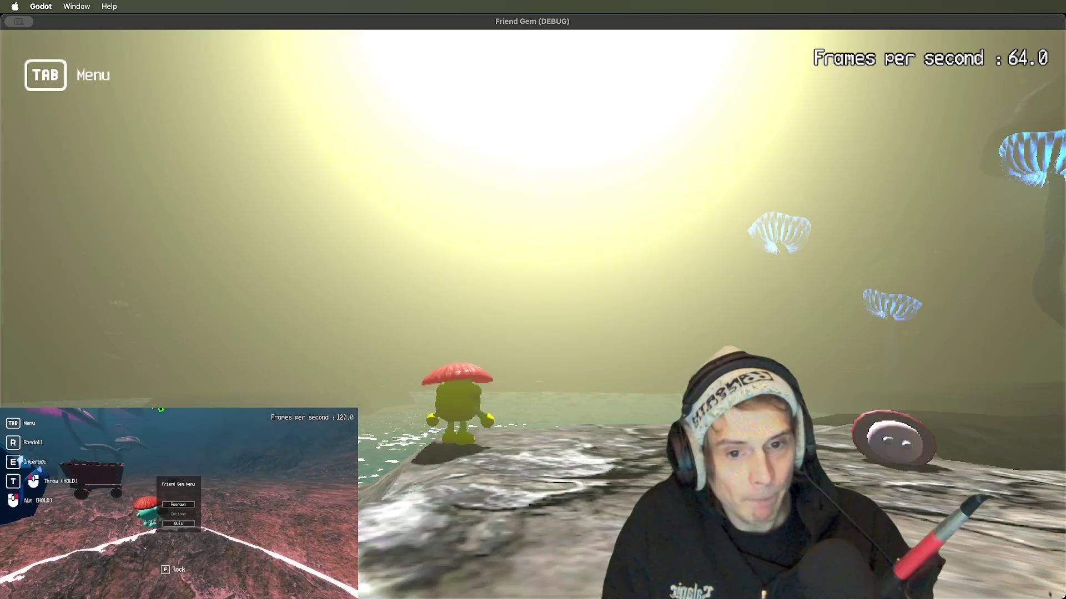
pyautogui.press('super+Tab')
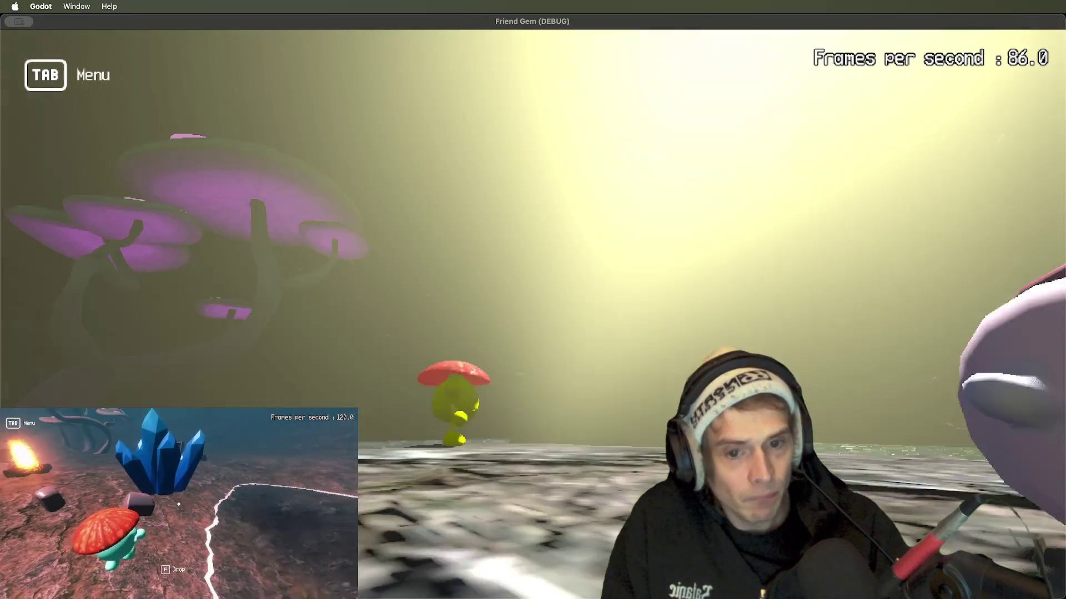
pyautogui.press('super+Tab')
pyautogui.click(997, 438)
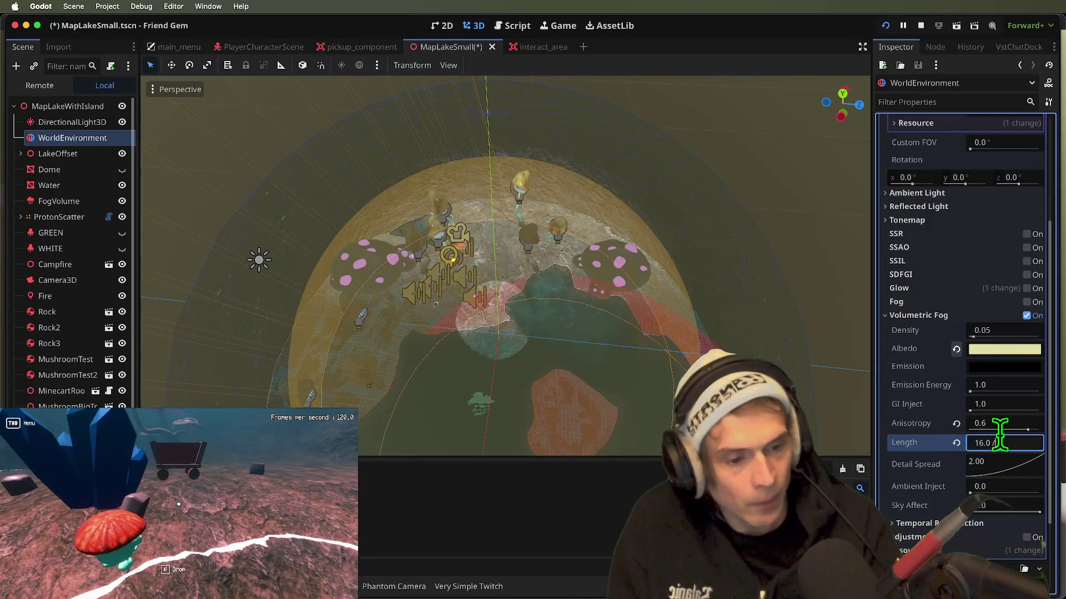
pyautogui.press('super+Tab')
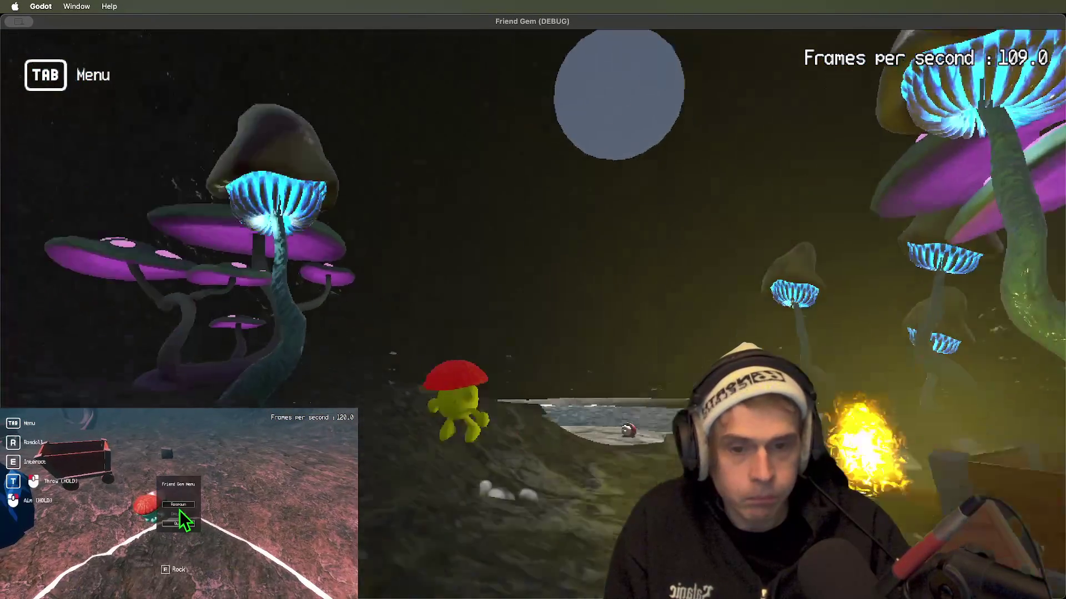
pyautogui.press('super+Tab')
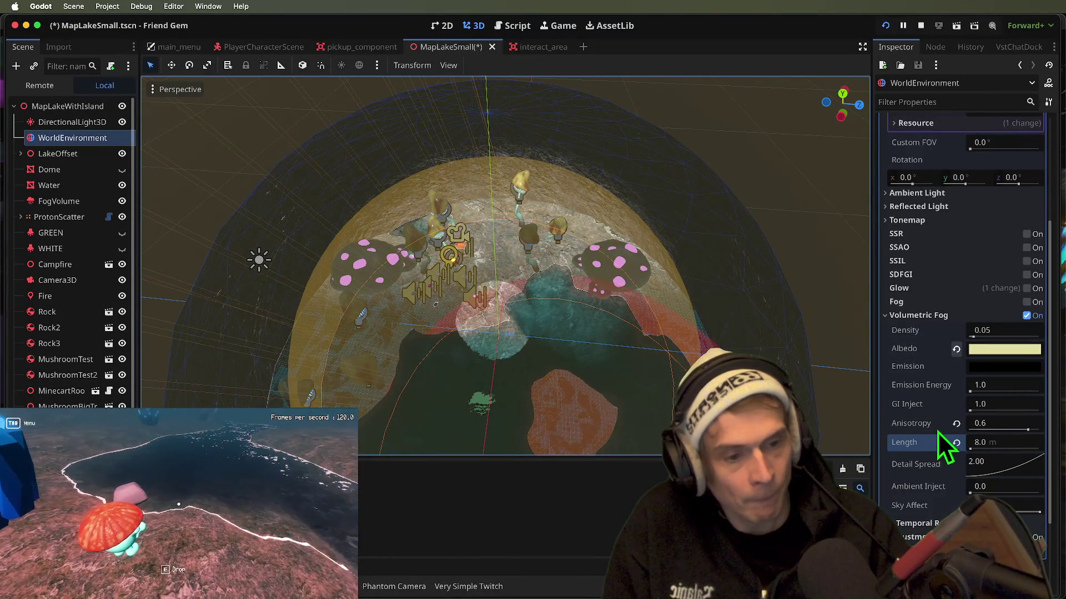
# - Restore fog length to 64 m, set anisotropy to 0.4 after an in-game check, then select DirectionalLight3D
pyautogui.click(970, 446)
pyautogui.write('64')
pyautogui.press('Return')
pyautogui.click(1002, 423)
pyautogui.write('0.7')
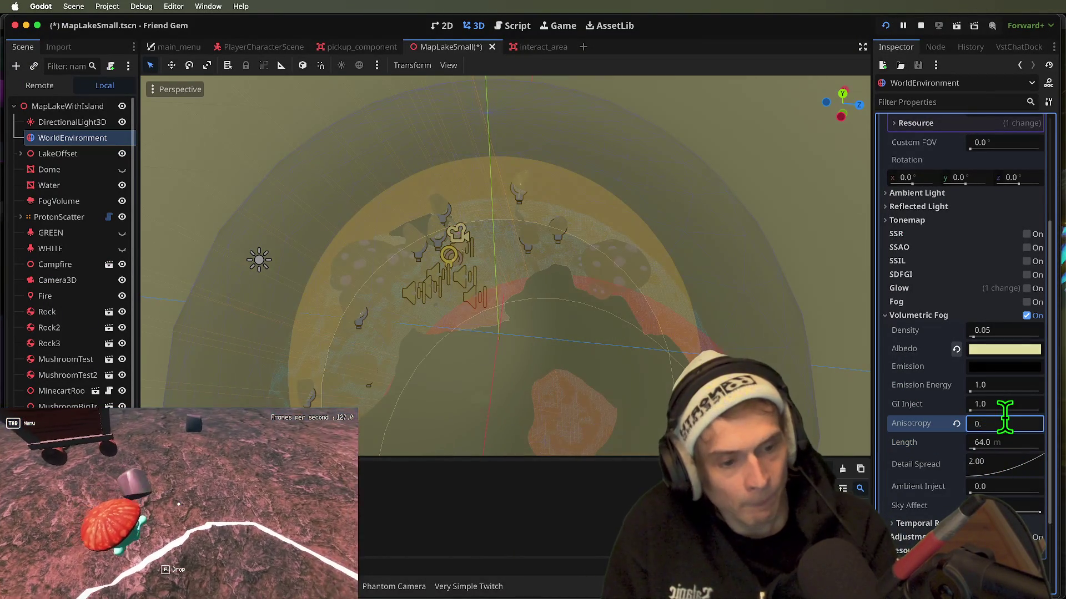
pyautogui.press('super+Tab')
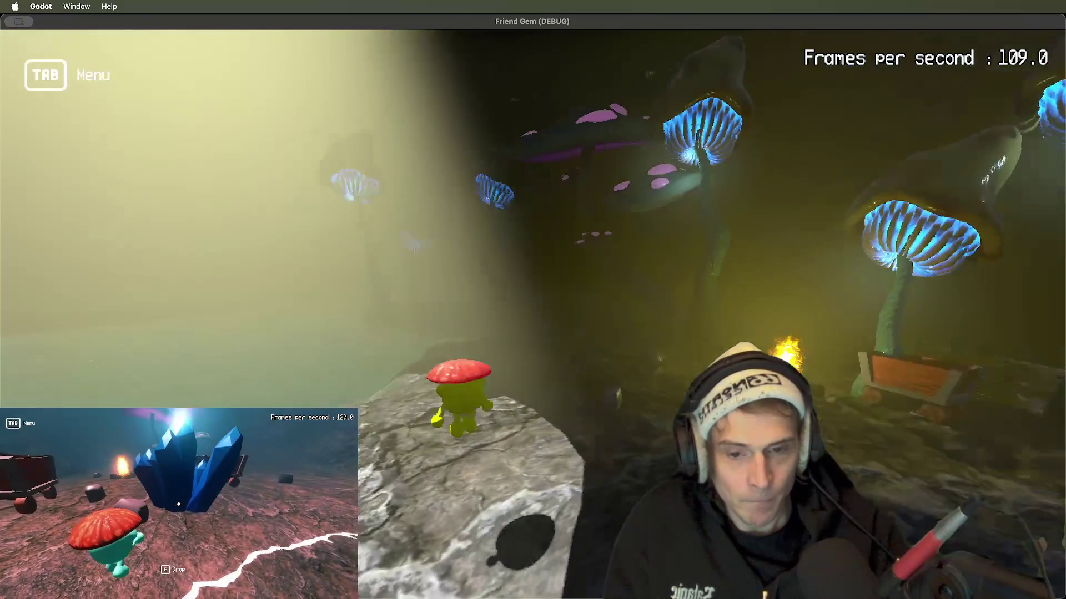
pyautogui.press('super+Tab')
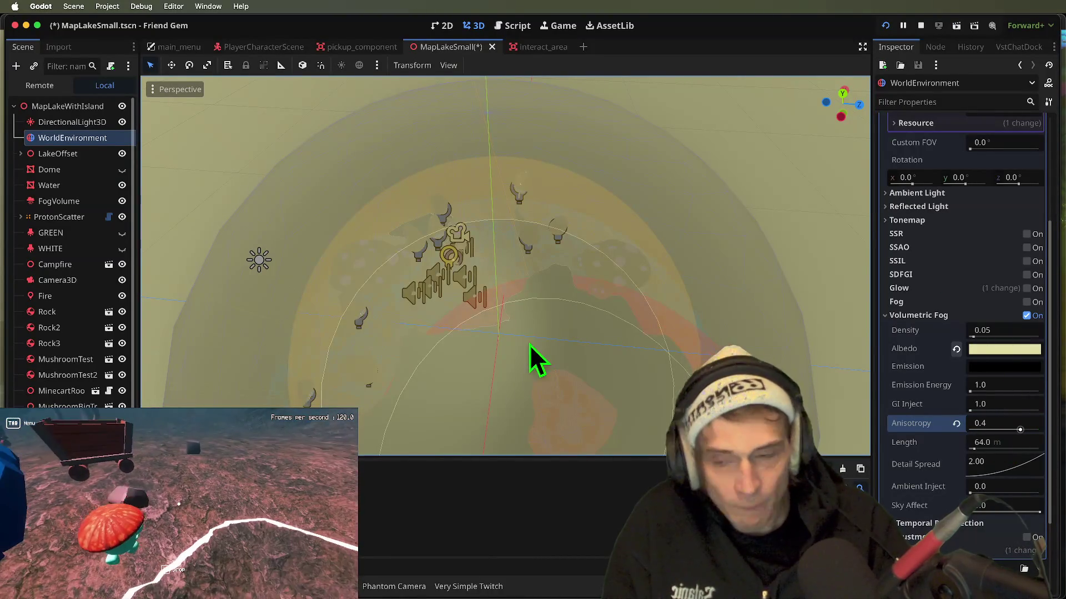
pyautogui.click(83, 122)
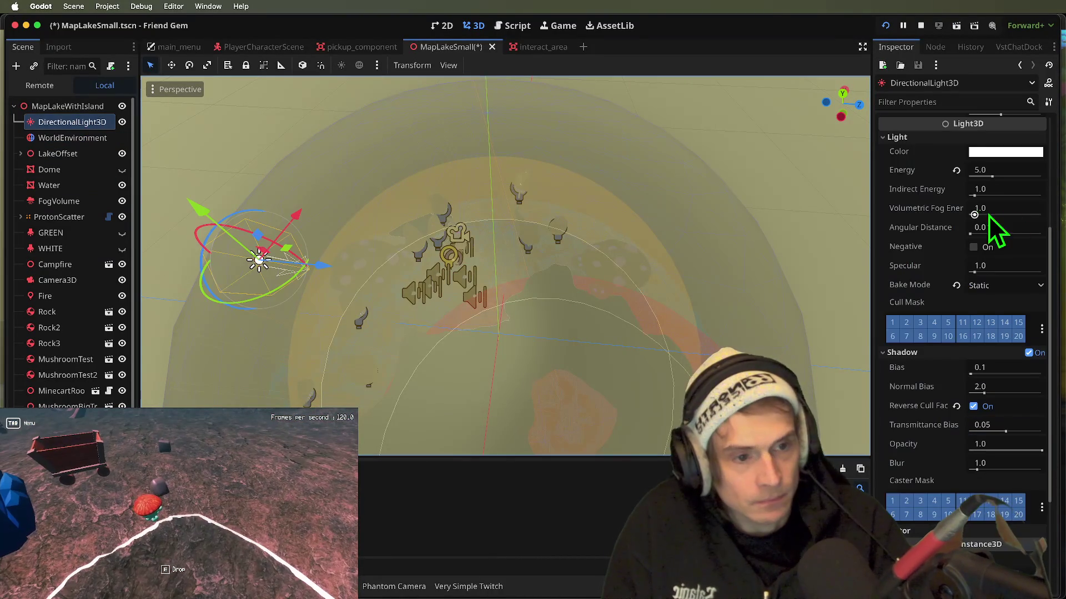
# - Set the light's energy to 2.0 and walk around the cave in-game to check it
pyautogui.click(1025, 172)
pyautogui.press('super+Tab')
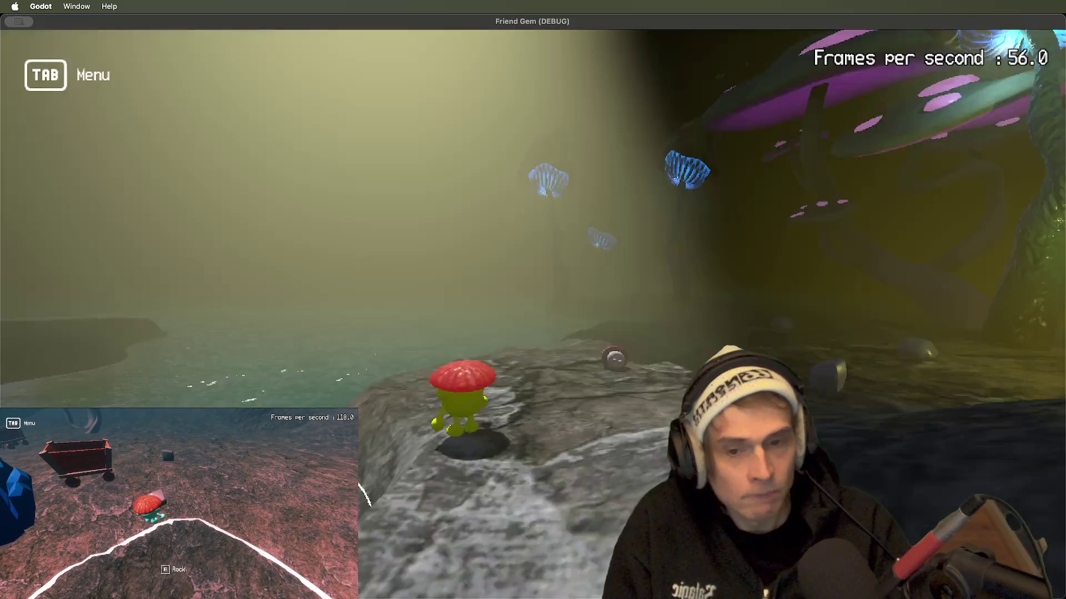
pyautogui.press('w')
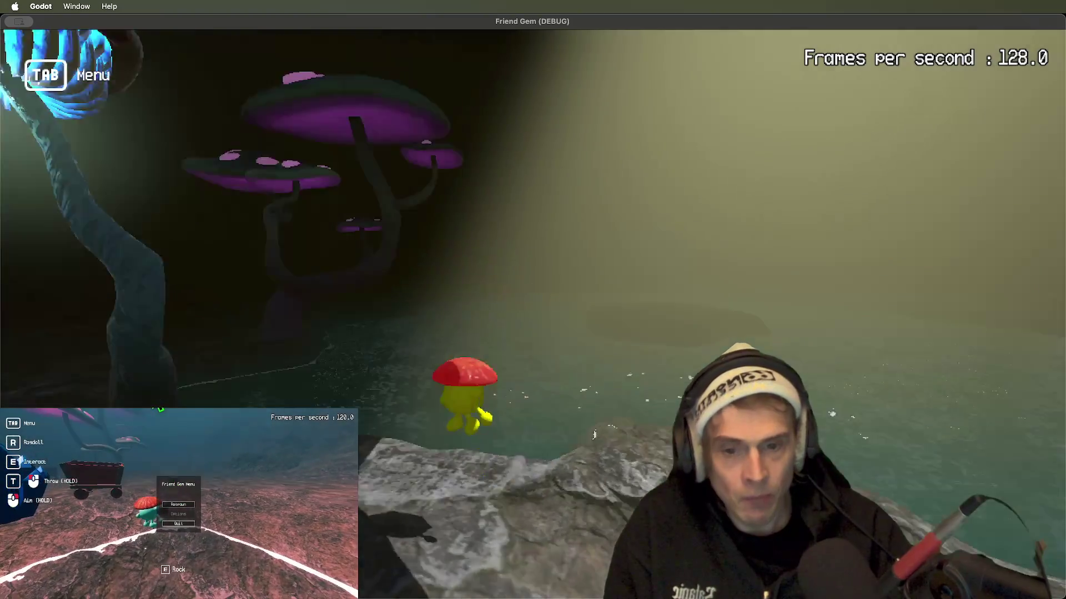
pyautogui.press('w')
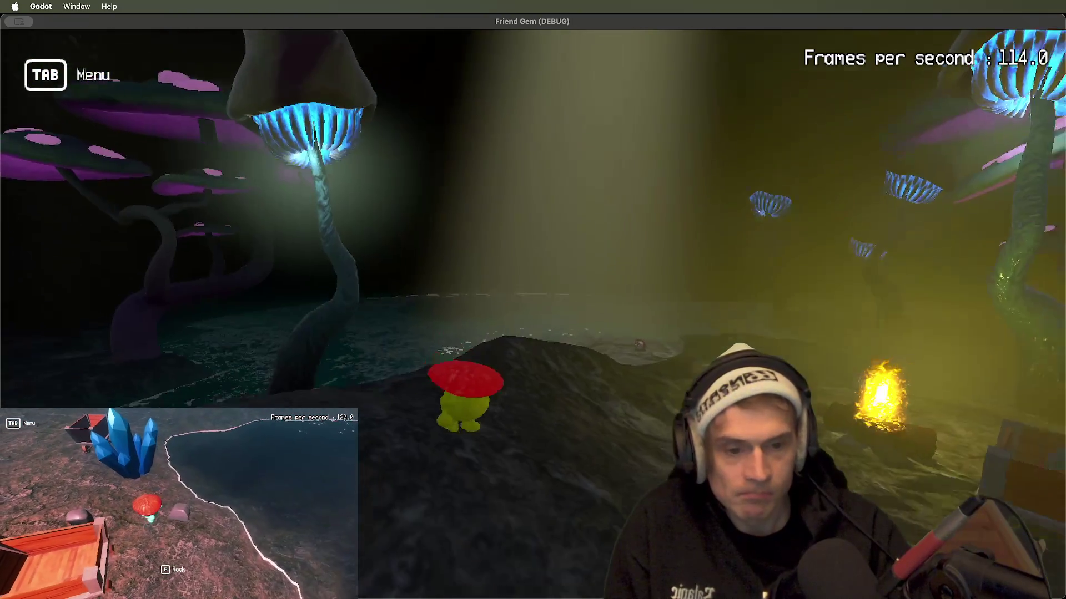
pyautogui.press('w')
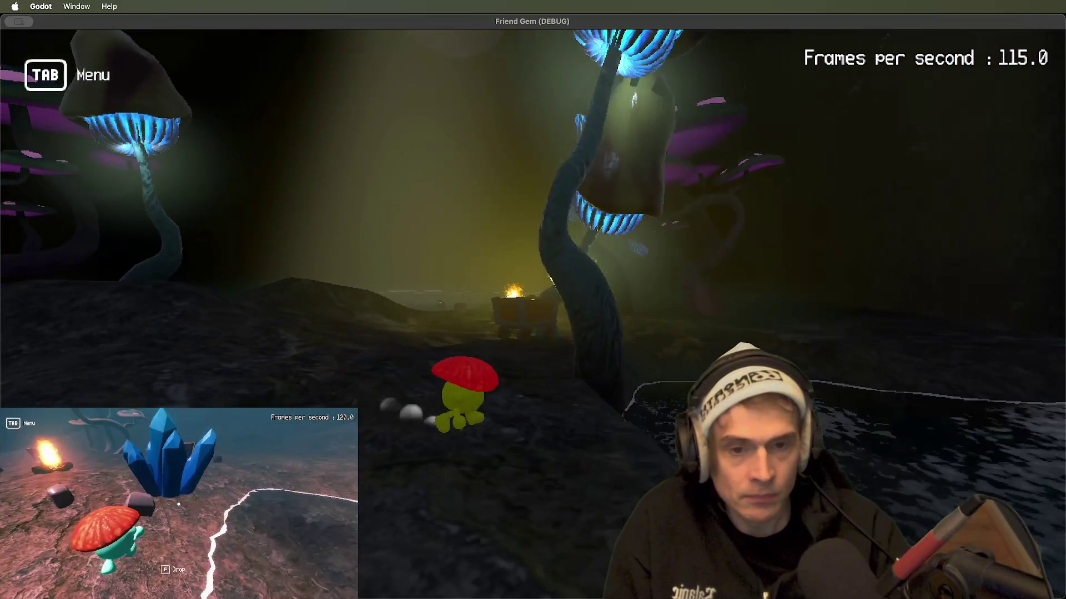
pyautogui.press('w')
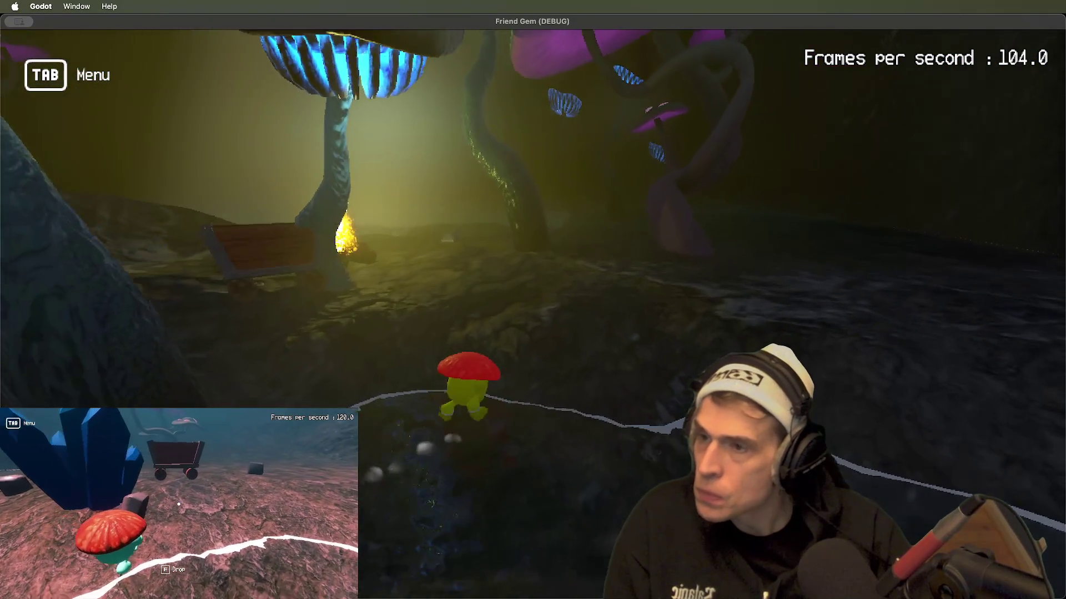
pyautogui.press('w')
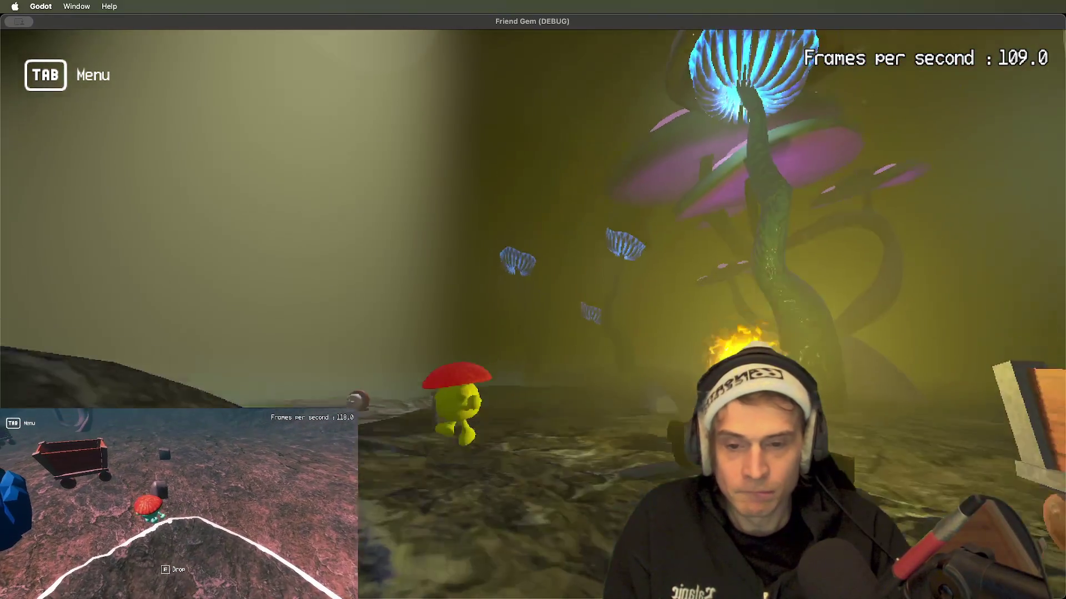
pyautogui.press('super+Tab')
# - Save, test a higher volumetric fog energy in-game, then revert it to 1.0
pyautogui.press('super+s')
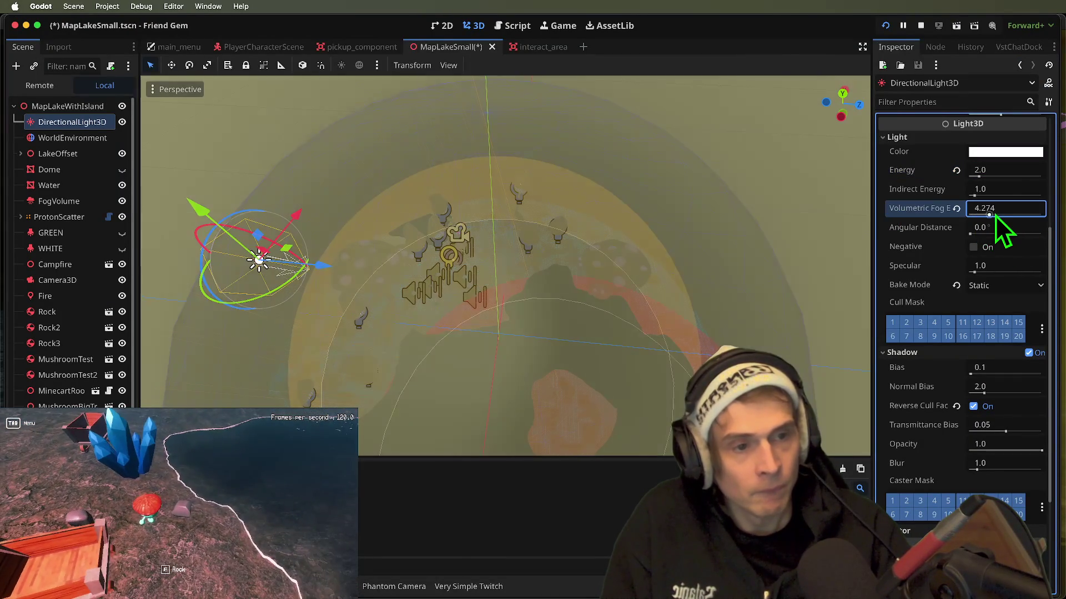
pyautogui.press('super+Tab')
pyautogui.press('w')
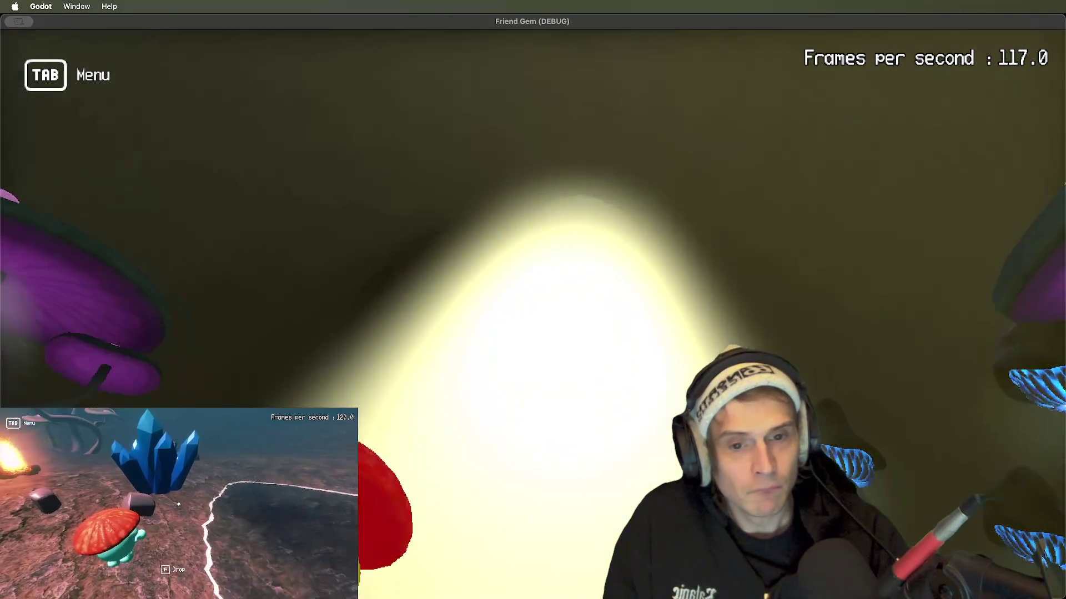
pyautogui.press('w')
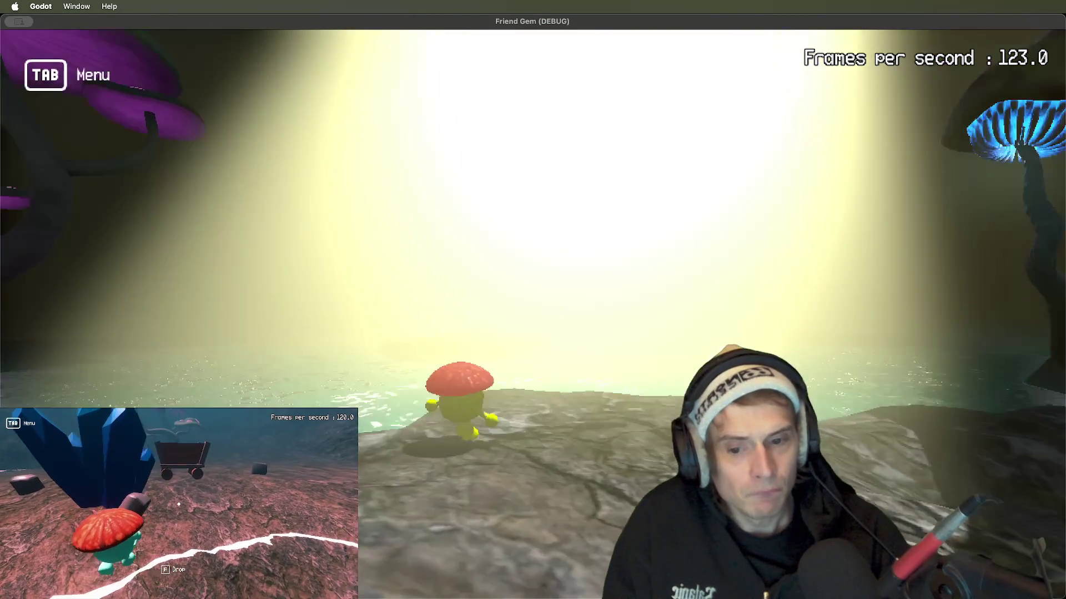
pyautogui.press('super+Tab')
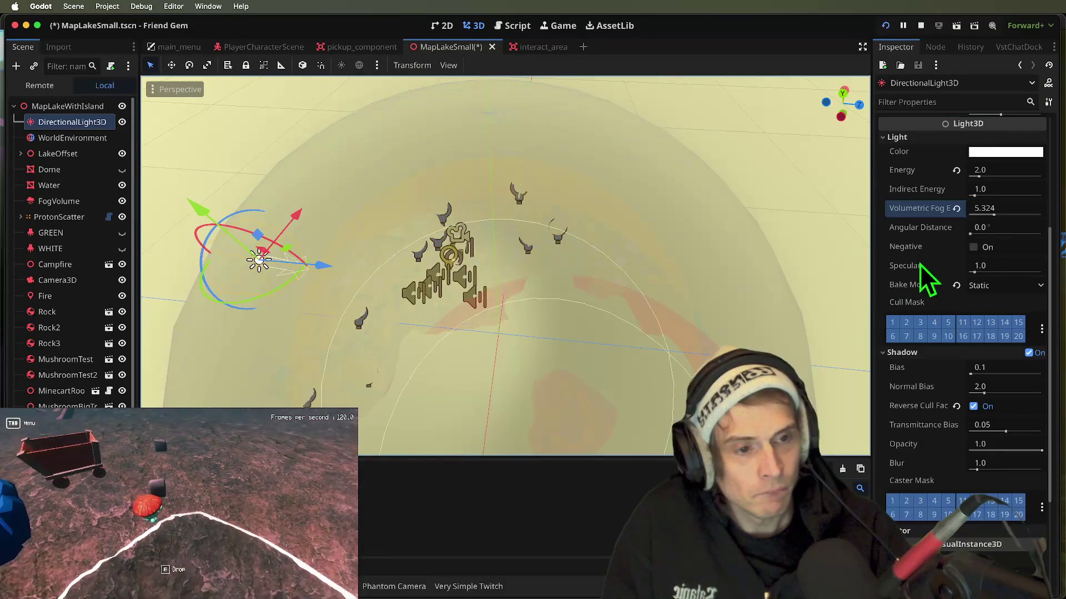
pyautogui.click(956, 209)
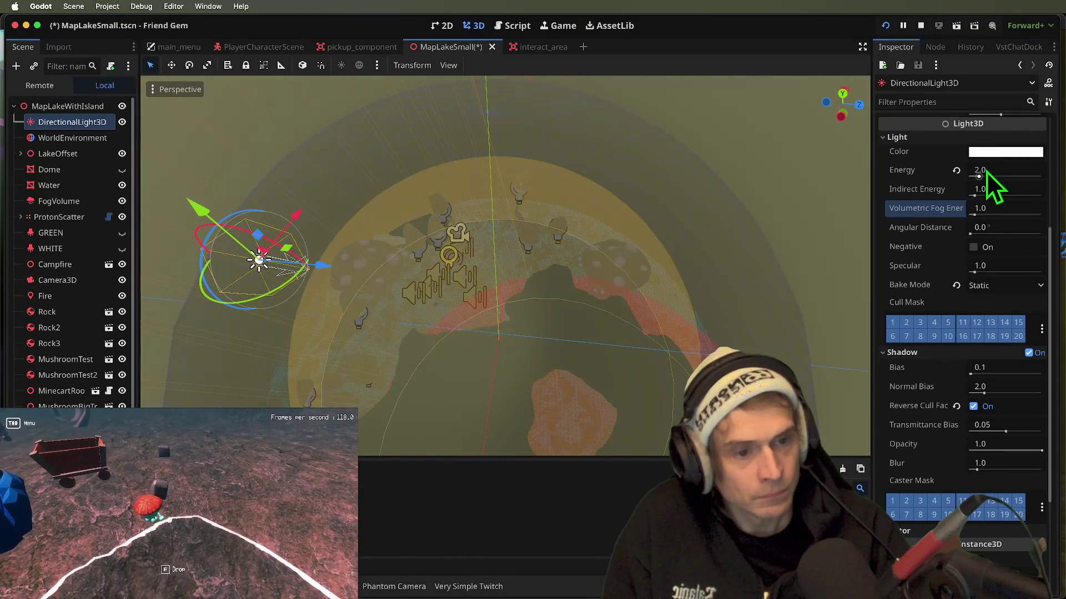
# - Tint the directional light peach with colour green 222 and blue 191, checking it in-game
pyautogui.click(995, 153)
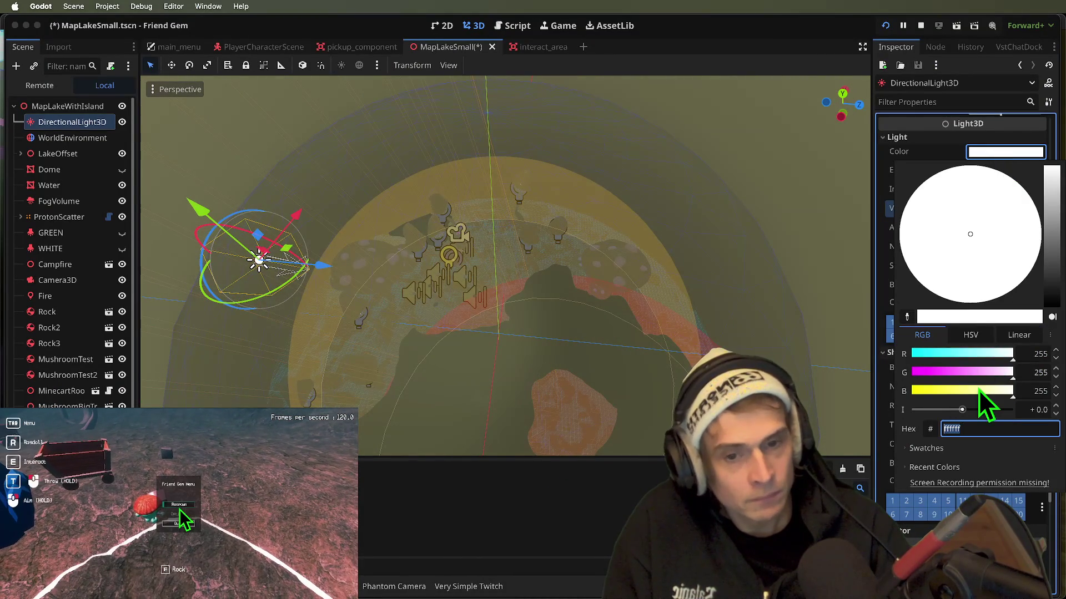
pyautogui.moveTo(974, 390); pyautogui.dragTo(988, 391)
pyautogui.click(1000, 371)
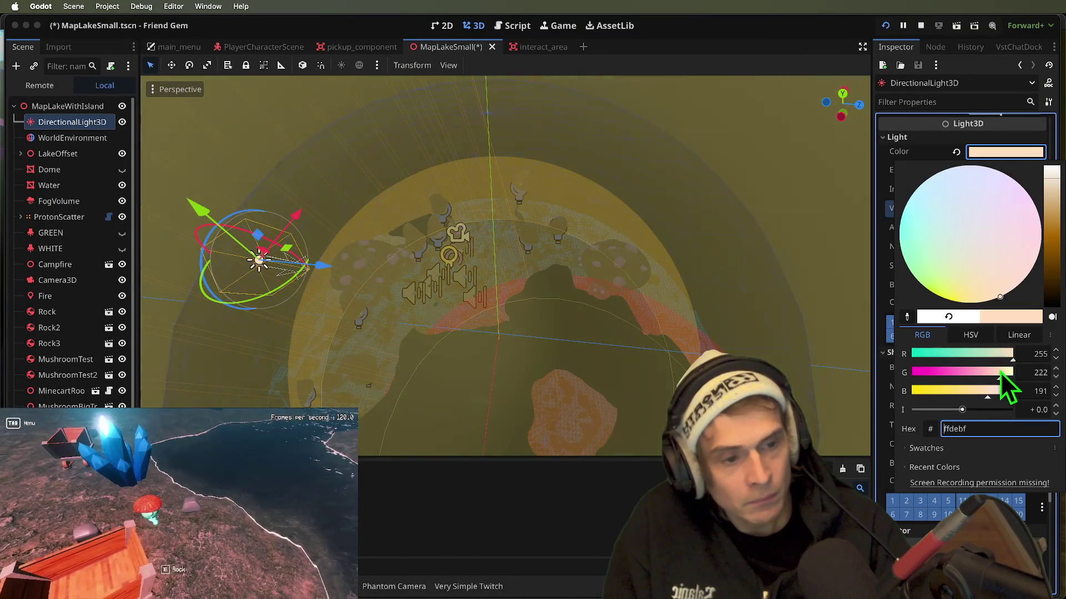
pyautogui.press('super+Tab')
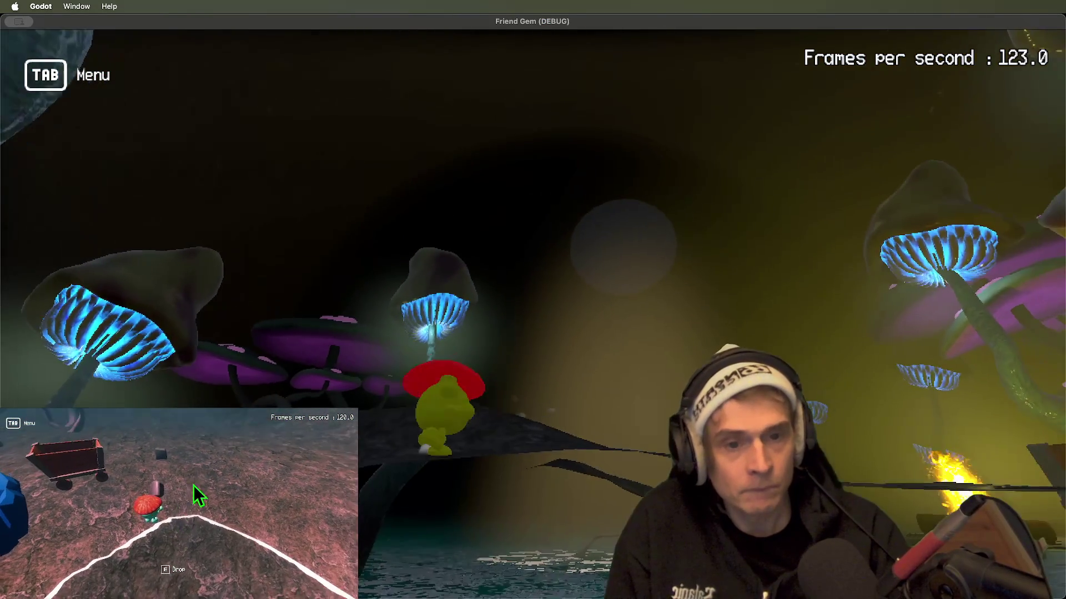
pyautogui.press('super+Tab')
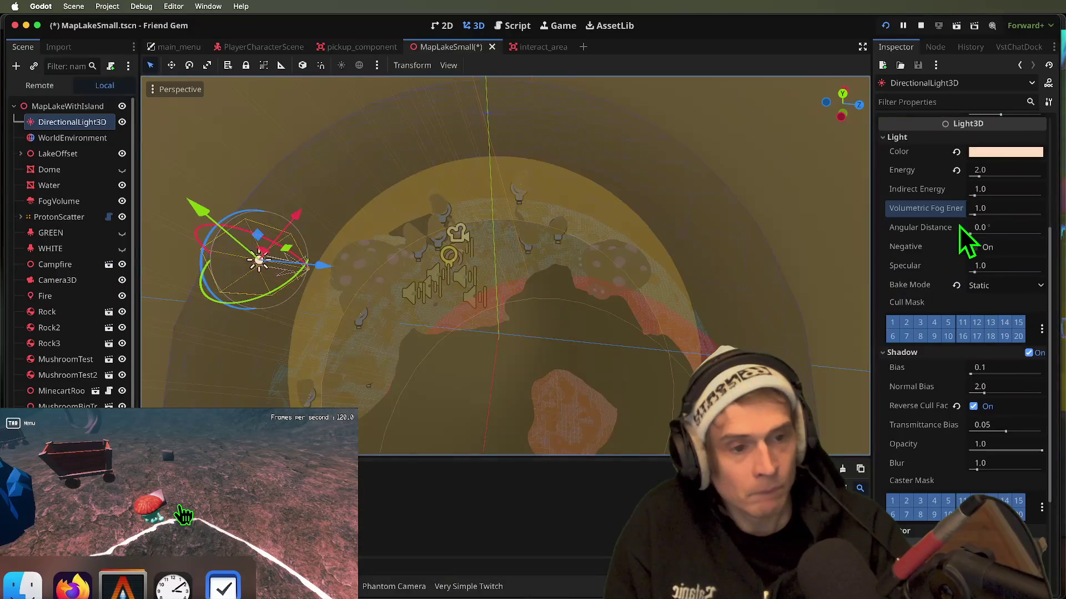
# - Keep the light energy at 2.0 after an in-game check, then select WorldEnvironment
pyautogui.click(984, 170)
pyautogui.press('super+Tab')
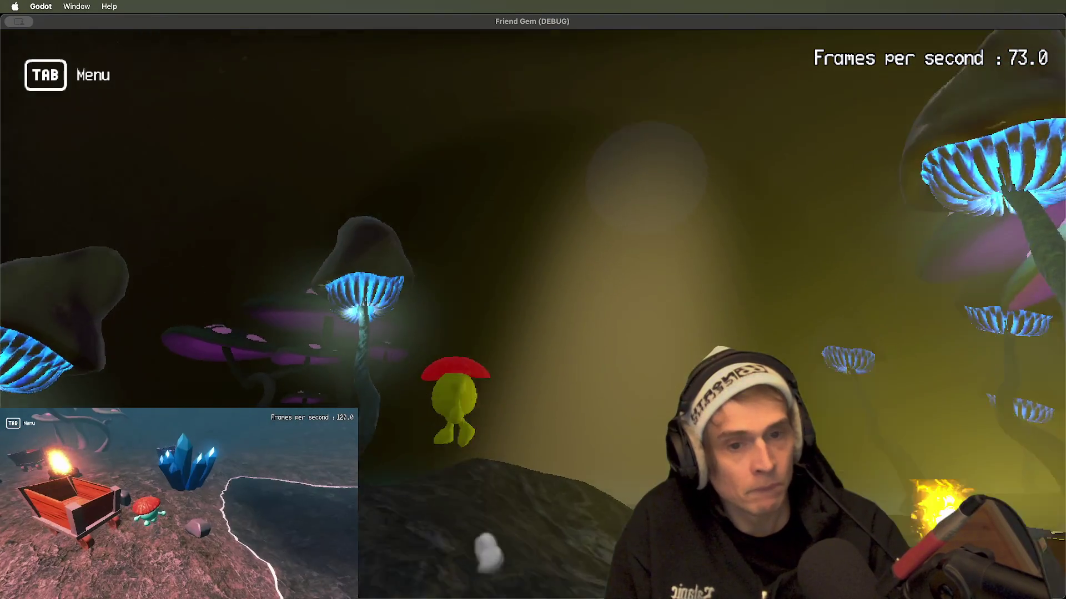
pyautogui.press('super+Tab')
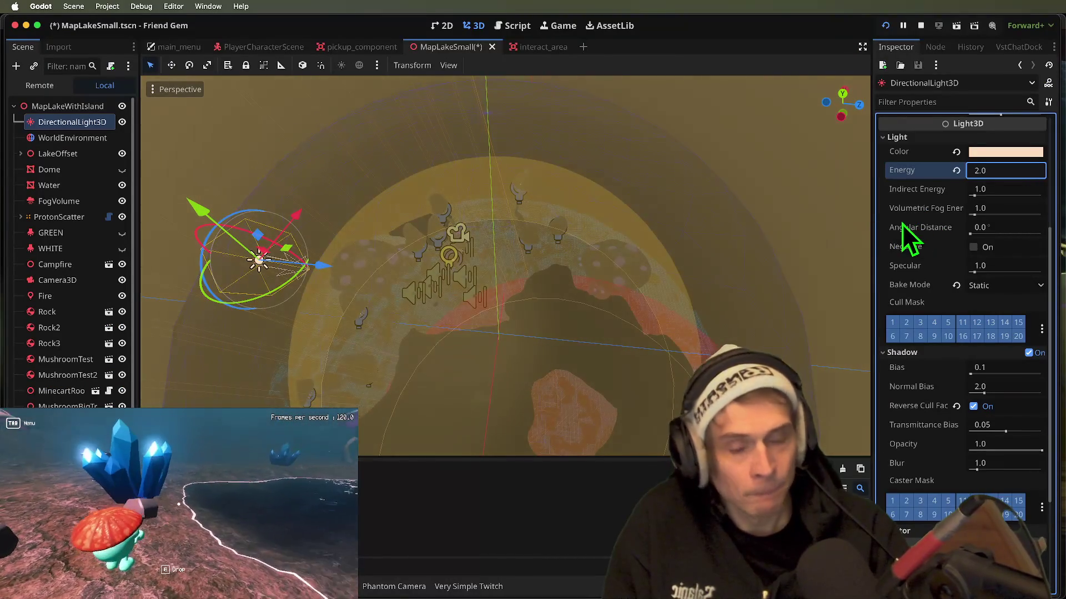
pyautogui.click(94, 138)
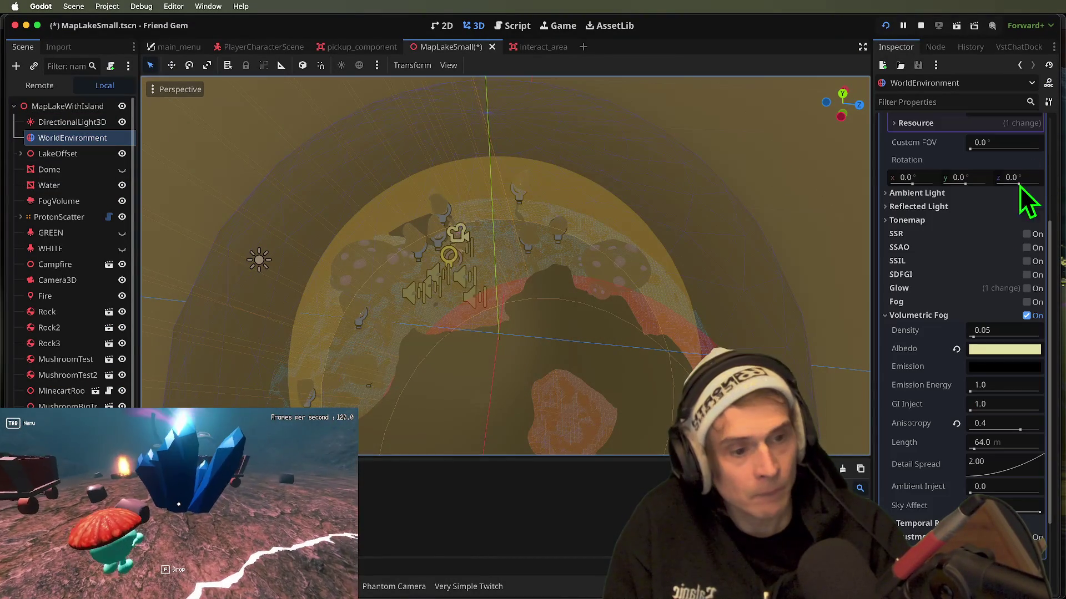
# - Keep the background mode on Sky and give the procedural sky an orange-brown top colour
pyautogui.scroll(3, 1015, 189)
pyautogui.click(1030, 170)
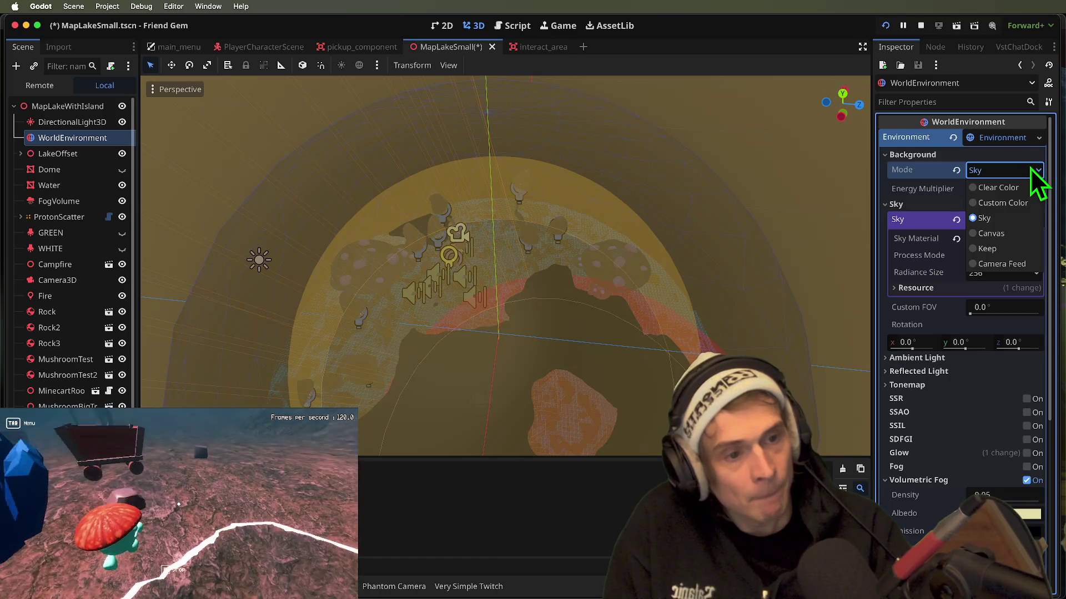
pyautogui.click(1028, 207)
pyautogui.click(1019, 242)
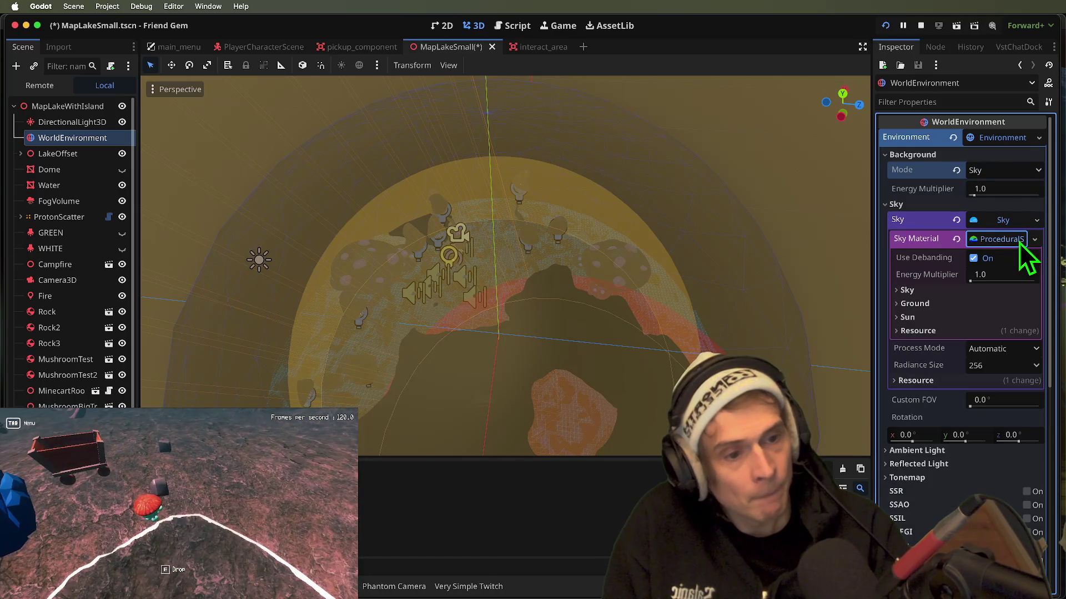
pyautogui.click(984, 297)
pyautogui.click(1005, 304)
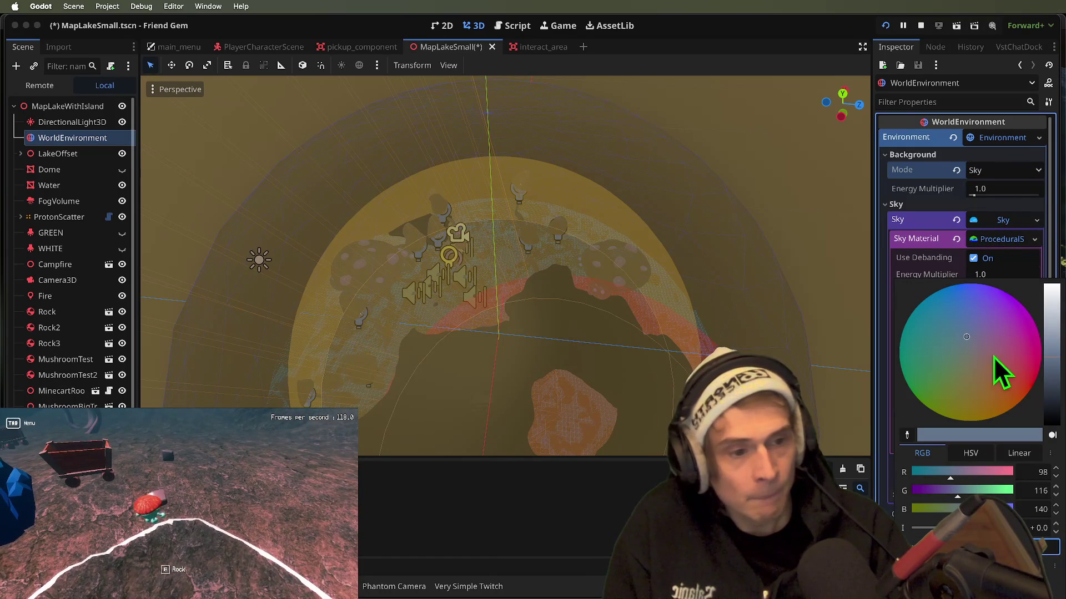
pyautogui.click(999, 395)
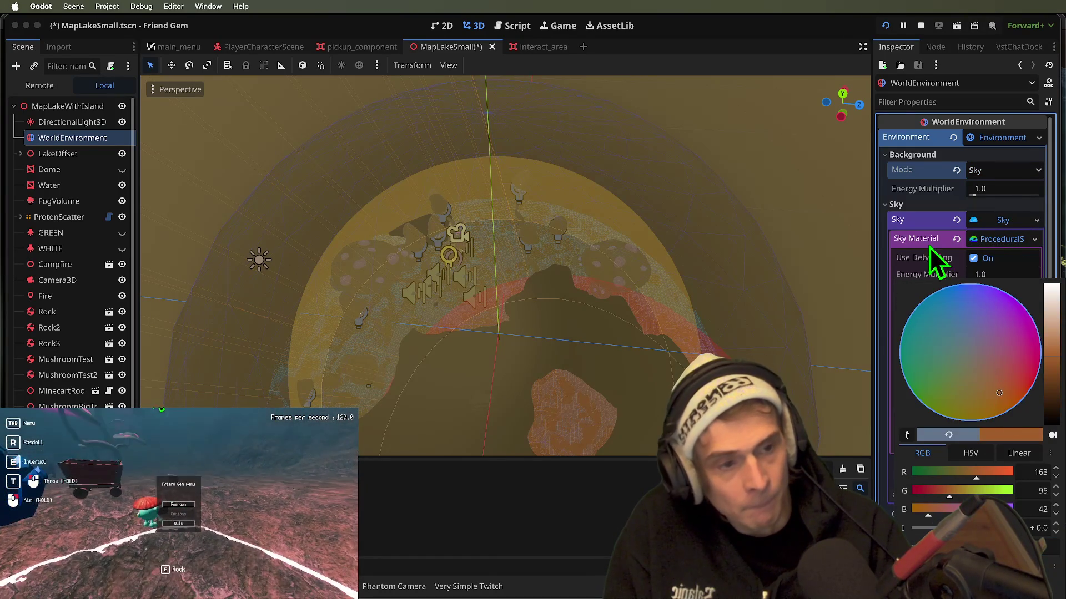
pyautogui.click(908, 250)
# - Make the horizon colour pink and the top colour teal blue, then run the game to preview
pyautogui.click(1003, 323)
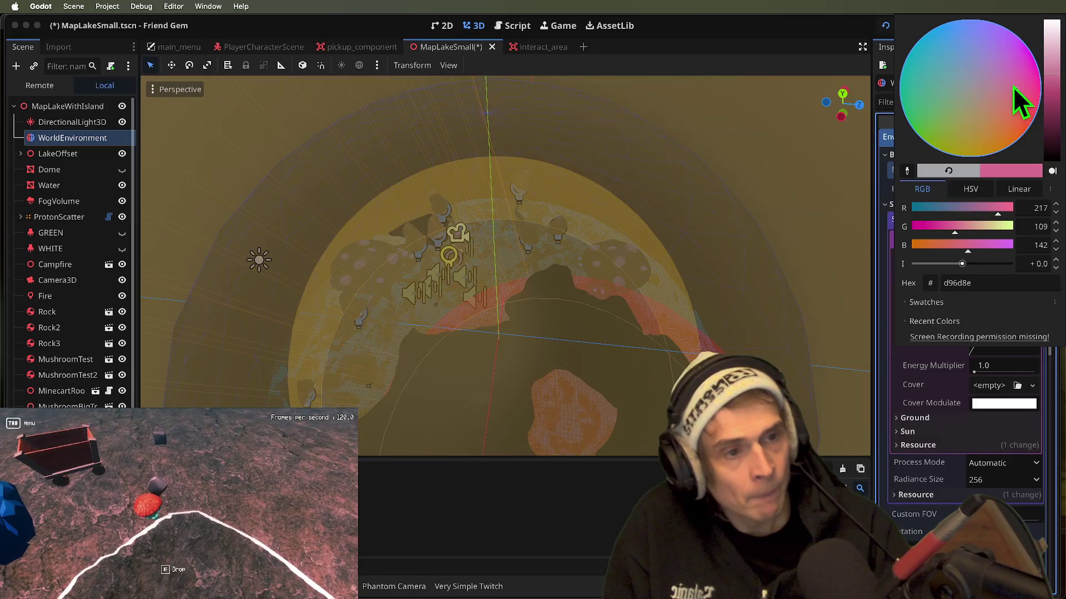
pyautogui.press('Escape')
pyautogui.click(1004, 304)
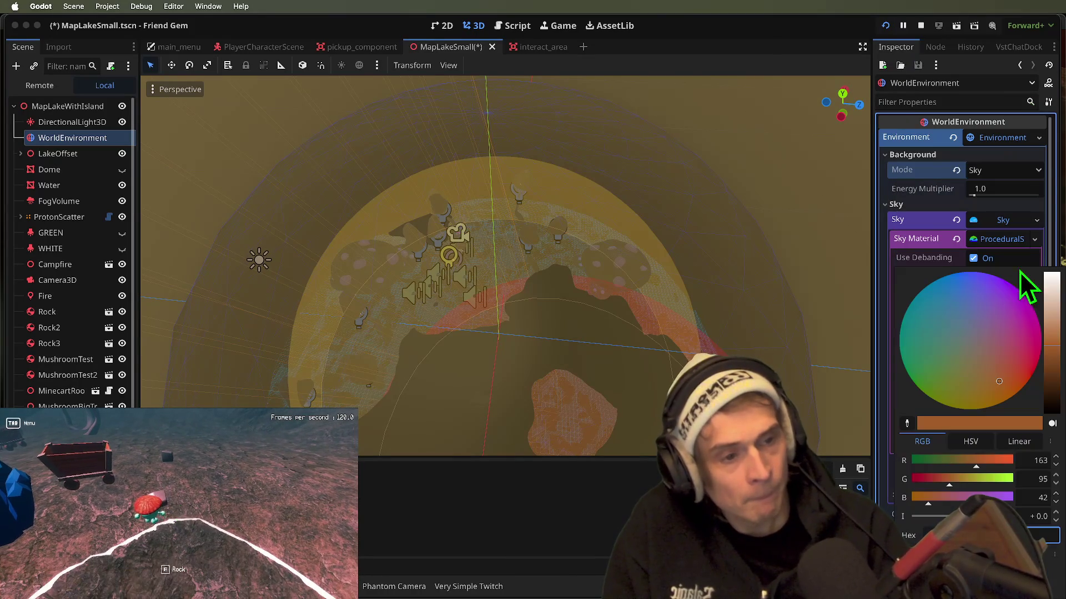
pyautogui.moveTo(947, 315)
pyautogui.mouseDown()
pyautogui.moveTo(994, 321)
pyautogui.moveTo(938, 281)
pyautogui.moveTo(930, 295)
pyautogui.mouseUp()
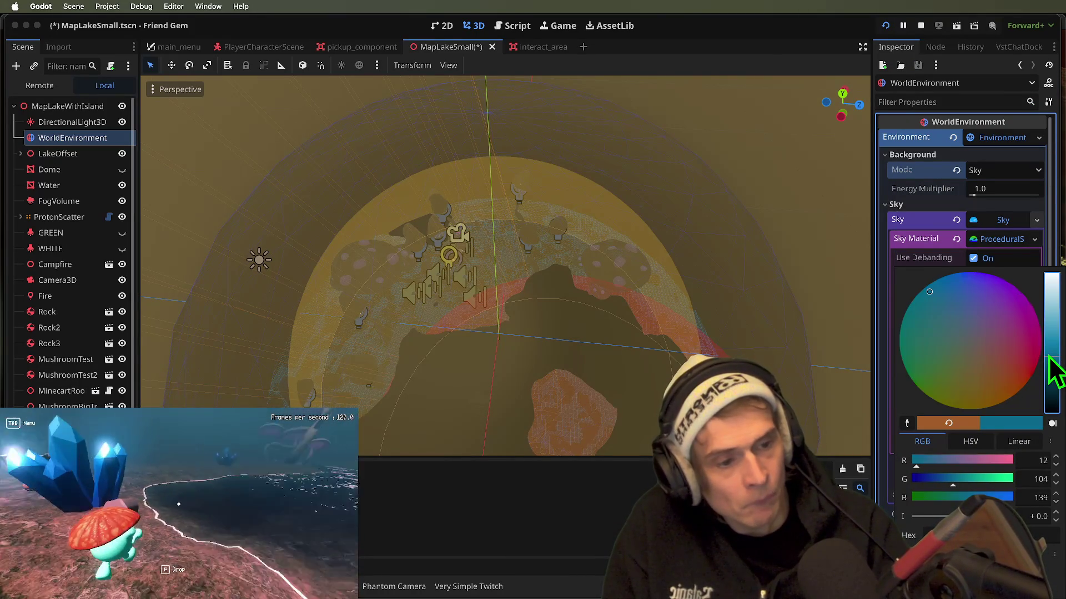
pyautogui.press('super+b')
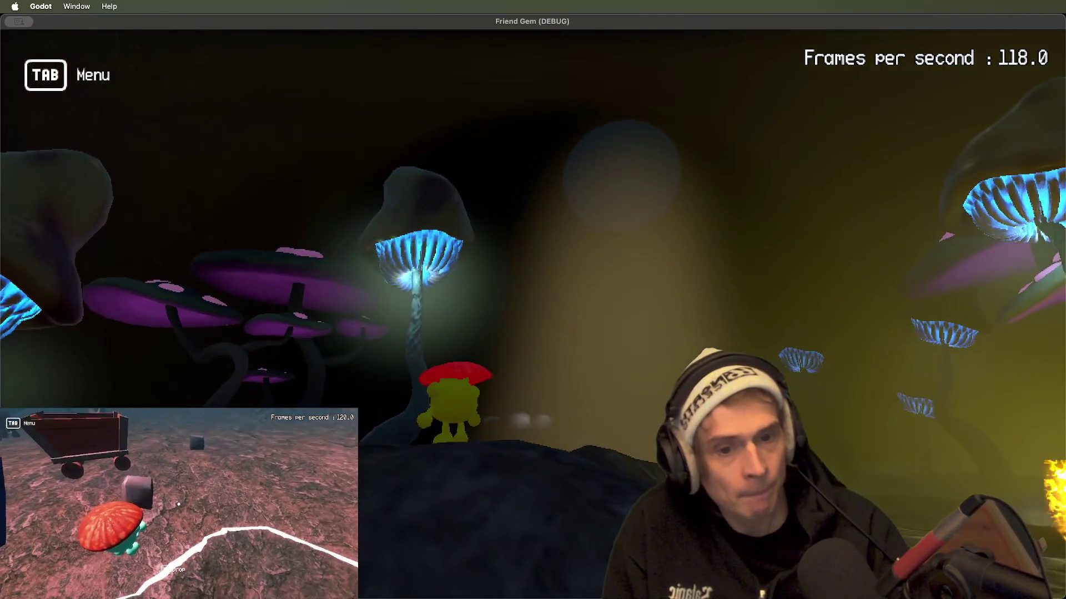
pyautogui.press('super+Tab')
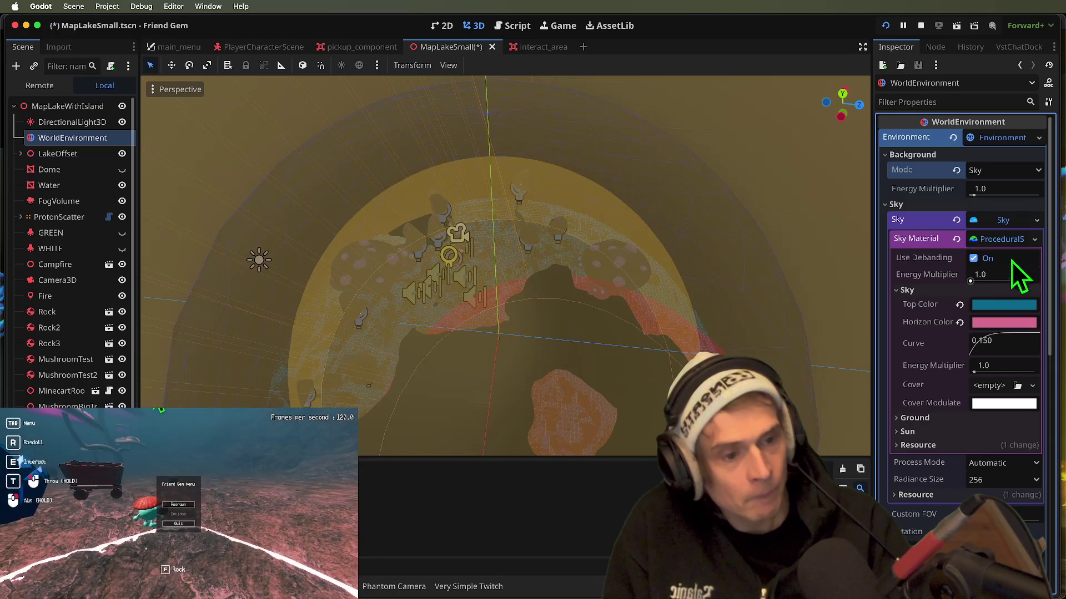
# - Clear the Sky resource from the WorldEnvironment, leaving it empty
pyautogui.click(1020, 223)
pyautogui.click(1023, 225)
pyautogui.click(1036, 220)
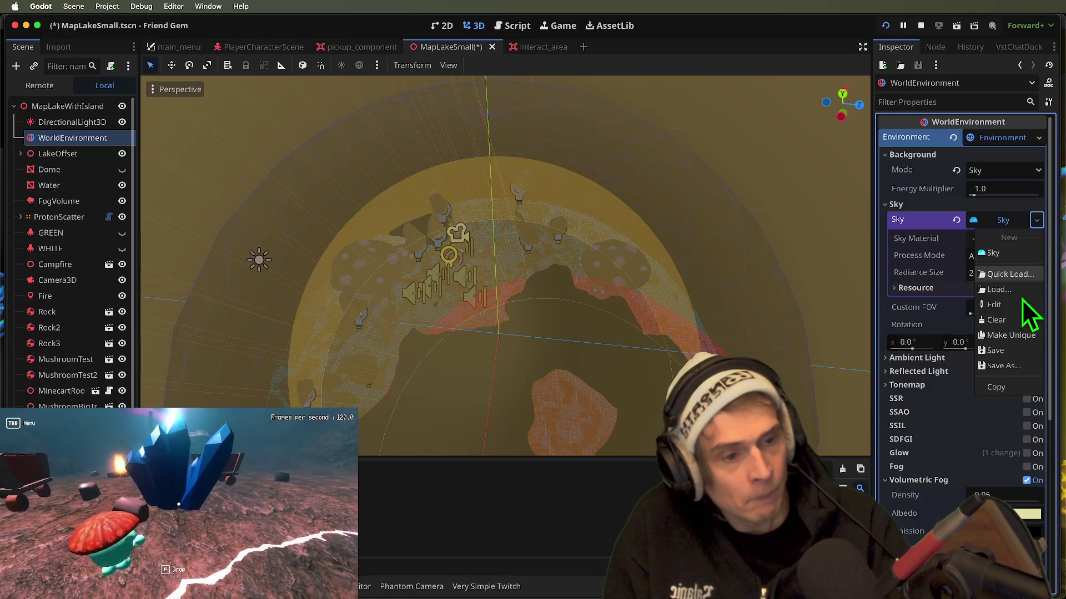
pyautogui.click(1006, 320)
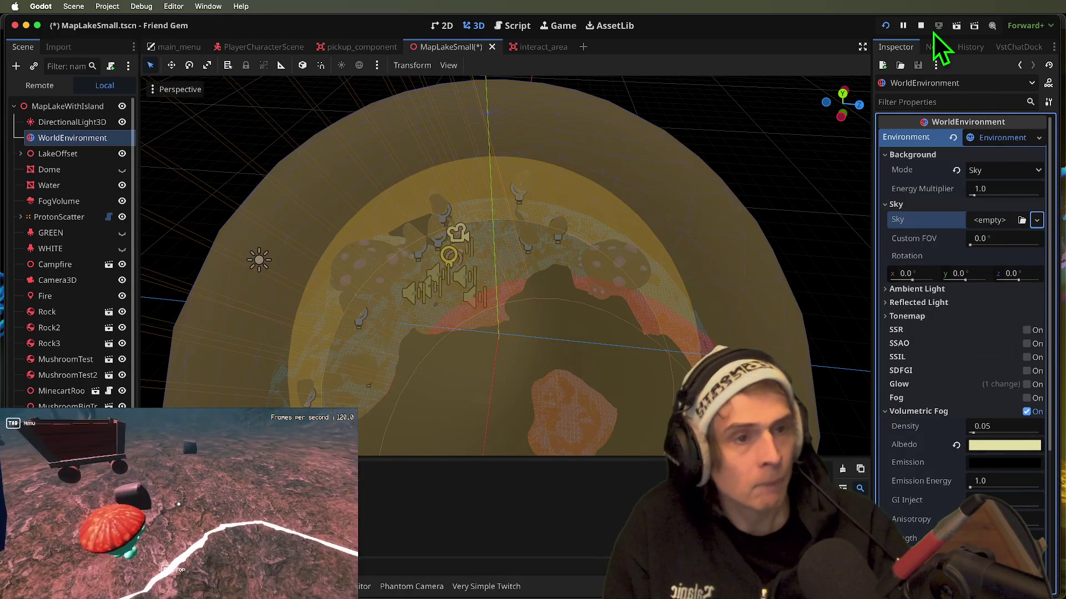
# - Stop the game, save the scene, and switch the background mode to Clear Color
pyautogui.click(922, 26)
pyautogui.hotkey('ctrl', 's')
pyautogui.click(1022, 221)
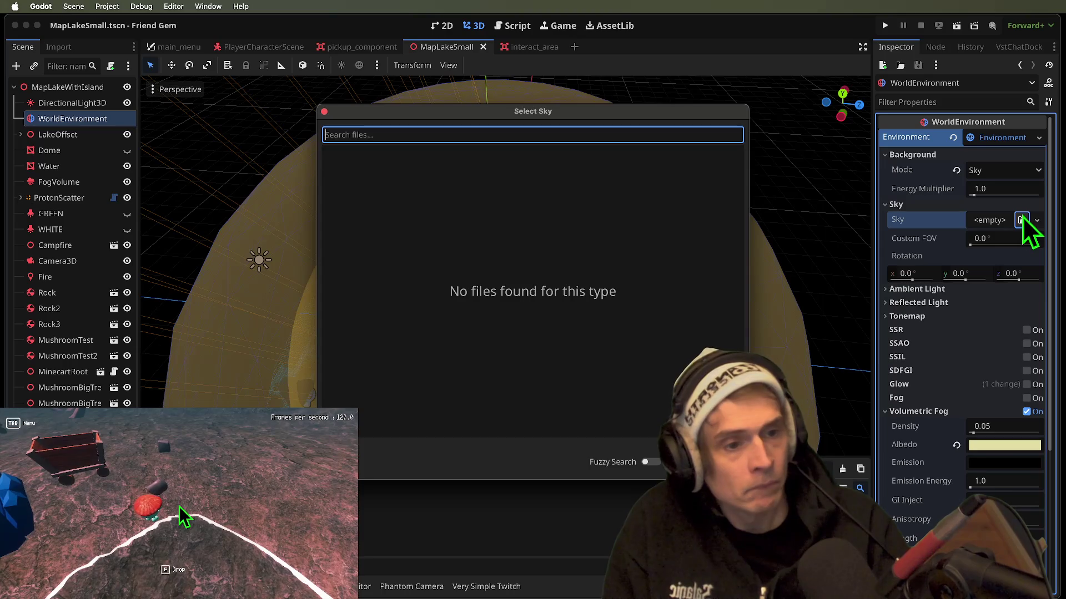
pyautogui.press('Escape')
pyautogui.click(1036, 220)
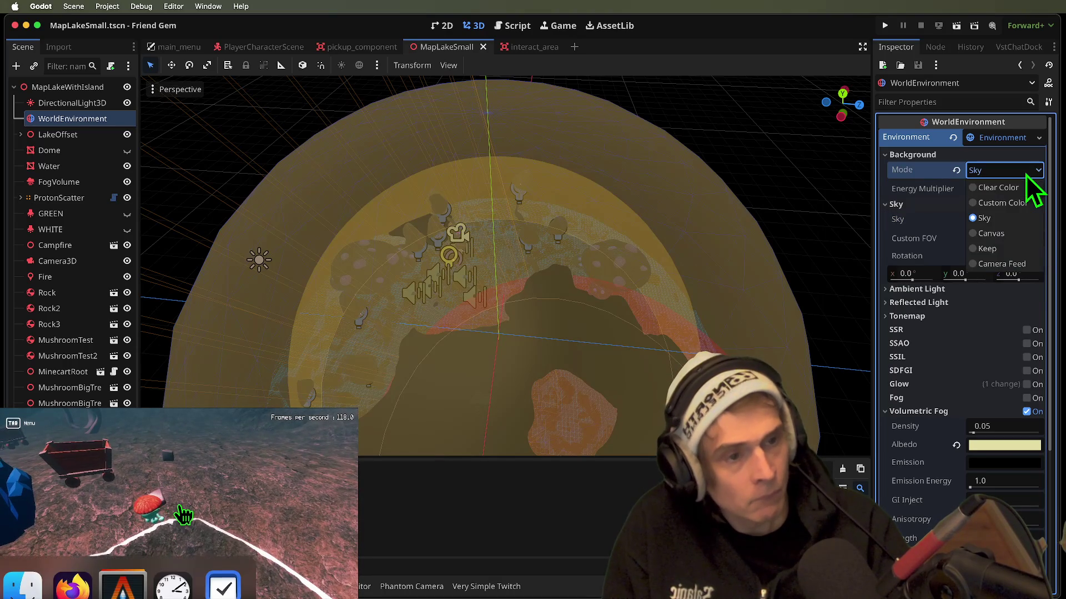
pyautogui.click(1017, 187)
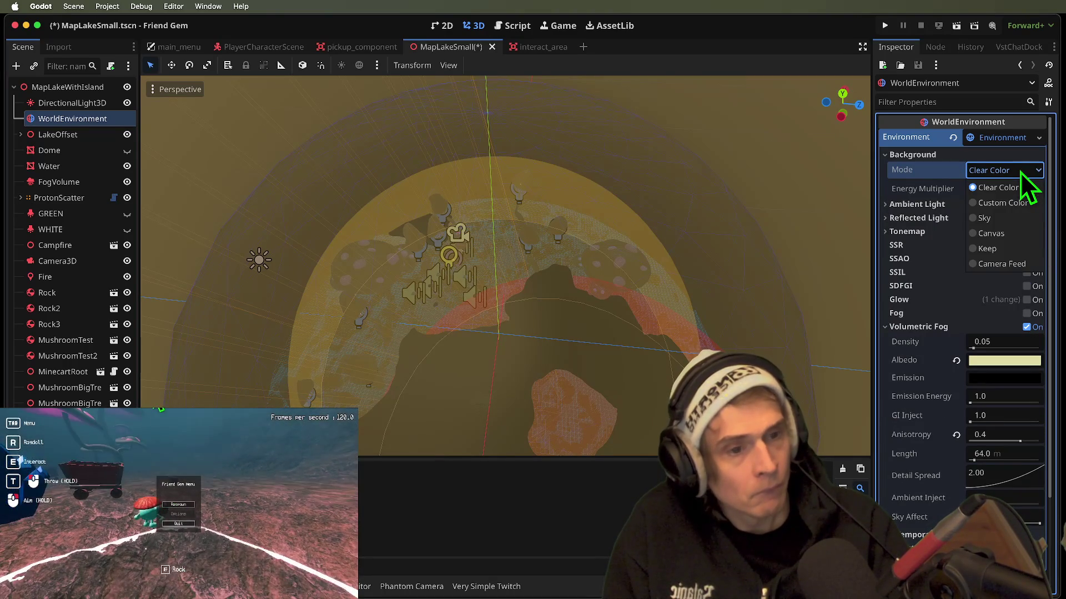
pyautogui.click(1021, 173)
# - Save and run the game, walking the character forward to check the plain background
pyautogui.press('super+Tab')
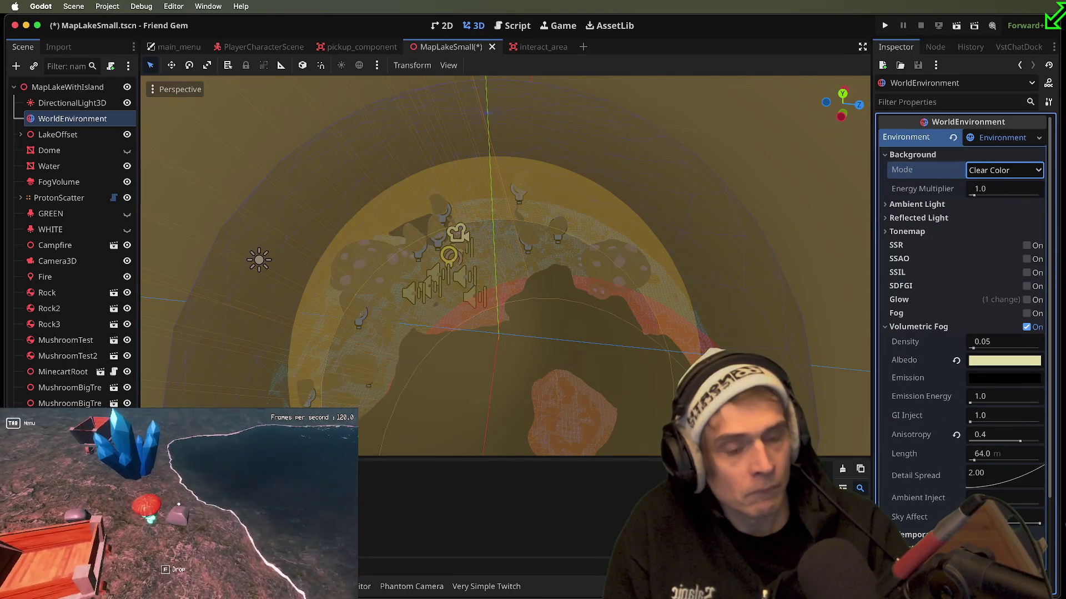
pyautogui.press('super+Tab')
pyautogui.press('super+s')
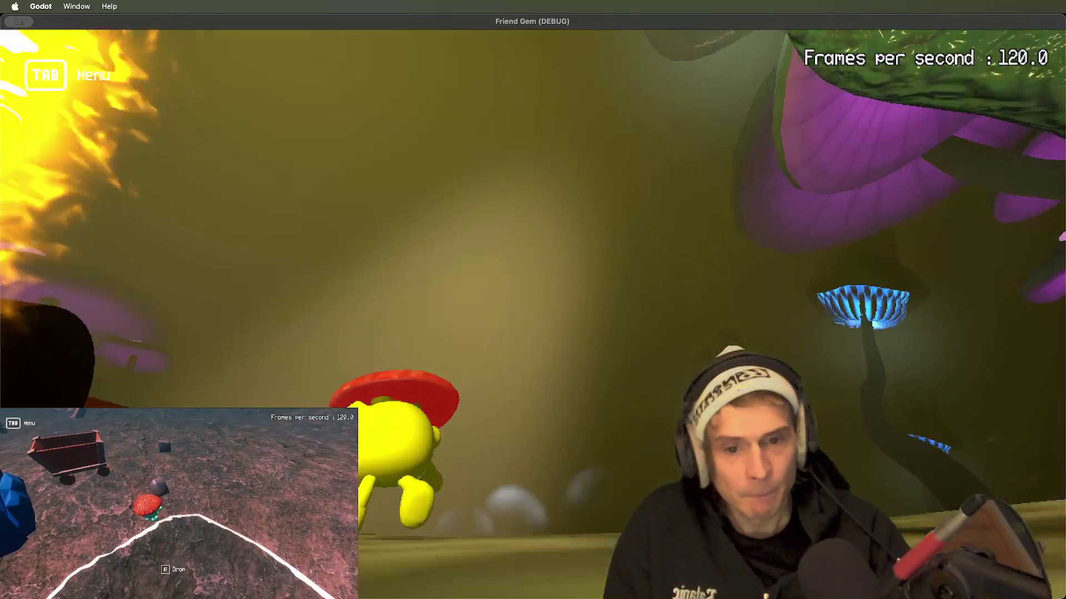
pyautogui.press('w')
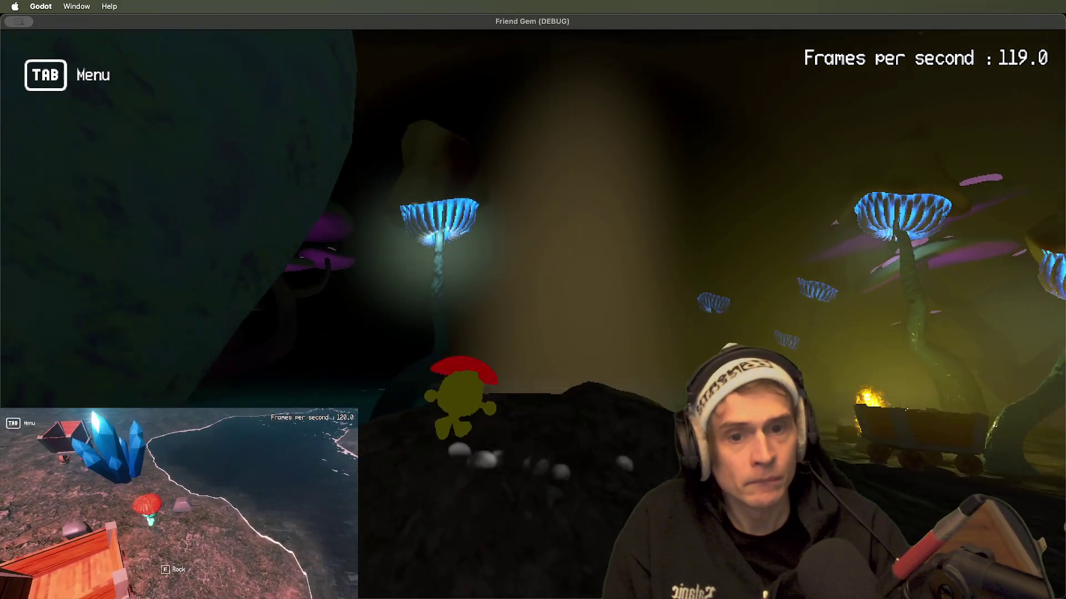
pyautogui.press('super+Tab')
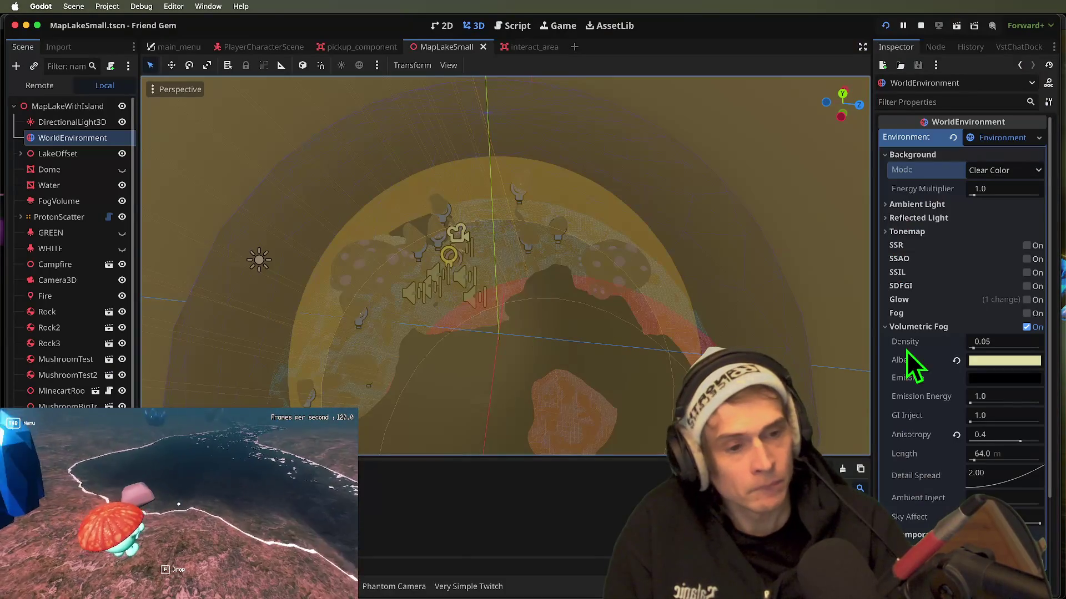
# - Set the background to Custom Color dark teal 1f5860 and restart the game to view it
pyautogui.click(1010, 171)
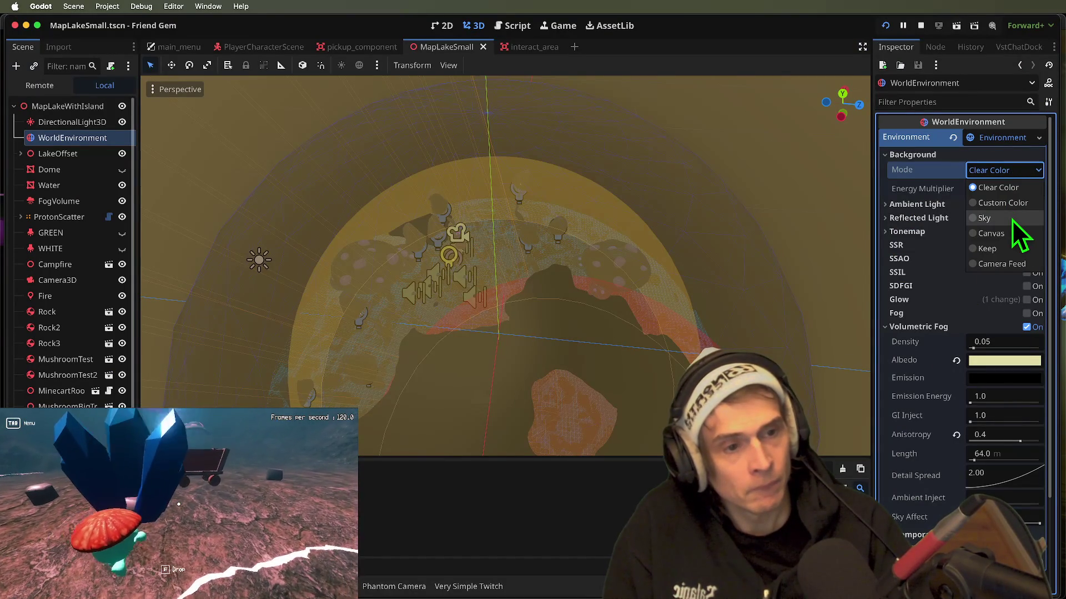
pyautogui.click(1001, 203)
pyautogui.click(1004, 191)
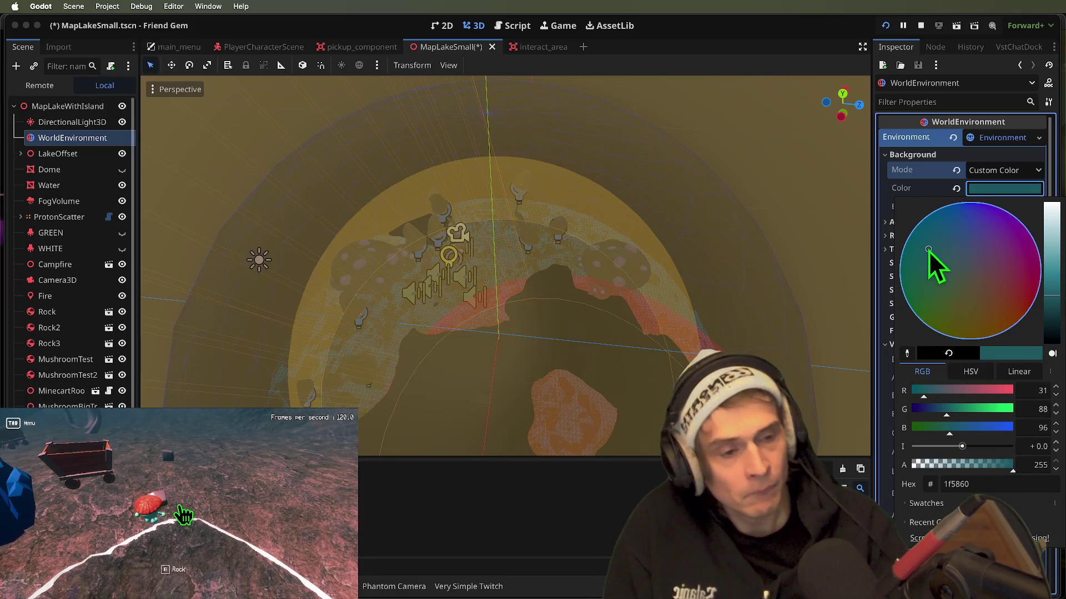
pyautogui.press('super+r')
pyautogui.press('super+Tab')
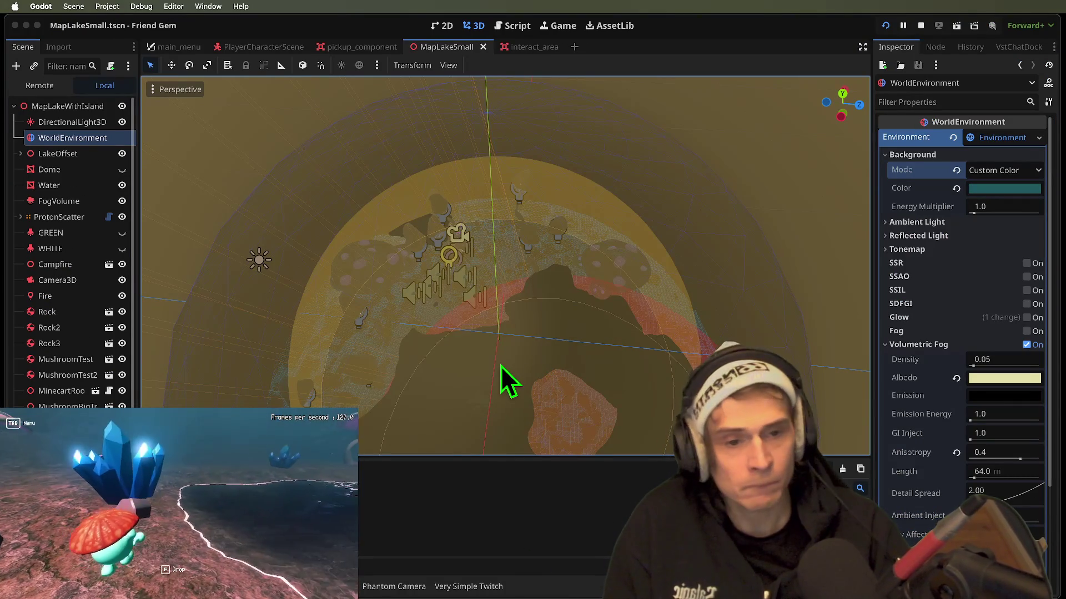
pyautogui.press('super+r')
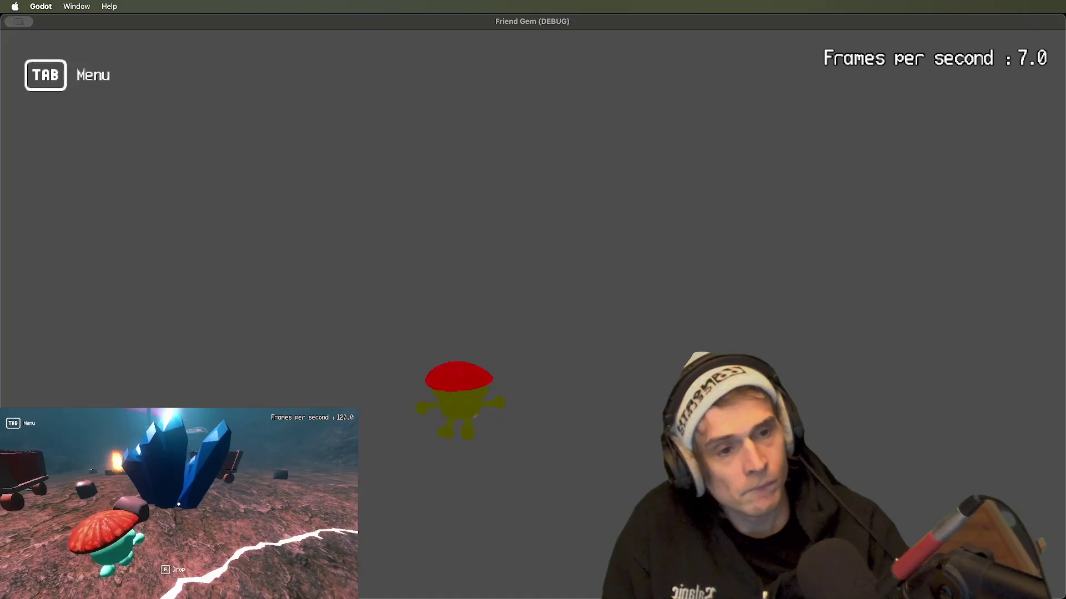
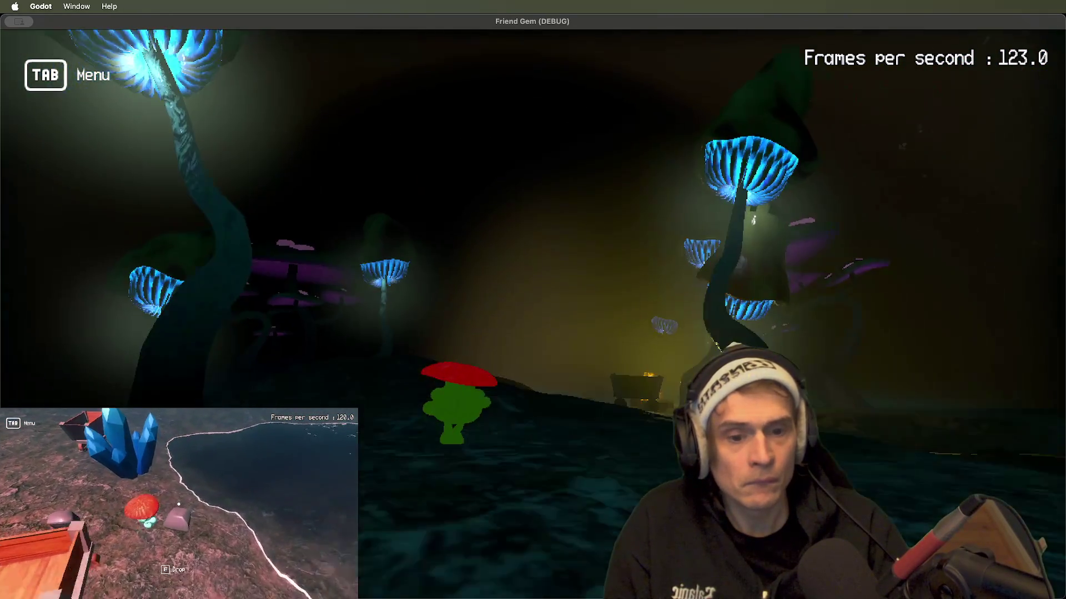
# - Switch the ambient light source to Color and pick a light blue (green 95, blue 181)
pyautogui.press('super+q')
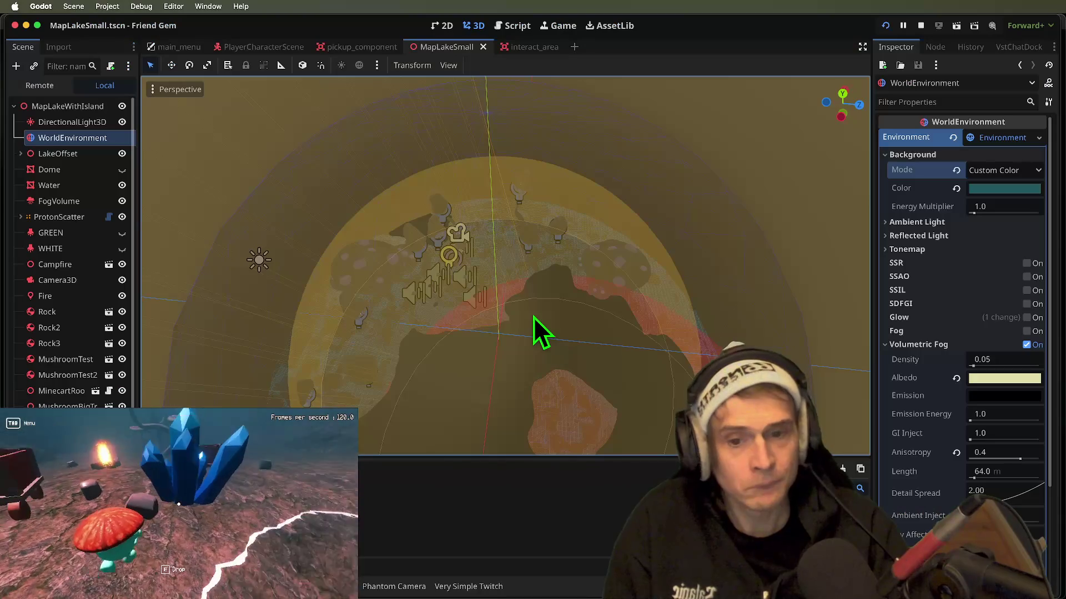
pyautogui.click(980, 223)
pyautogui.click(1002, 238)
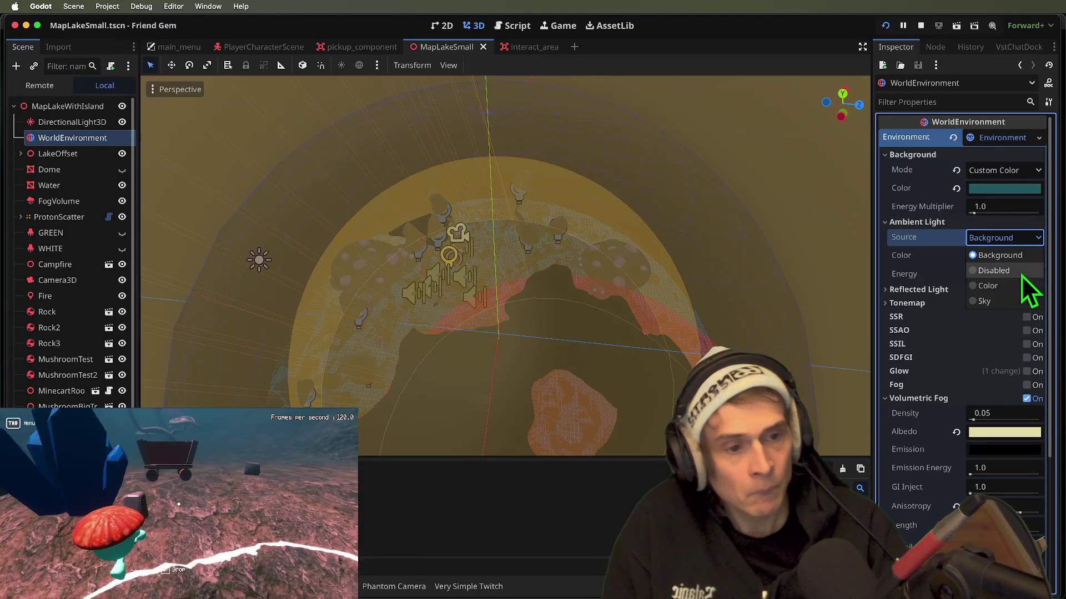
pyautogui.click(1010, 302)
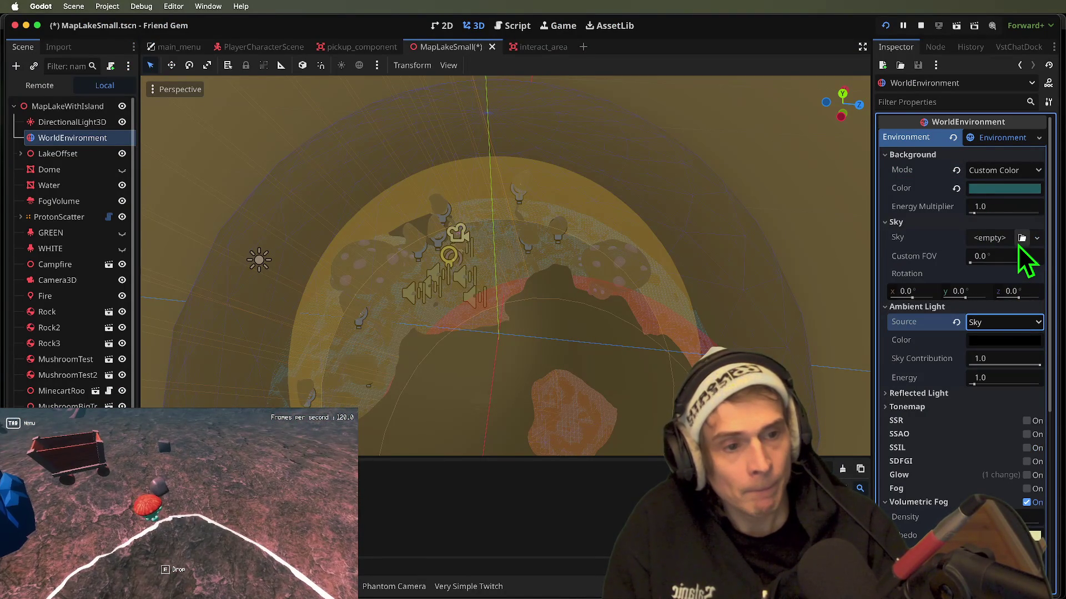
pyautogui.click(991, 322)
pyautogui.click(1008, 371)
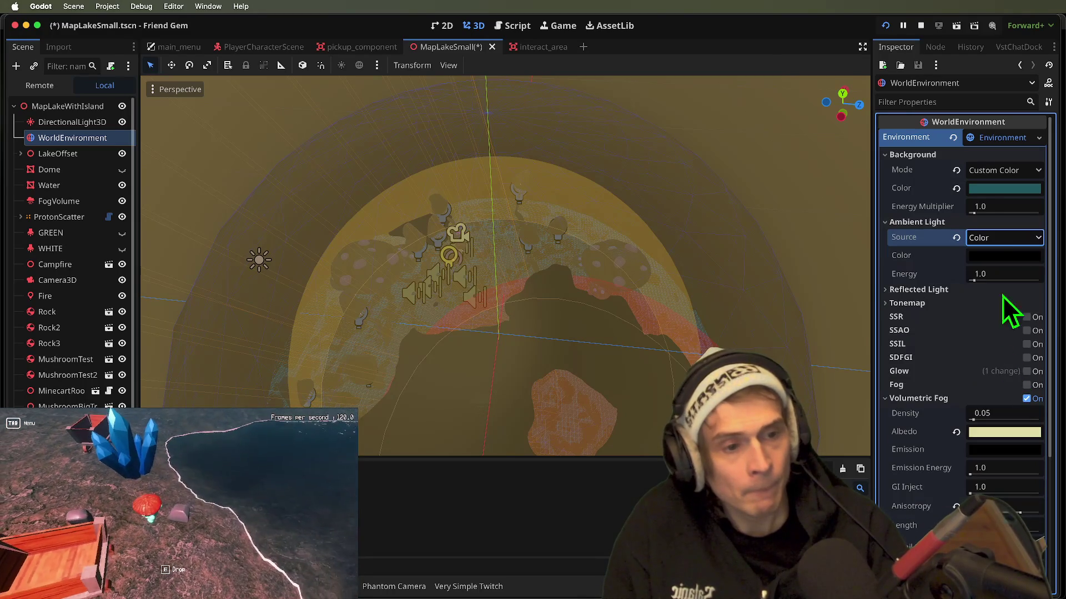
pyautogui.click(1002, 256)
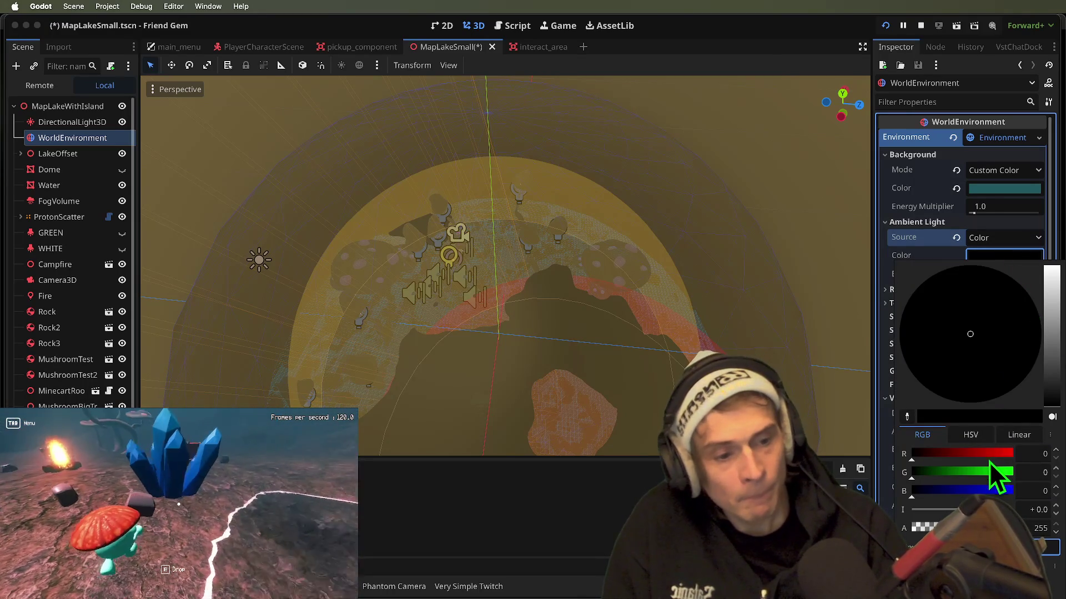
pyautogui.moveTo(992, 471); pyautogui.dragTo(949, 472)
pyautogui.click(984, 491)
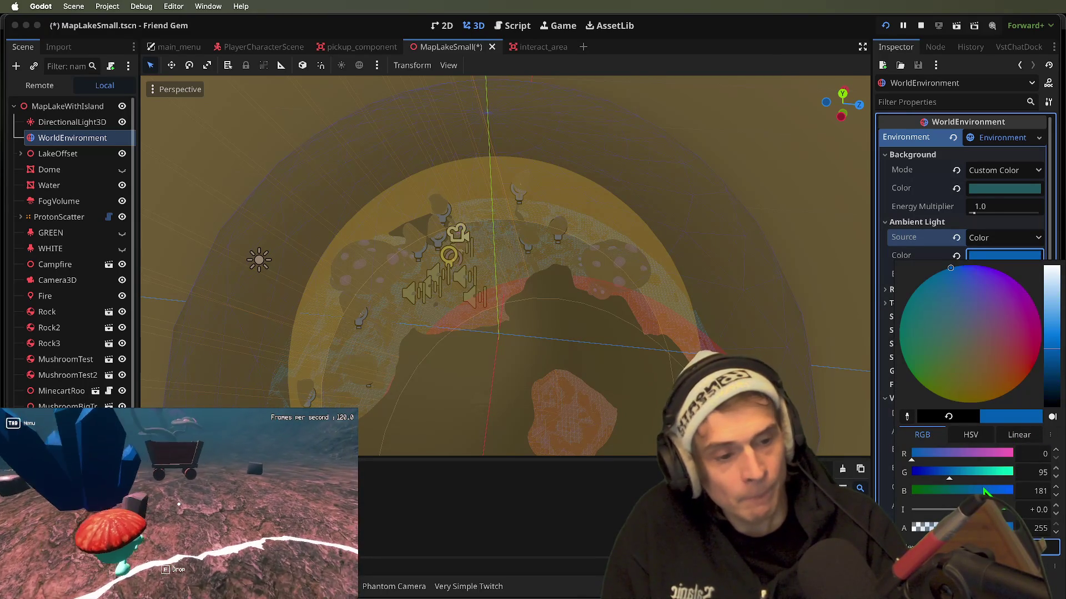
# - Walk around the running game to judge the new ambient lighting on the mushrooms and fire
pyautogui.press('super+b')
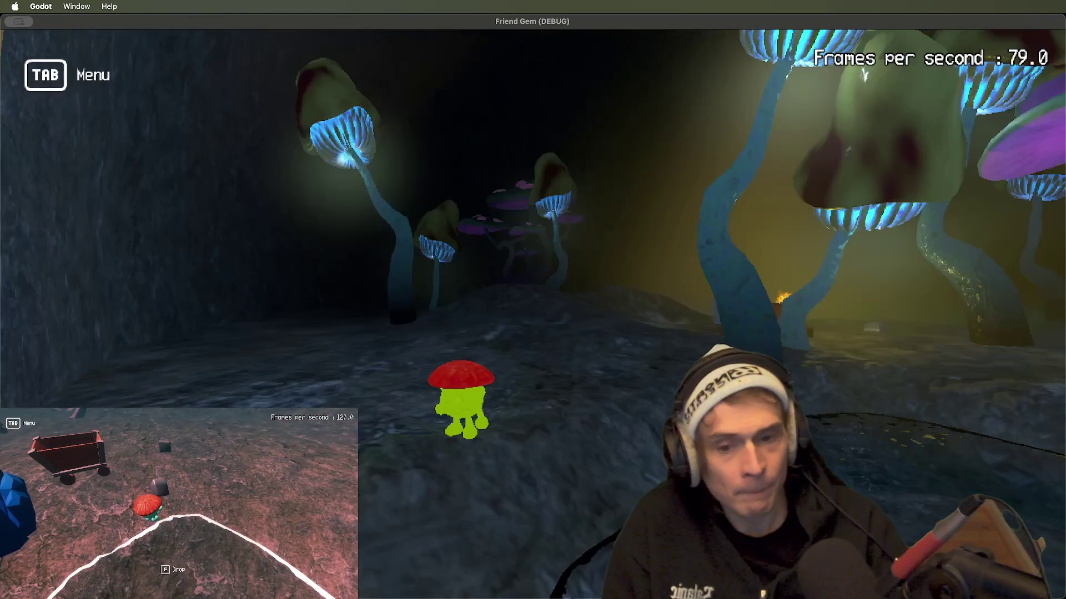
pyautogui.press('w')
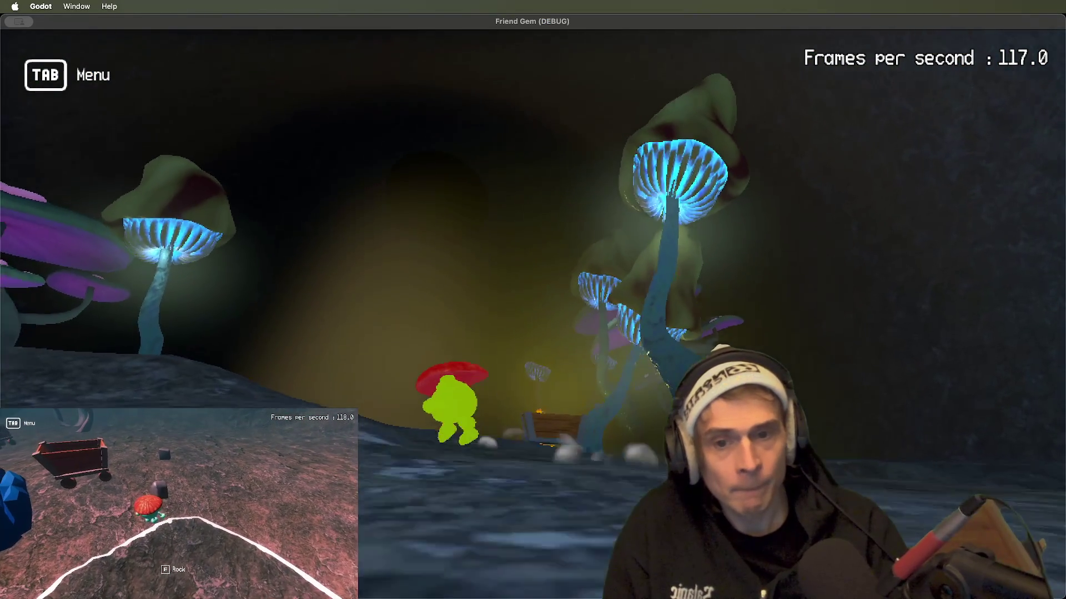
pyautogui.press('a')
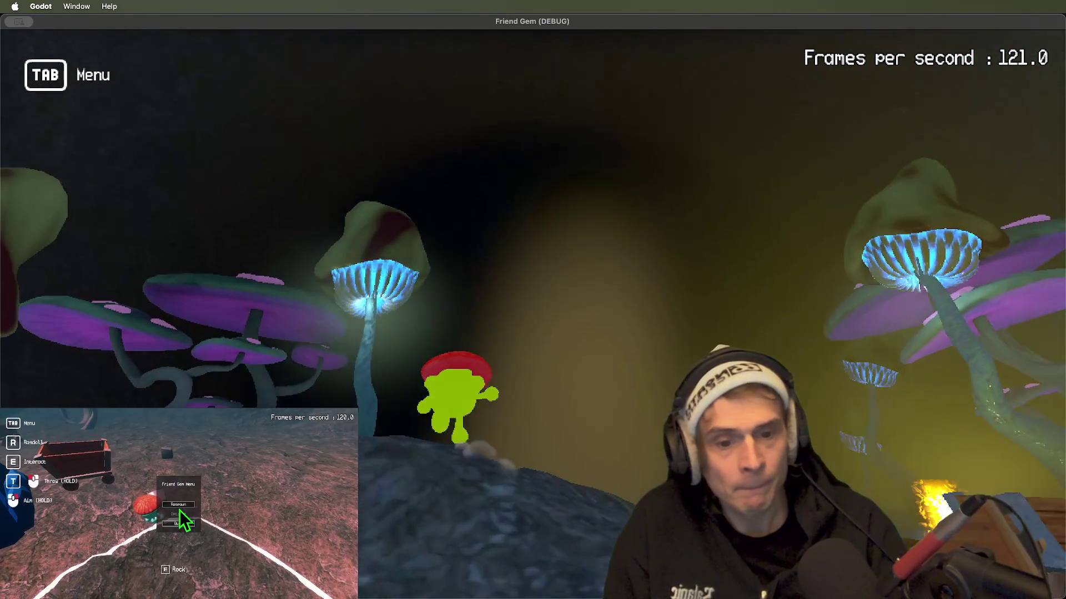
pyautogui.press('w')
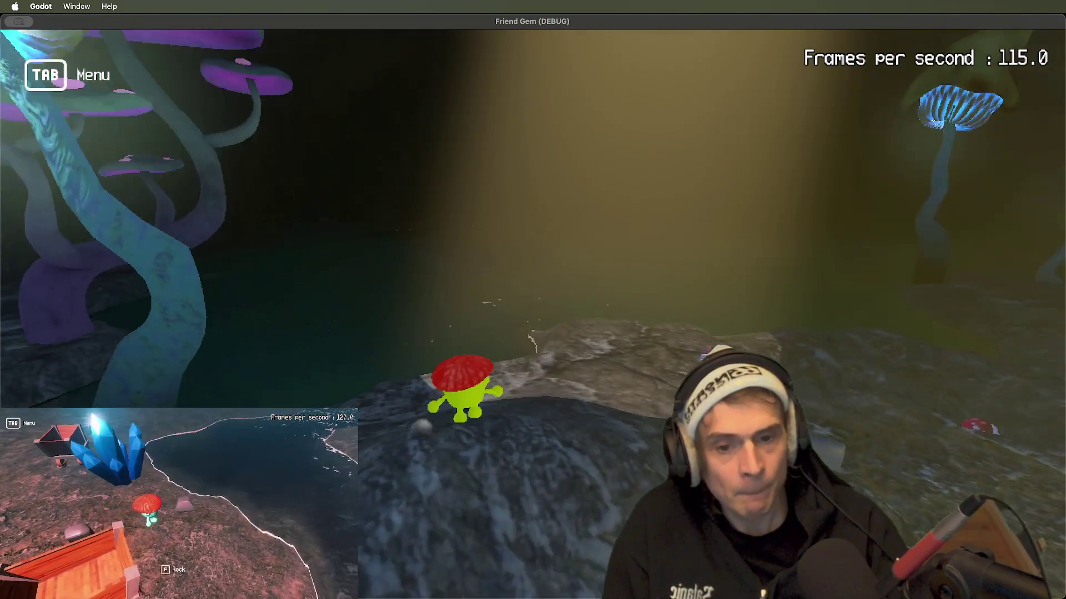
pyautogui.press('s')
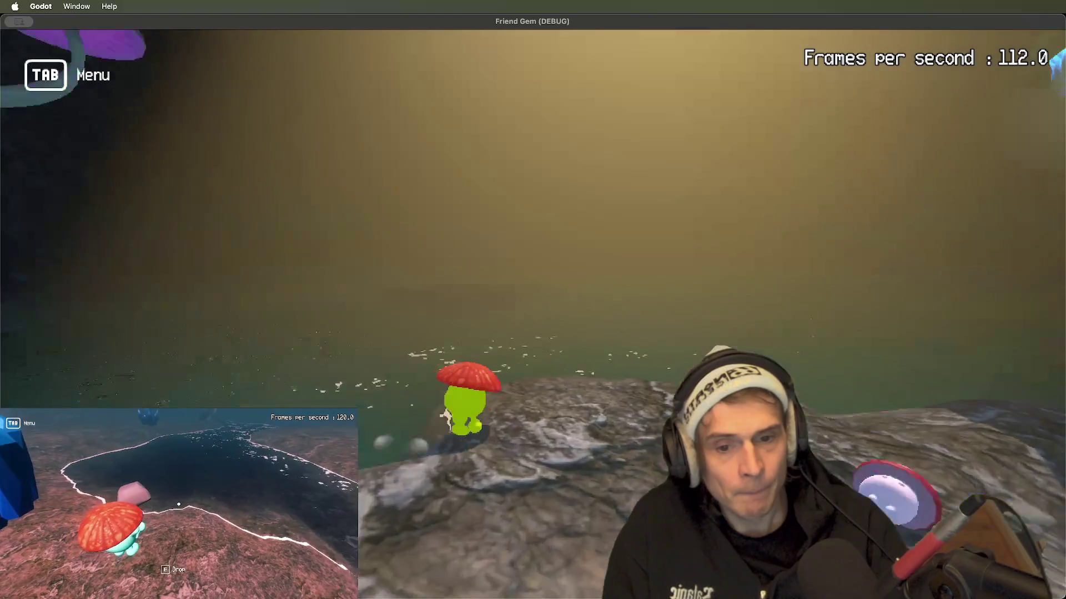
pyautogui.press('s')
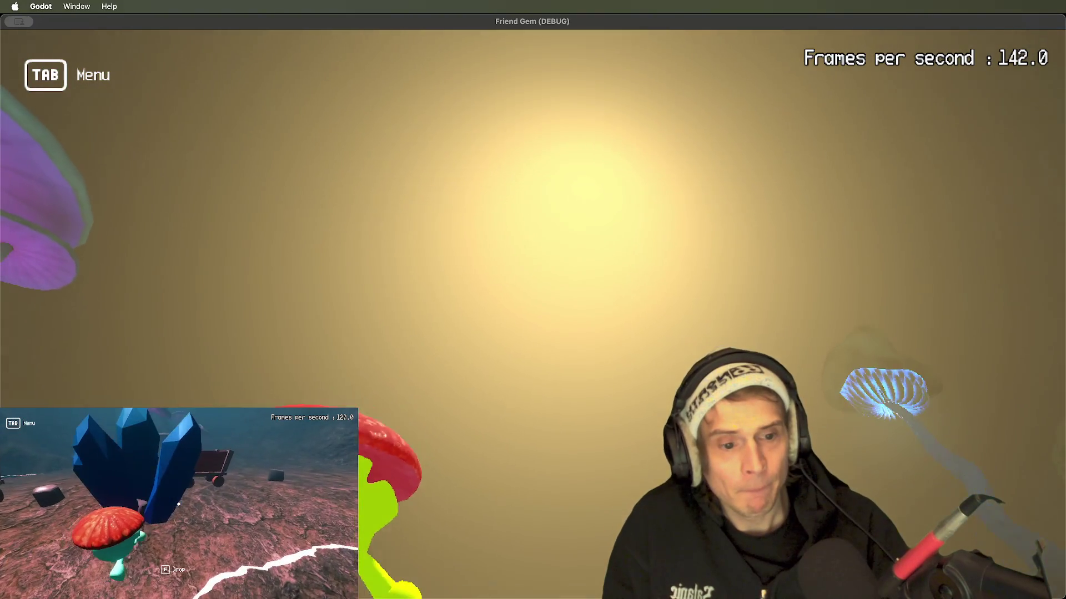
pyautogui.press('s')
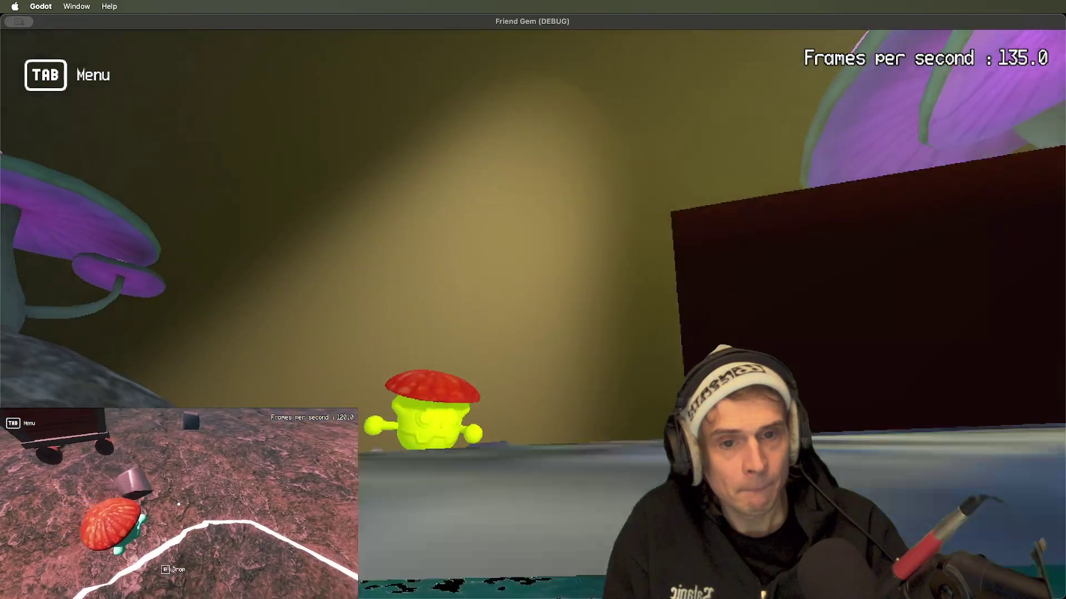
pyautogui.press('s')
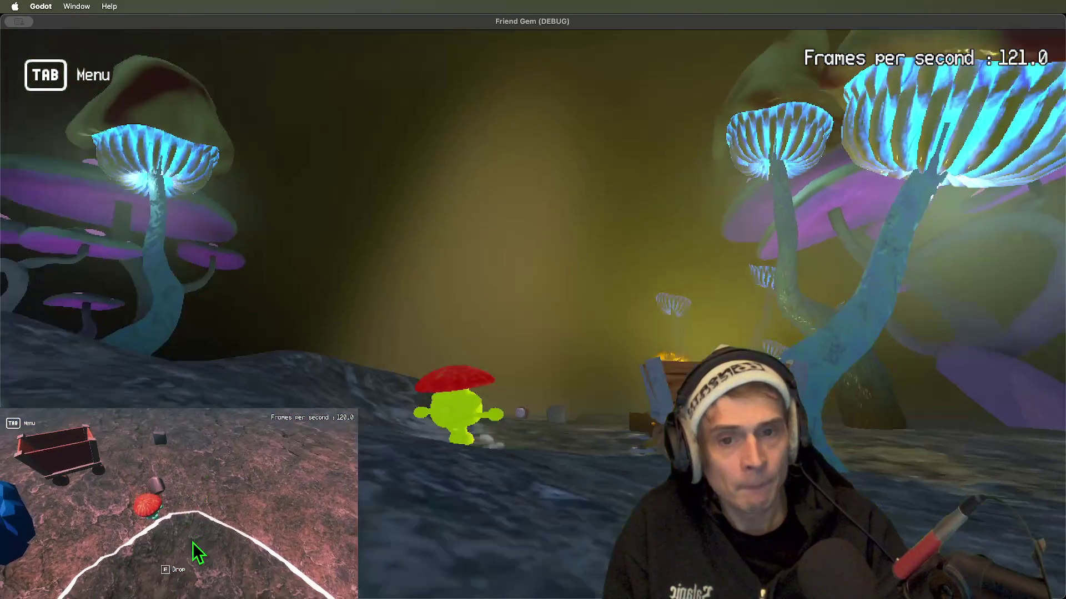
pyautogui.press('super+Tab')
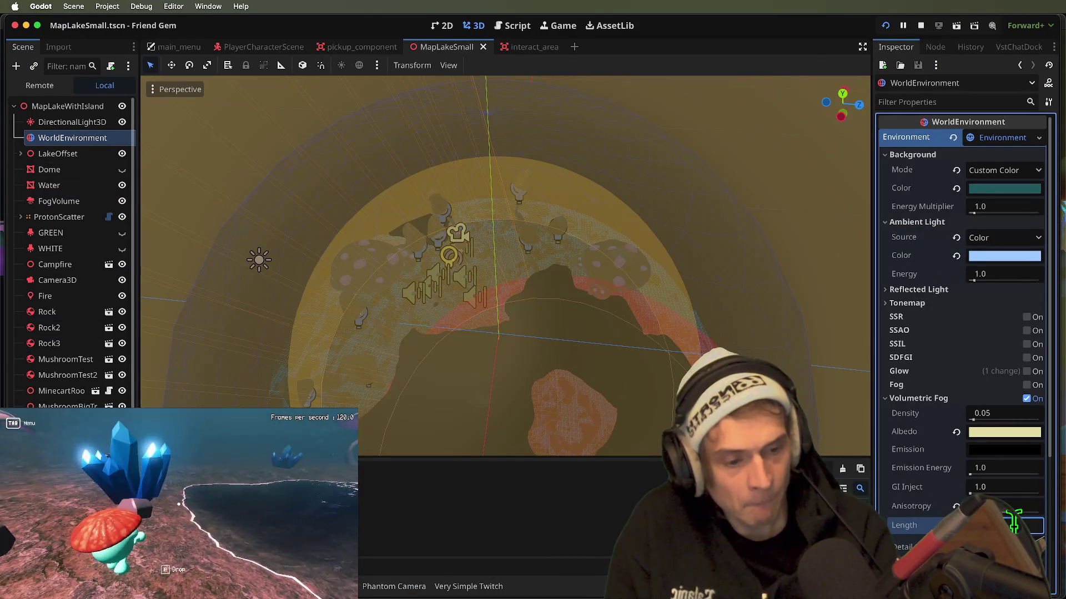
# - Walk and jump along the path in the running game to look at the fog
pyautogui.press('super+Tab')
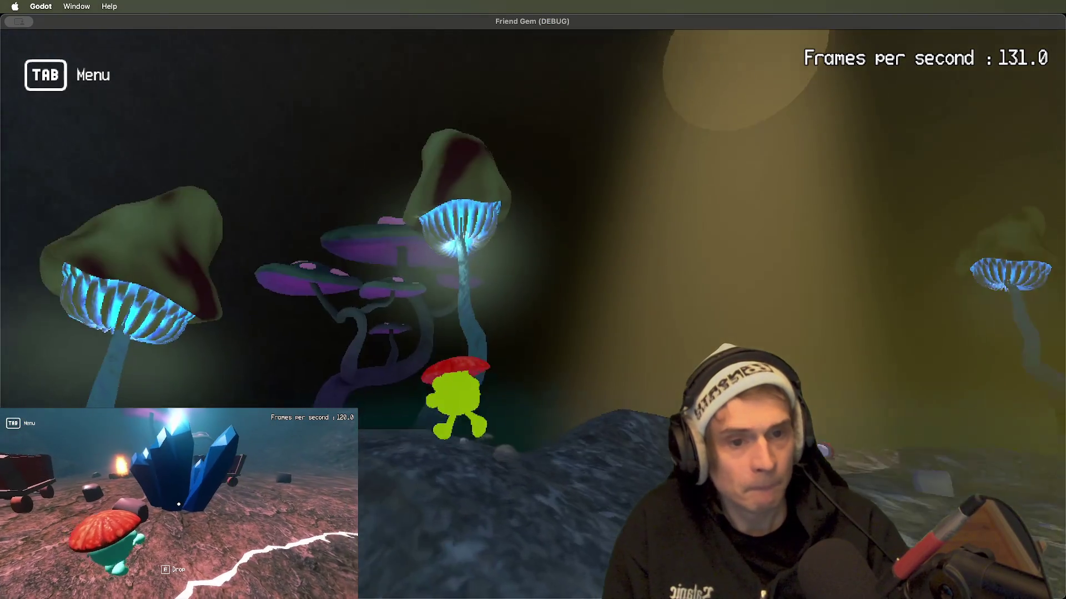
pyautogui.press('space')
pyautogui.press('w')
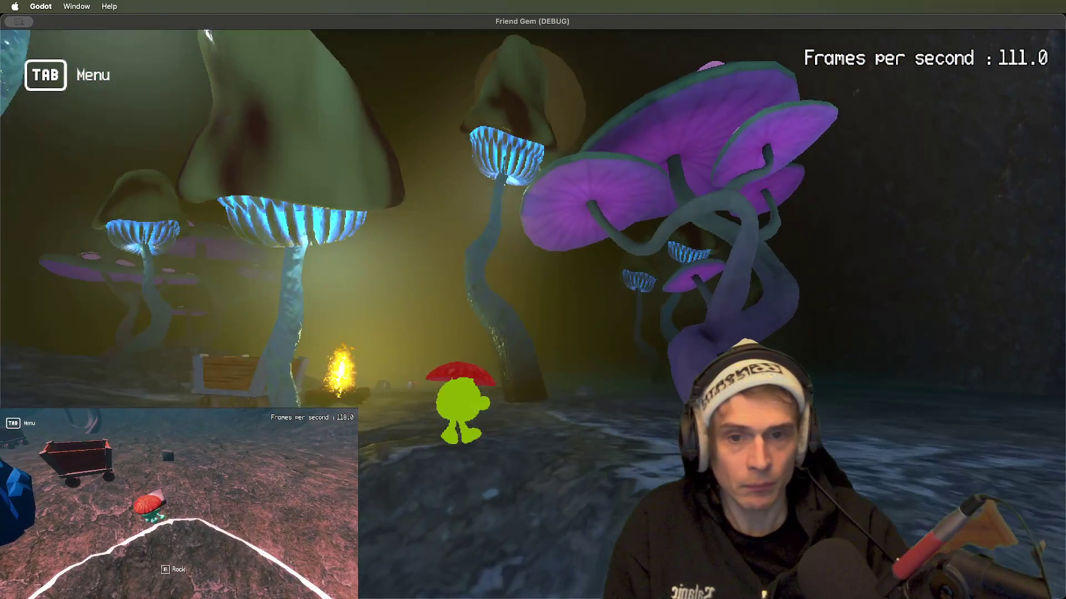
pyautogui.press('super+Tab')
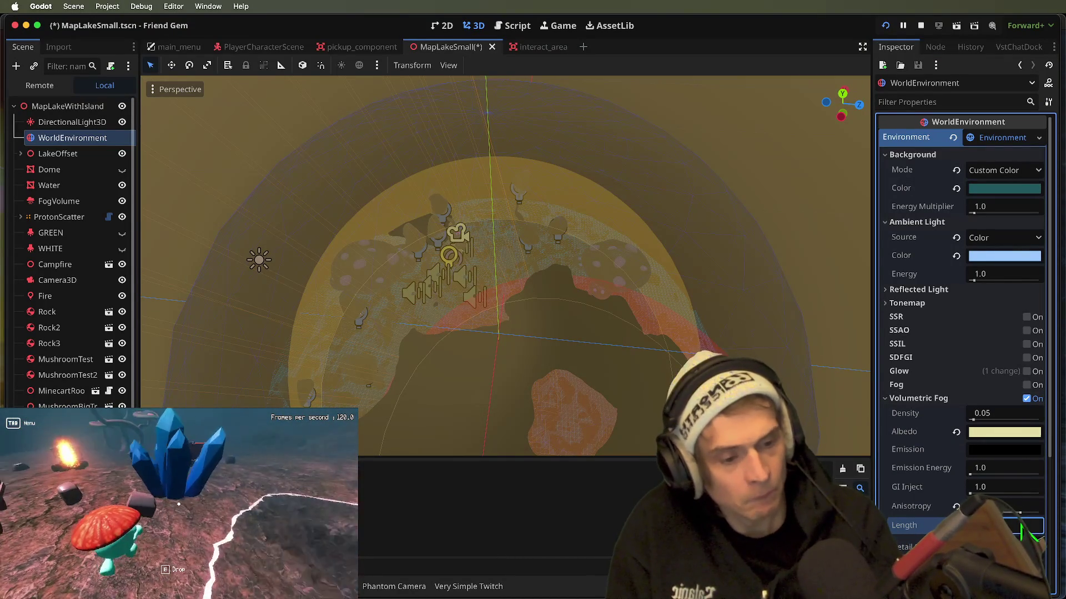
# - Set the volumetric fog length to 64 m and anisotropy to 0.5
pyautogui.write('64')
pyautogui.hotkey('shift', 'Tab')
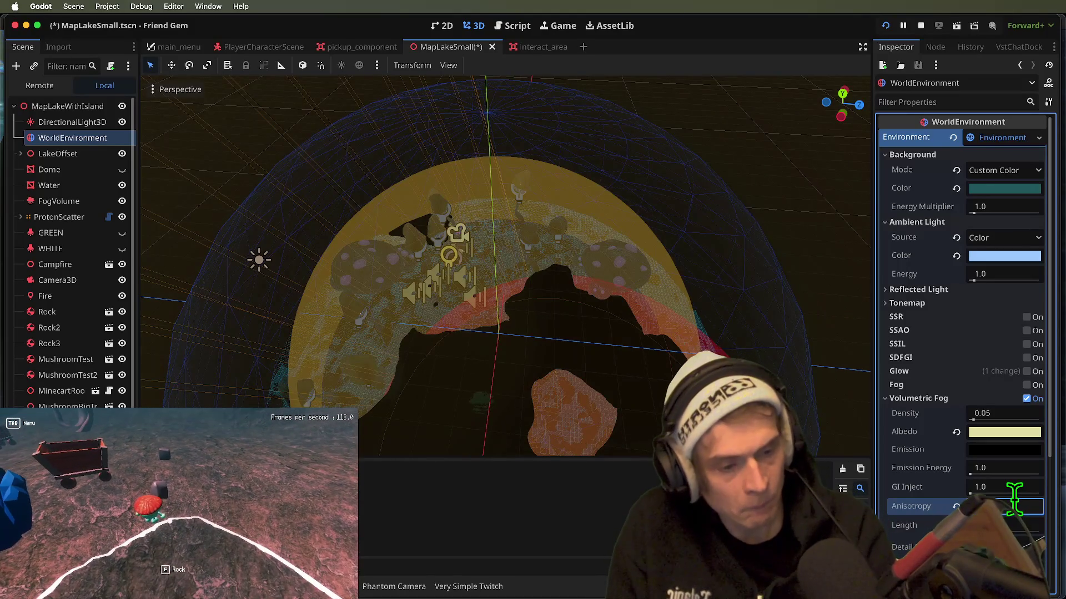
pyautogui.write('.5')
pyautogui.press('Return')
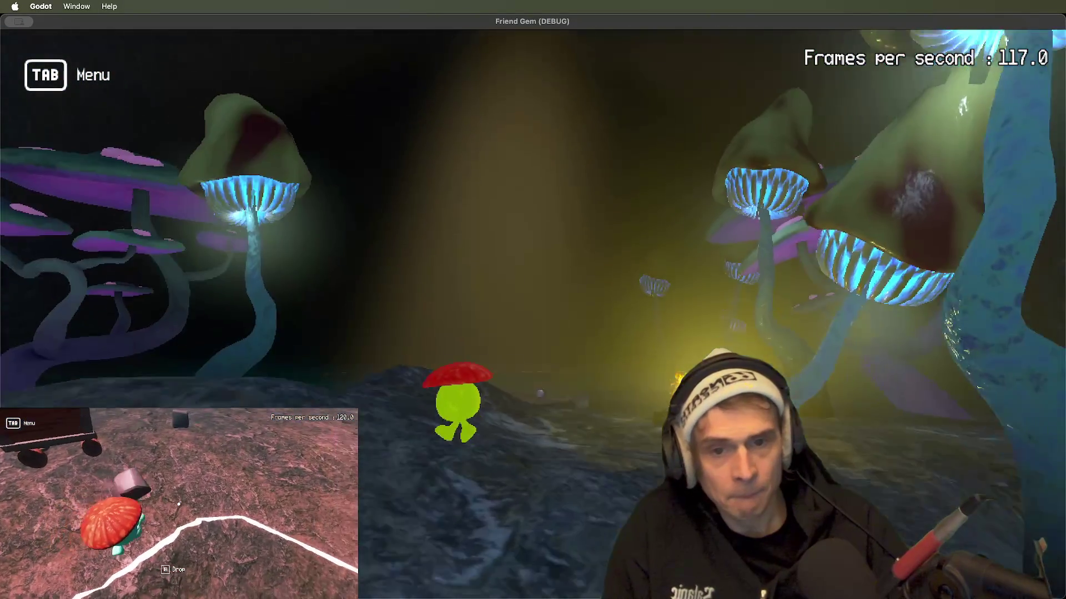
pyautogui.press('super+Tab')
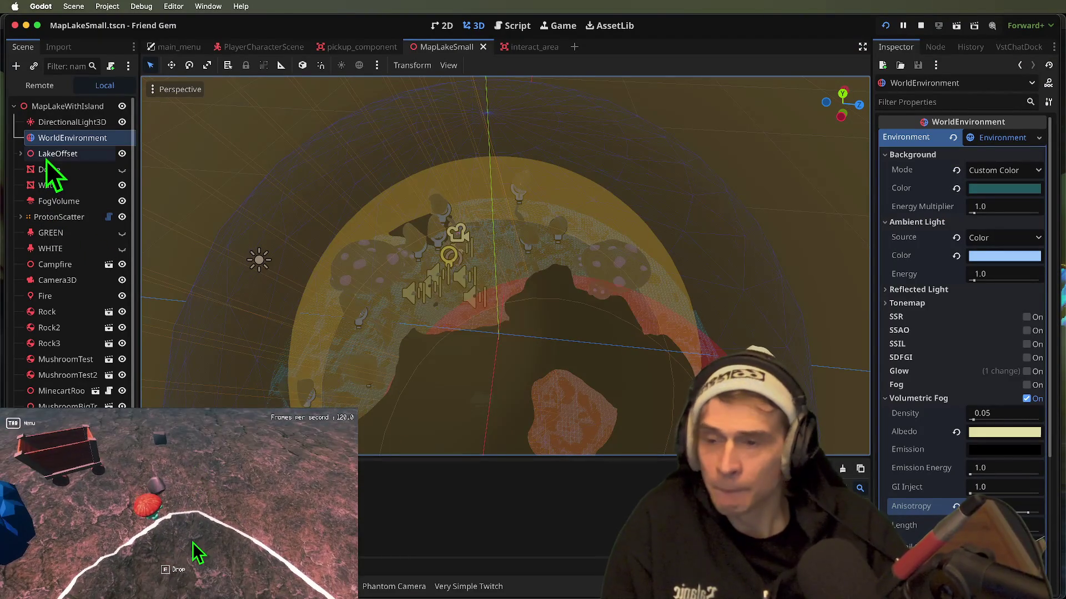
# - Try the directional light's volumetric fog energy at about 3.5, then reset it to 1.0
pyautogui.click(71, 133)
pyautogui.click(71, 122)
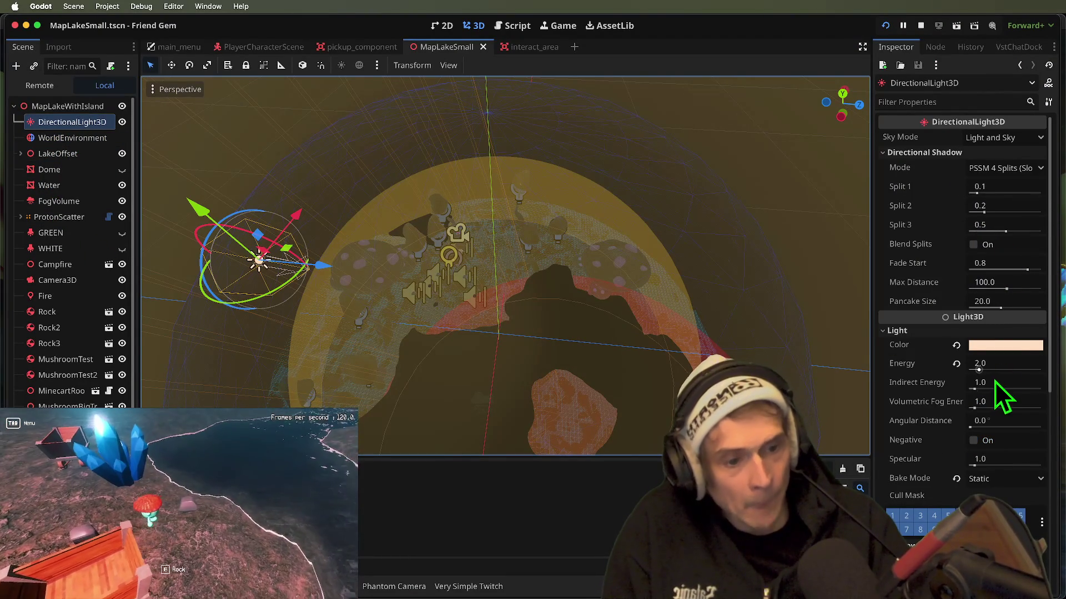
pyautogui.moveTo(974, 409); pyautogui.dragTo(990, 414)
pyautogui.press('super+Tab')
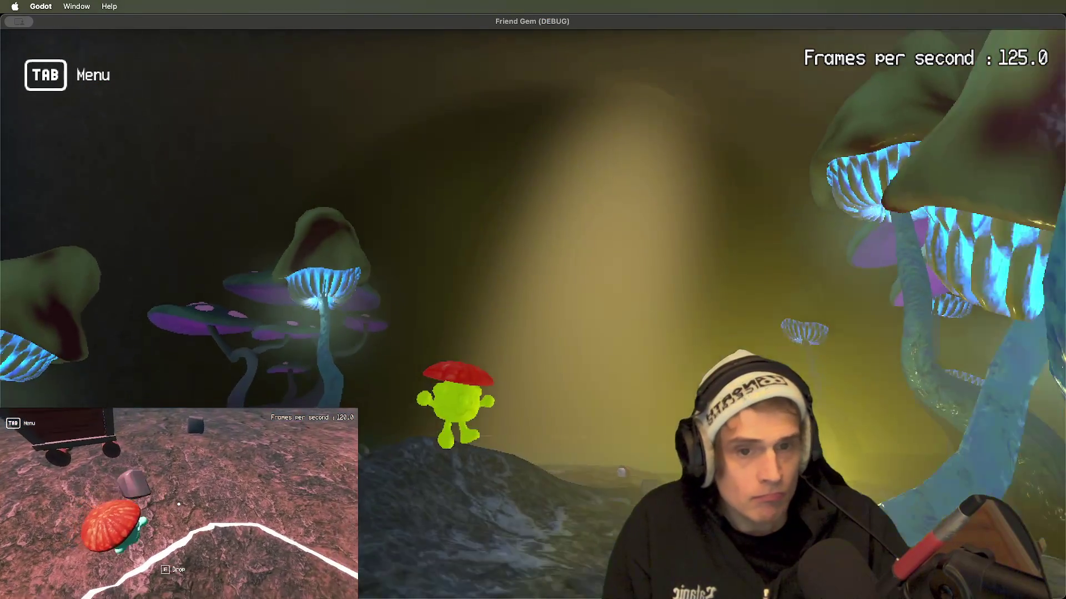
pyautogui.press('super+Tab')
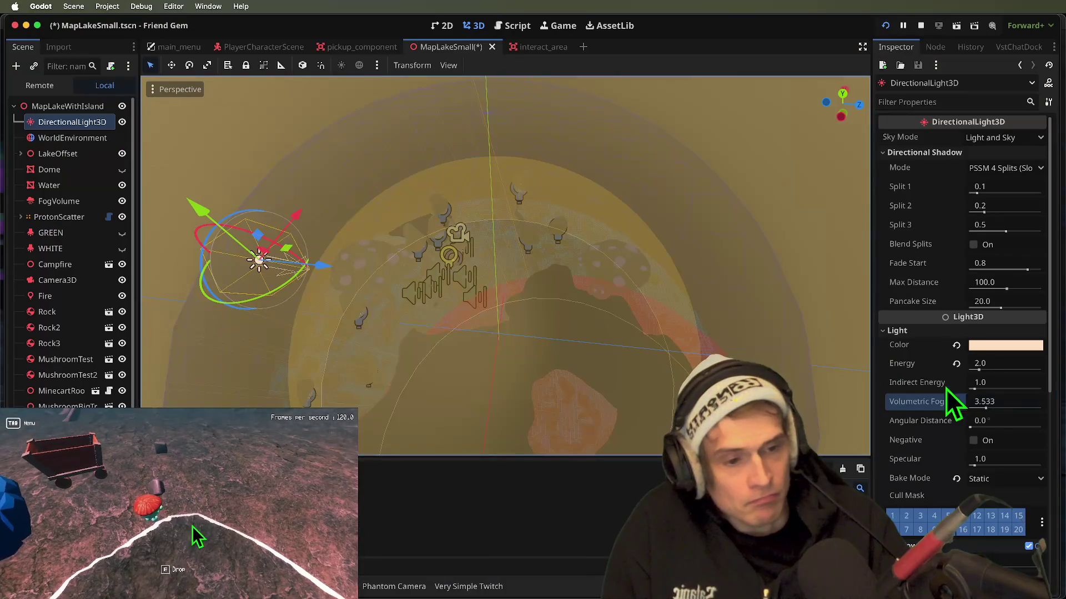
pyautogui.write('1.0')
pyautogui.press('Return')
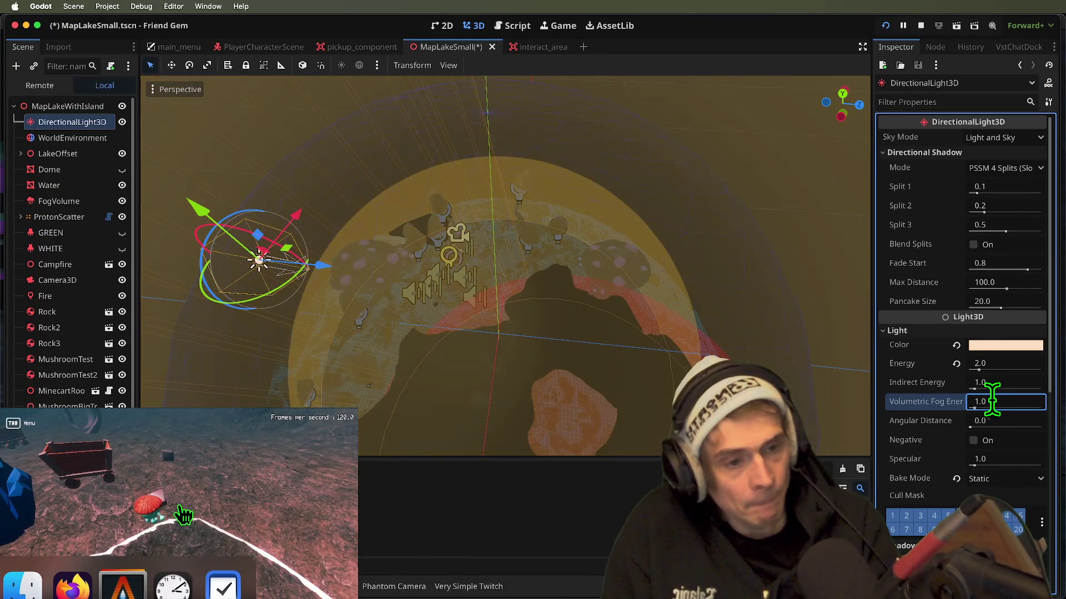
# - Walk from the slope to the shore in the running game to check the light
pyautogui.press('super+Tab')
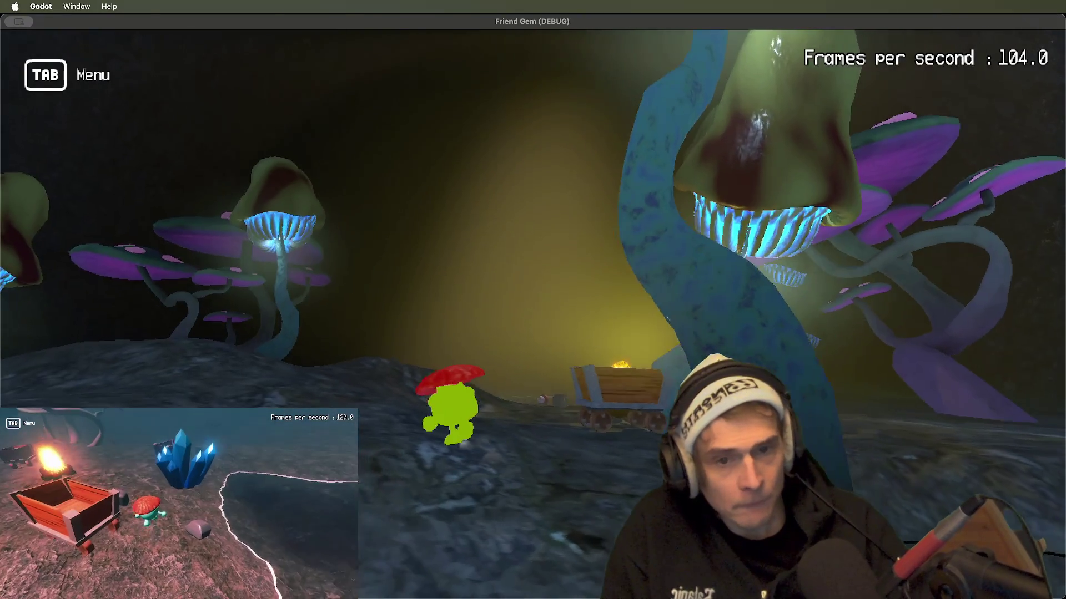
pyautogui.press('w')
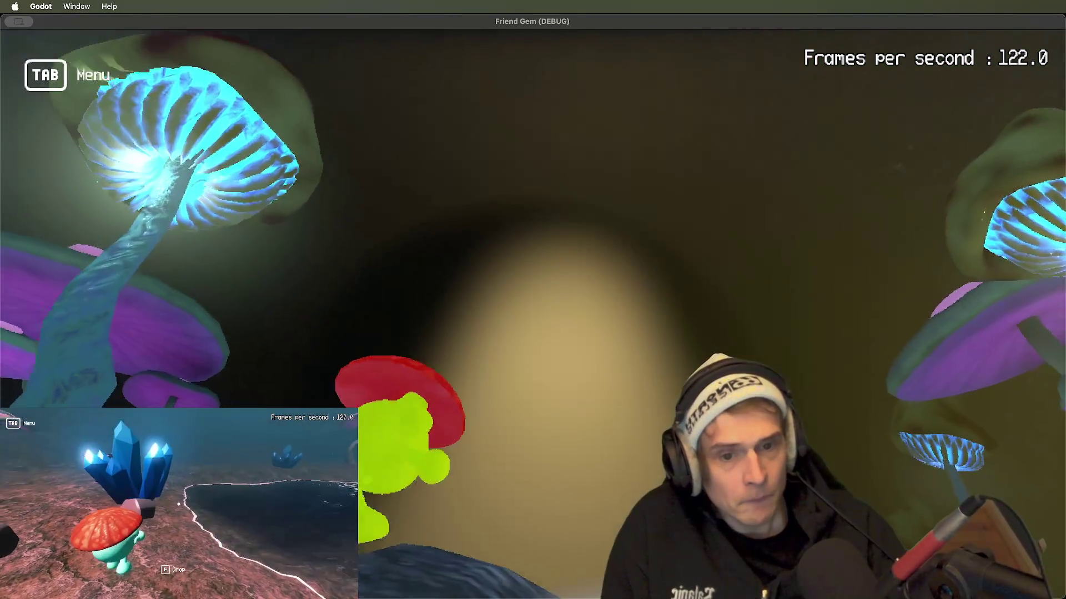
pyautogui.press('a')
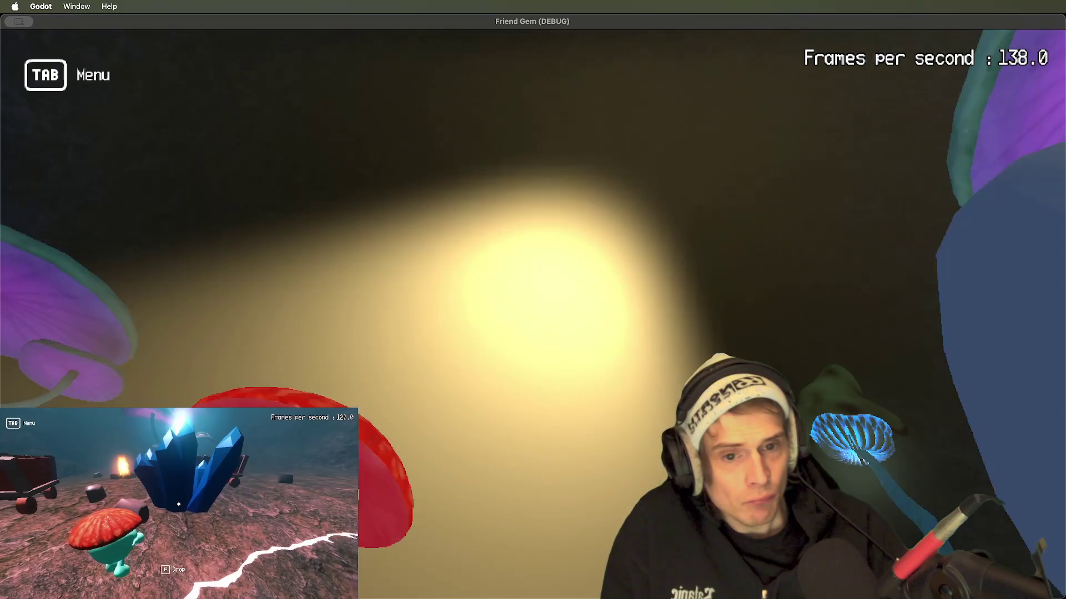
pyautogui.press('w')
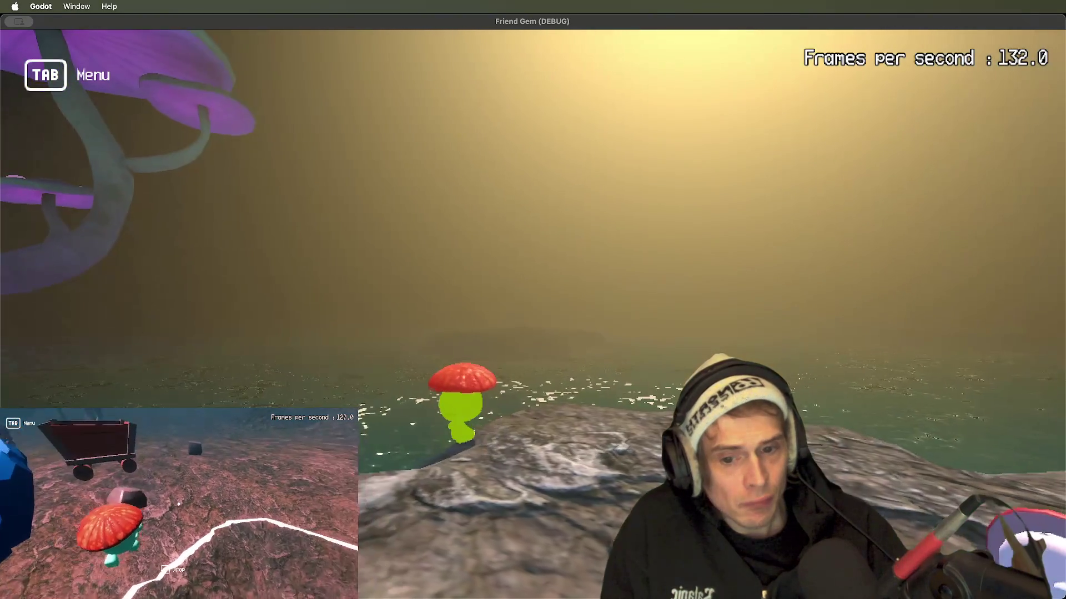
pyautogui.press('a')
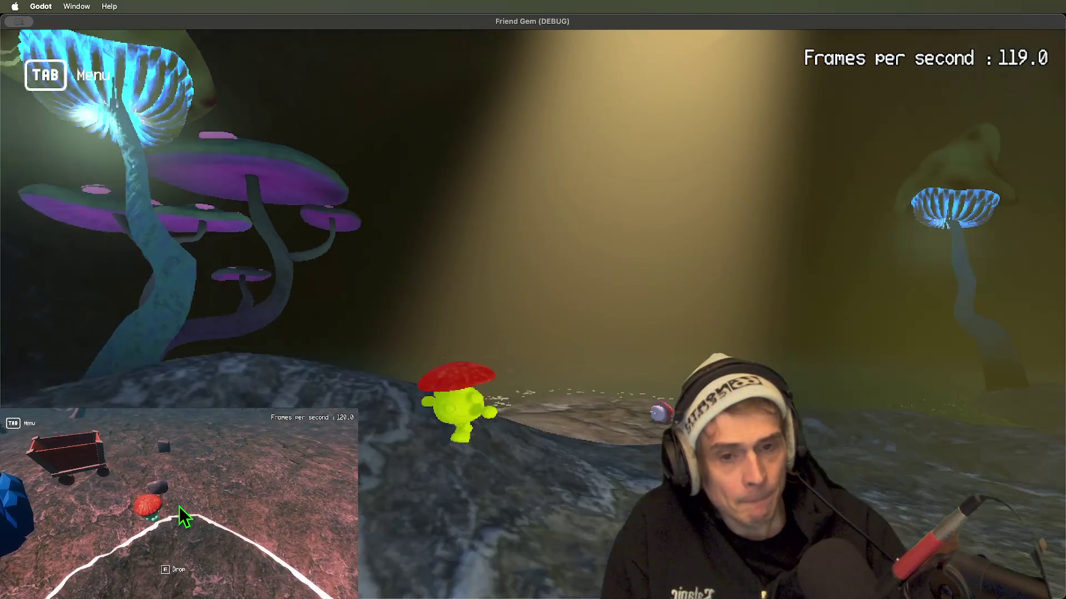
pyautogui.press('super+Tab')
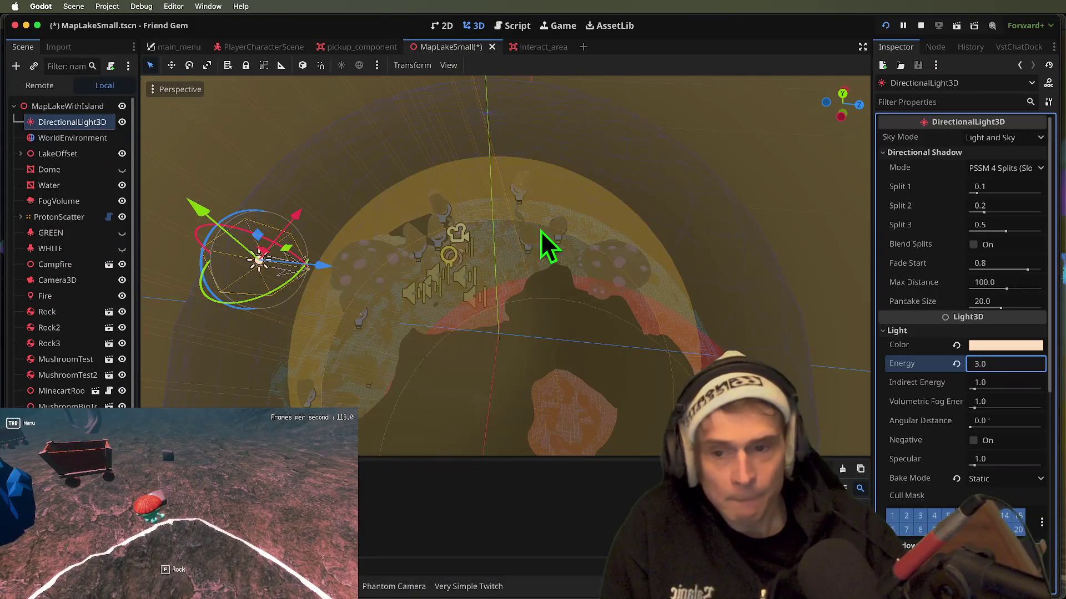
# - Rotate the directional light to a new angle, test it, then undo back to energy 3.0
pyautogui.moveTo(412, 259); pyautogui.dragTo(412, 258)
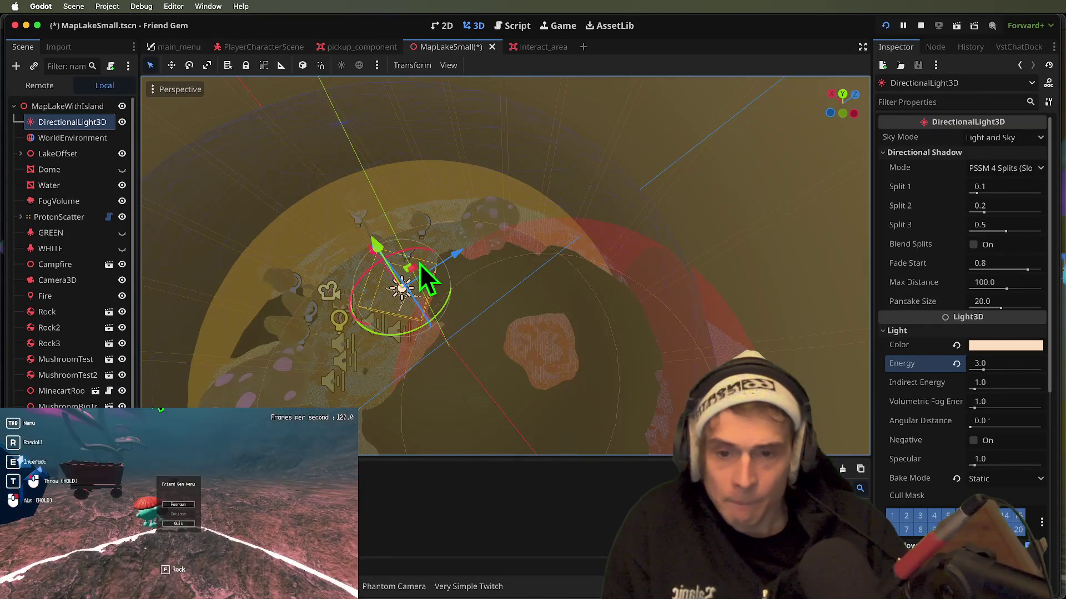
pyautogui.moveTo(445, 310)
pyautogui.mouseDown()
pyautogui.moveTo(416, 322)
pyautogui.moveTo(434, 315)
pyautogui.moveTo(446, 252)
pyautogui.mouseUp()
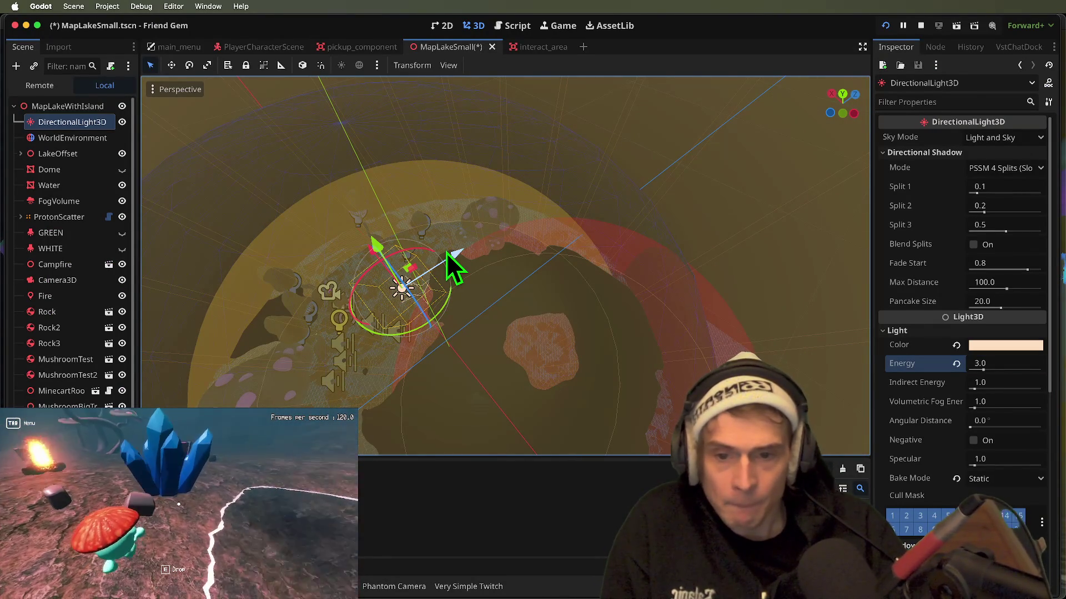
pyautogui.moveTo(381, 238); pyautogui.dragTo(424, 257)
pyautogui.press('super+b')
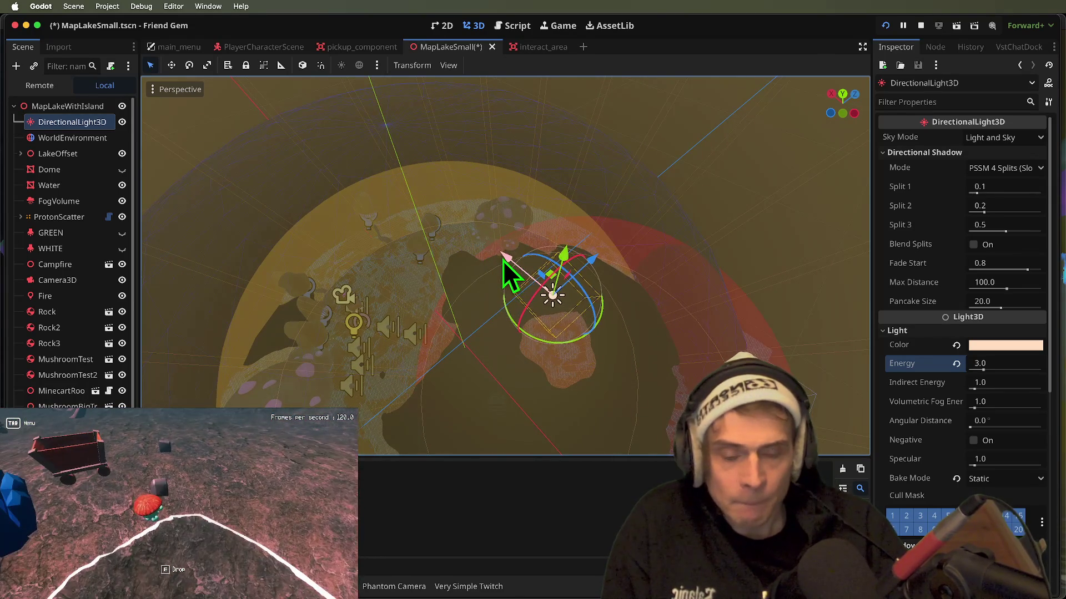
pyautogui.press('d')
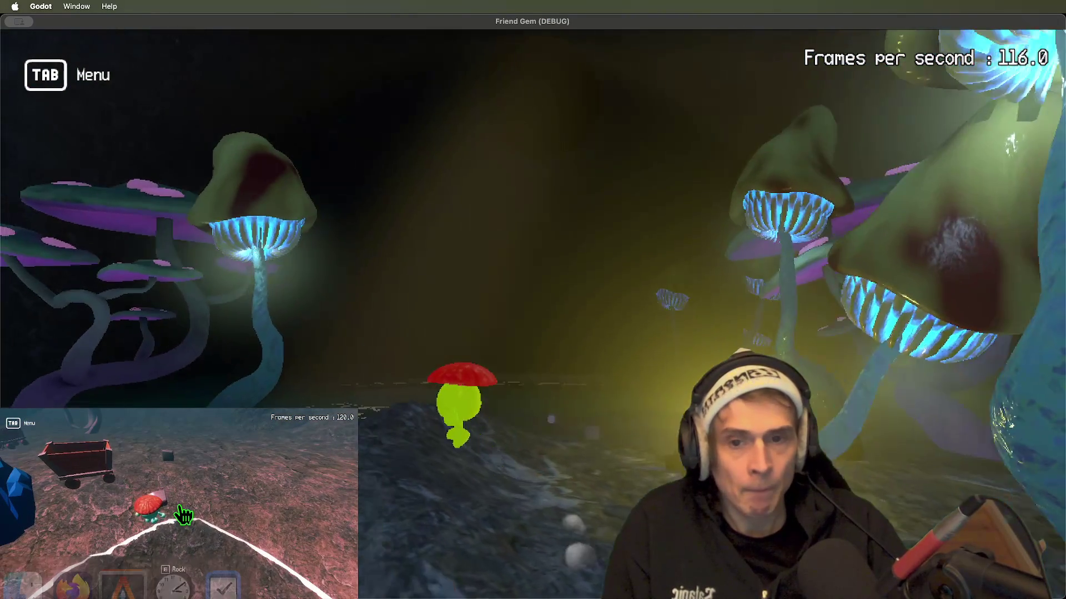
pyautogui.click(179, 509)
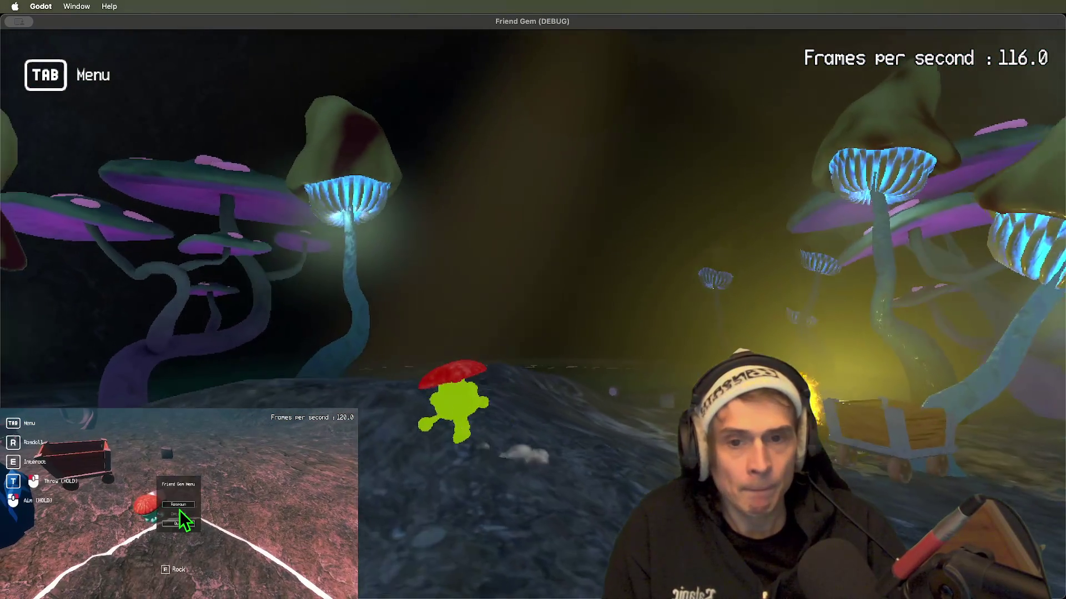
pyautogui.press('super+Tab')
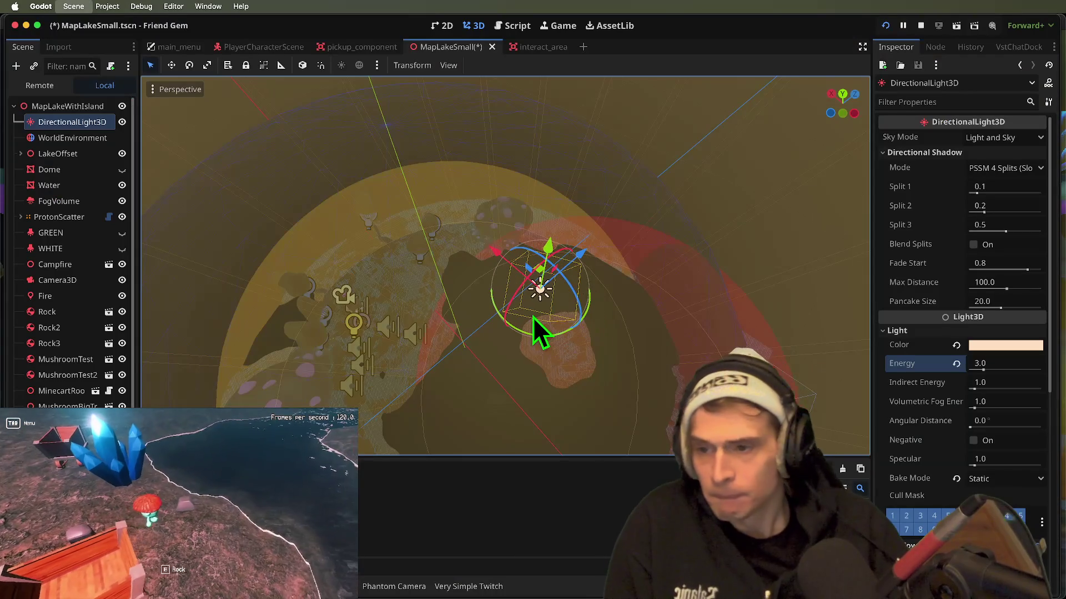
pyautogui.press('super+z')
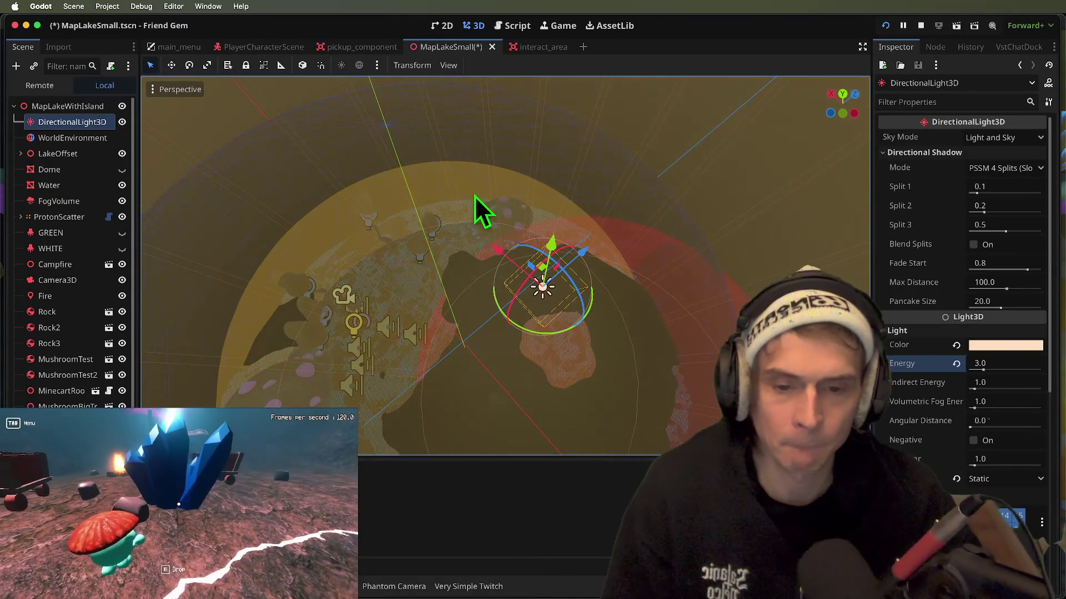
# - Re-aim the directional light over the lake, save the scene, and select the beam cylinder
pyautogui.moveTo(474, 196)
pyautogui.mouseDown()
pyautogui.moveTo(439, 172)
pyautogui.moveTo(475, 195)
pyautogui.mouseUp()
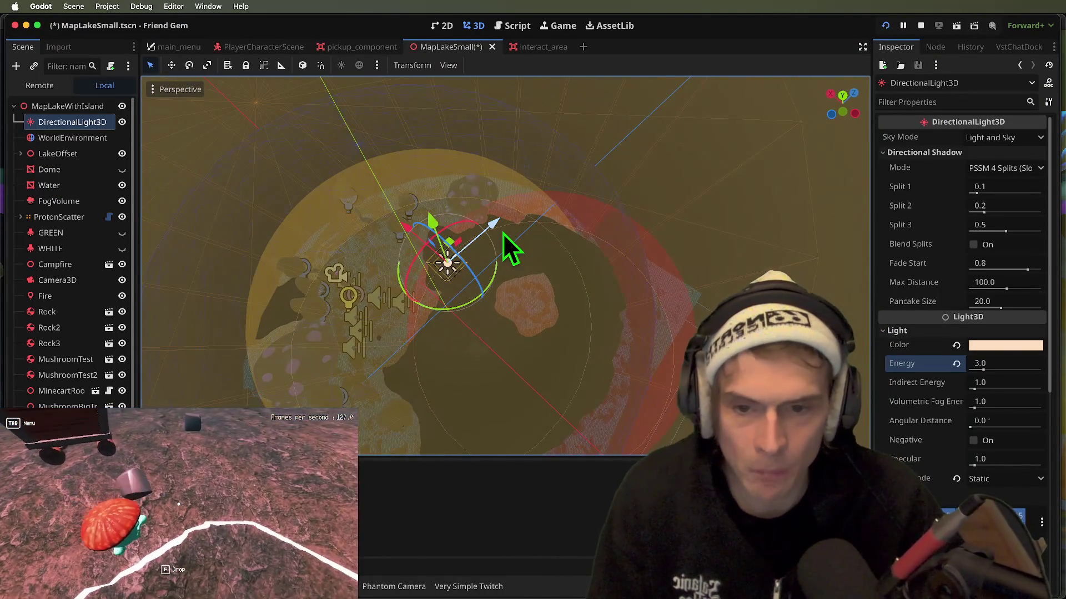
pyautogui.moveTo(497, 238); pyautogui.dragTo(392, 234)
pyautogui.press('super+s')
pyautogui.click(183, 515)
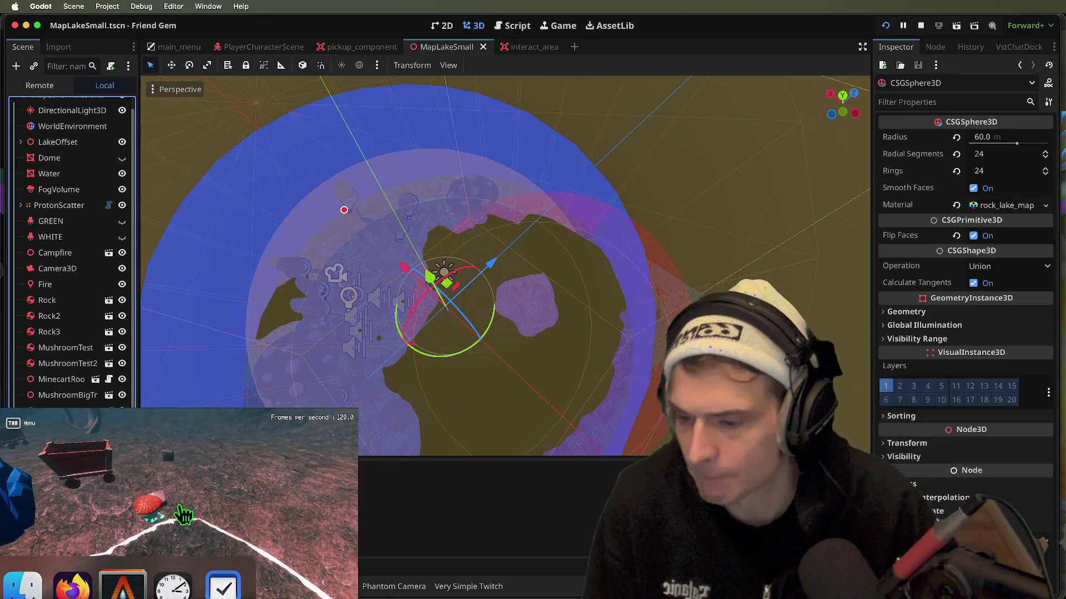
pyautogui.press('Tab')
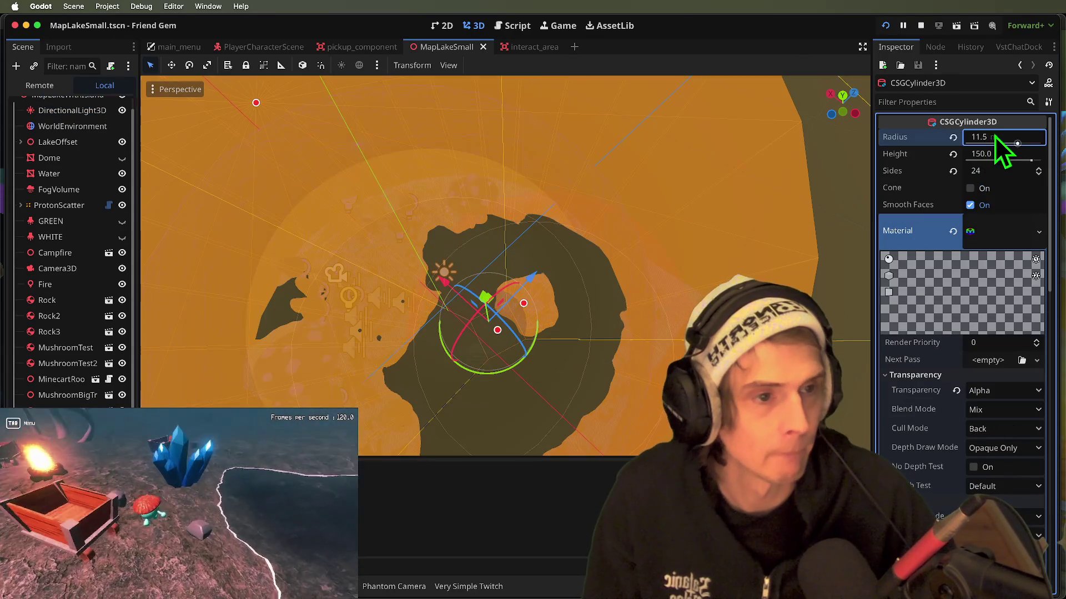
# - Run the game, then slide the beam cylinder along X and check it in play
pyautogui.press('super+b')
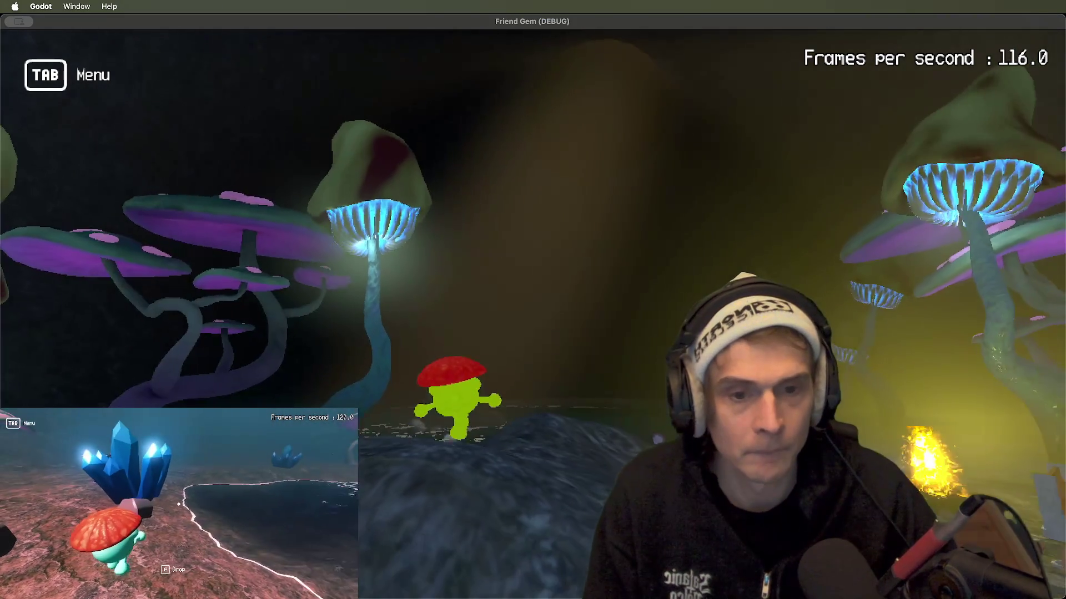
pyautogui.press('super+Tab')
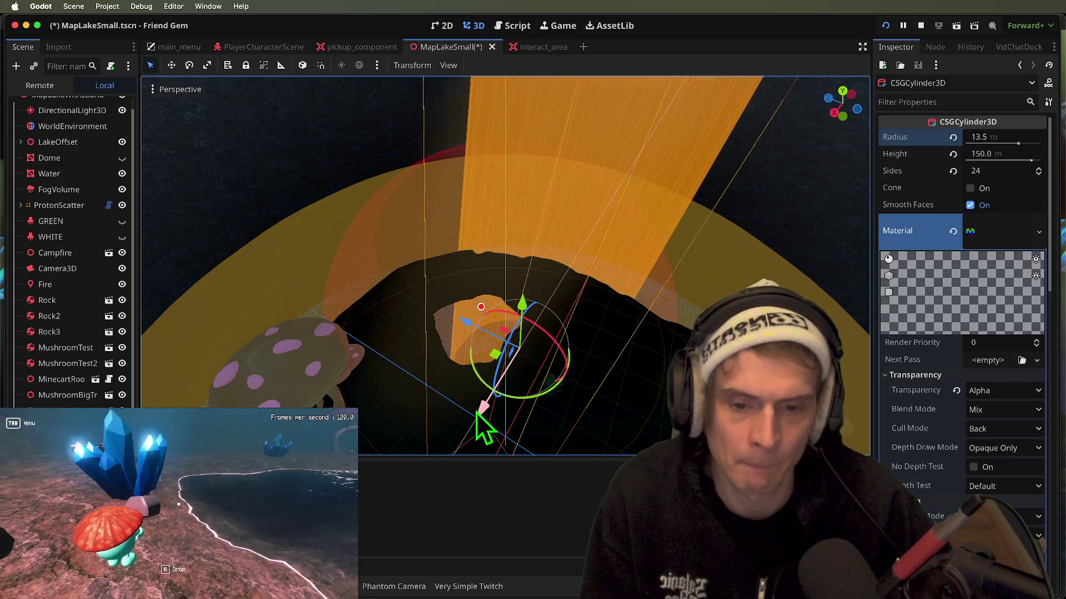
pyautogui.press('super+Tab')
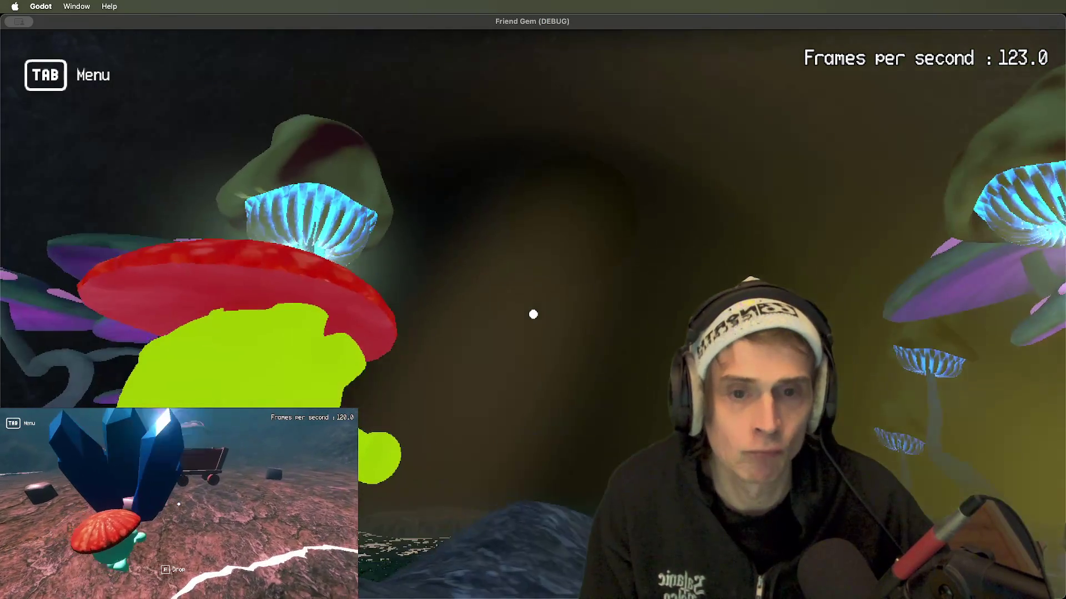
pyautogui.press('super+Tab')
pyautogui.moveTo(505, 382)
pyautogui.mouseDown()
pyautogui.moveTo(473, 420)
pyautogui.moveTo(425, 447)
pyautogui.moveTo(429, 438)
pyautogui.mouseUp()
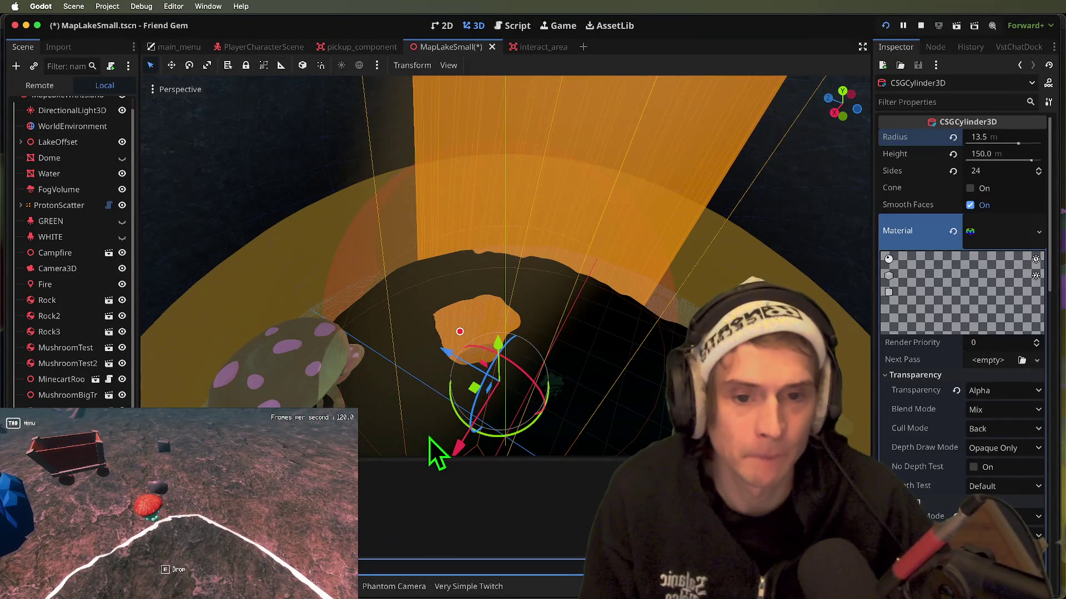
pyautogui.press('super+Tab')
pyautogui.press('super+Tab')
pyautogui.press('super+Tab')
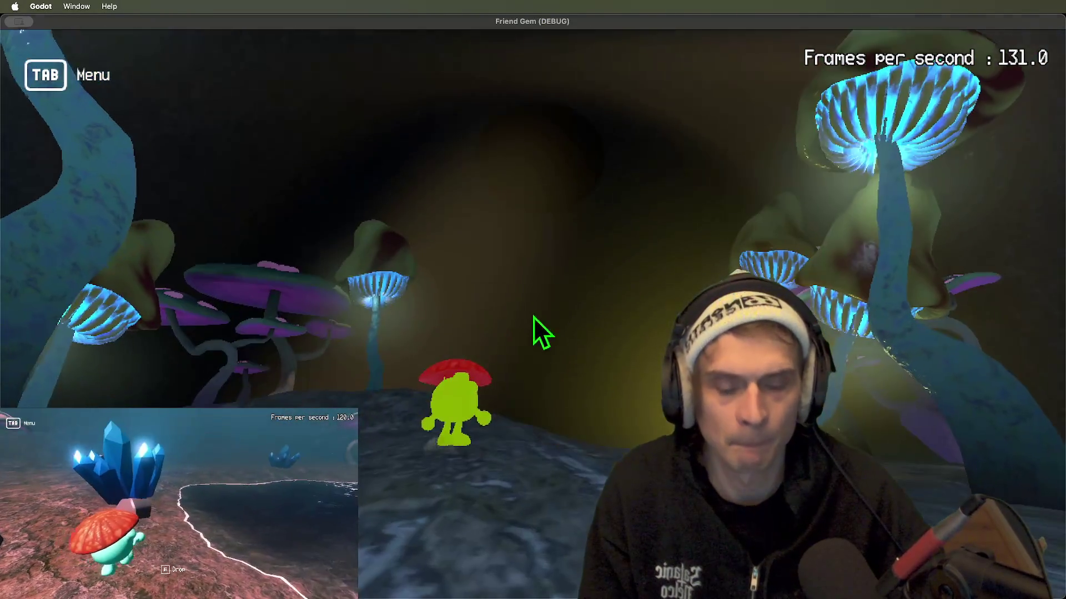
pyautogui.press('super+Tab')
# - Move the beam cylinder right along X and along Z, then recheck it in the game
pyautogui.scroll(5, 547, 229)
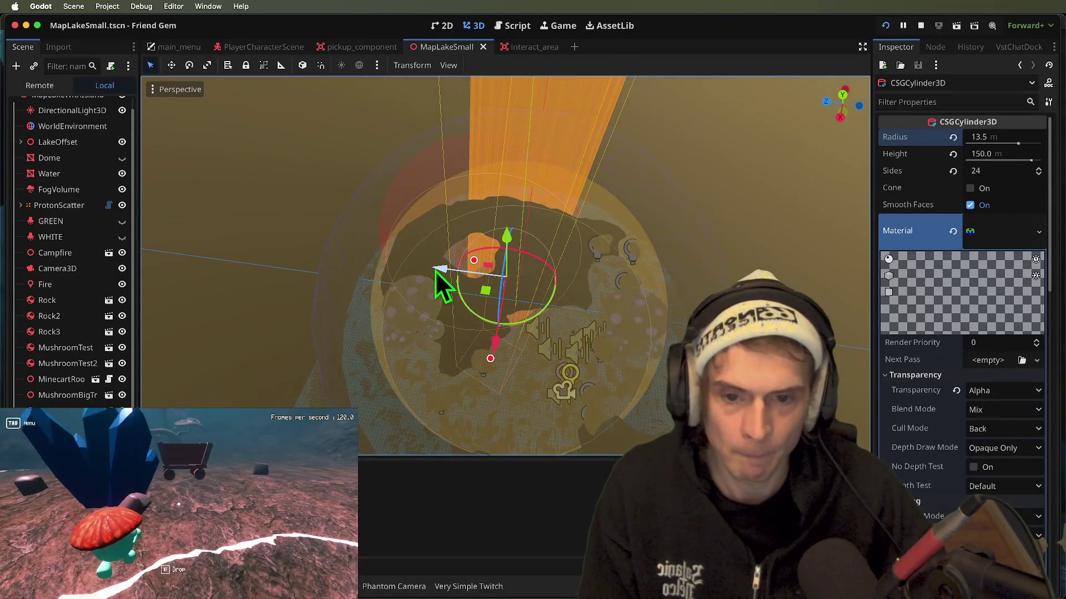
pyautogui.moveTo(435, 271); pyautogui.dragTo(460, 274)
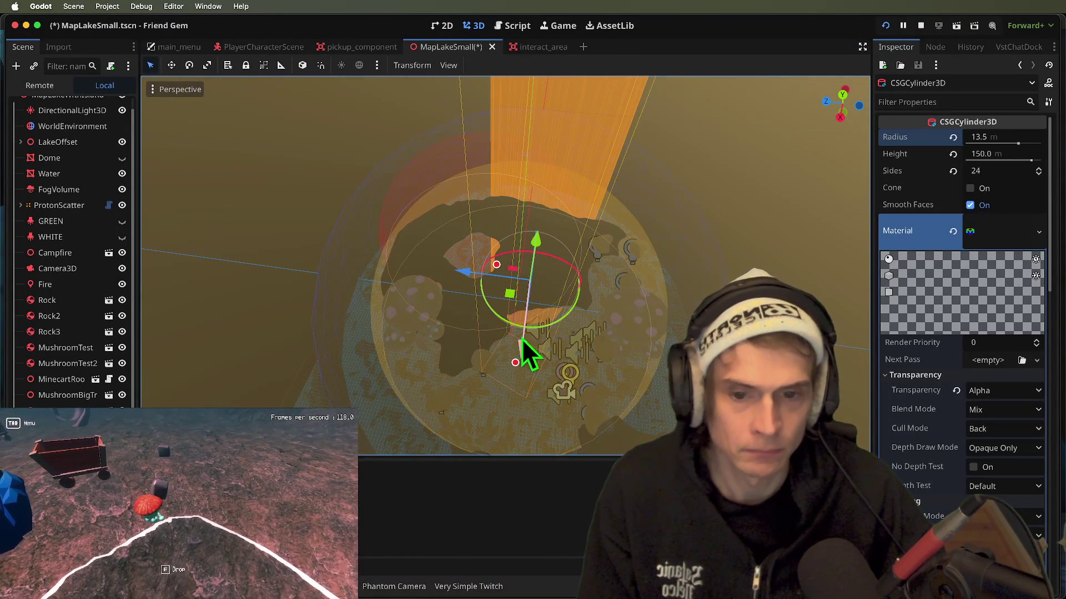
pyautogui.moveTo(468, 248); pyautogui.dragTo(451, 252)
pyautogui.press('super+Tab')
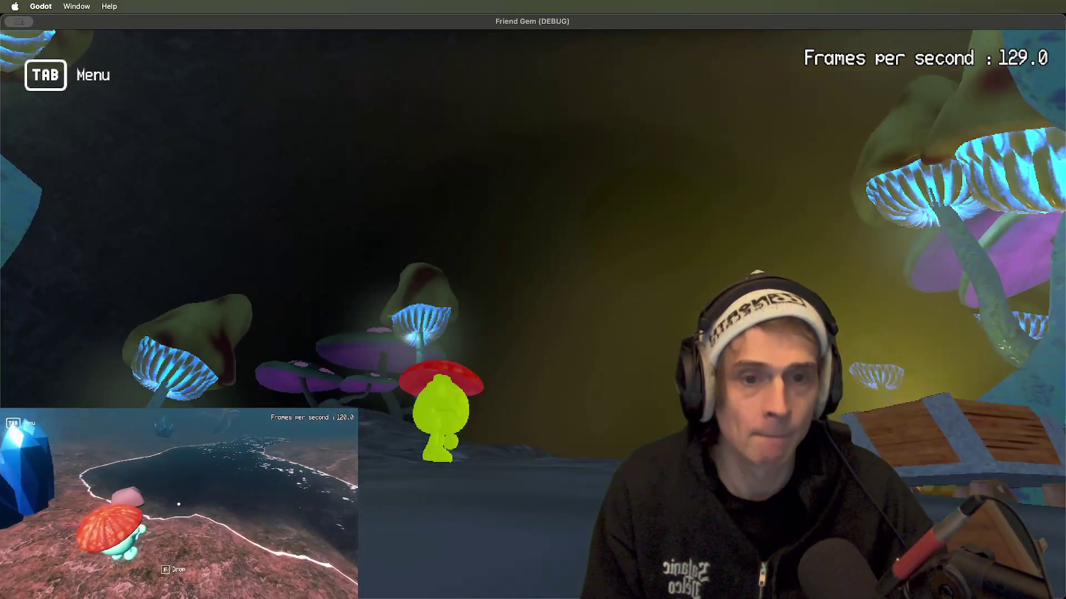
pyautogui.press('super+Tab')
# - Nudge the cylinder along its axis, recheck in game, and start editing its radius
pyautogui.moveTo(516, 259); pyautogui.dragTo(516, 270)
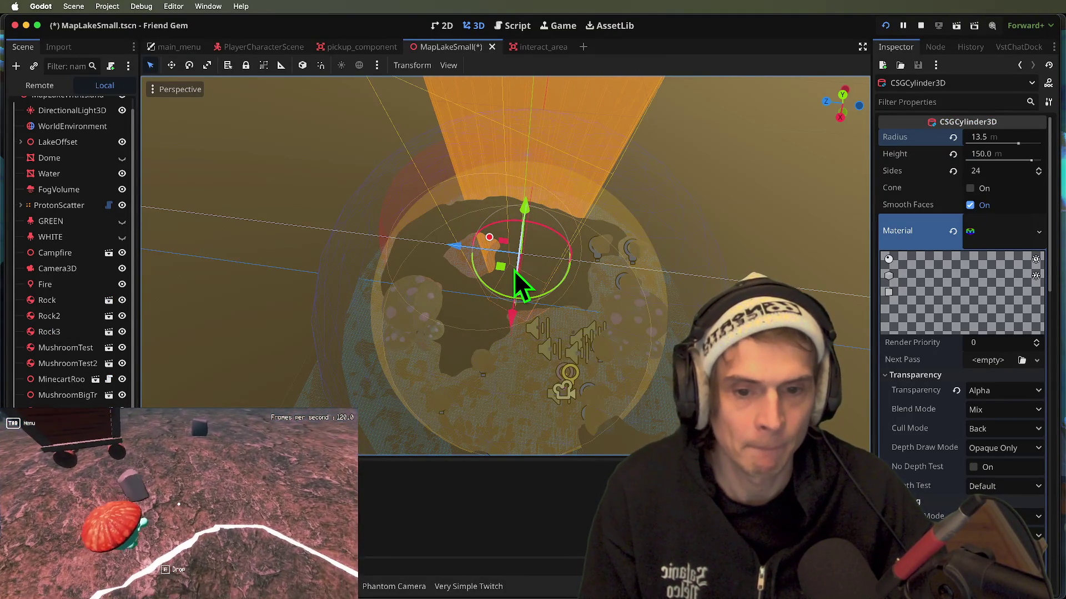
pyautogui.press('super+Tab')
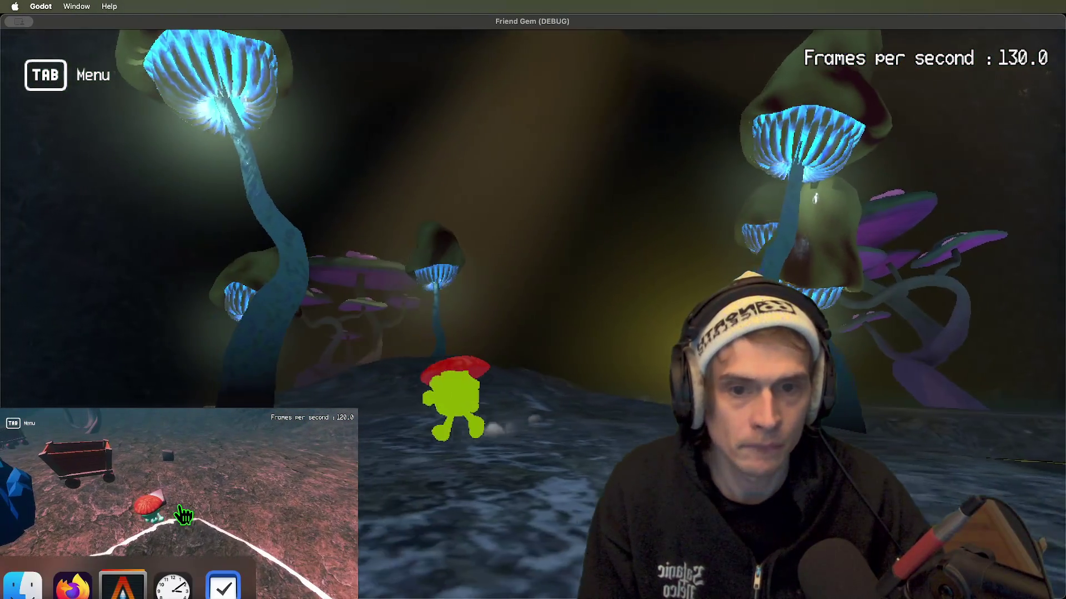
pyautogui.press('super+Tab')
pyautogui.click(990, 137)
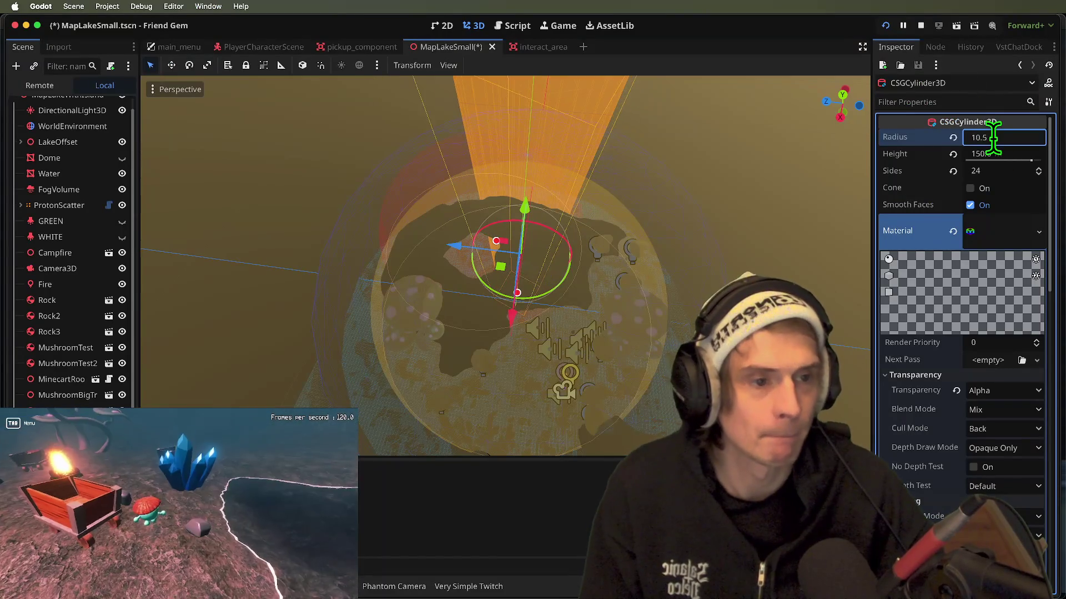
# - Check the 10.5 m beam over the island in the game, then save the scene
pyautogui.press('super+Tab')
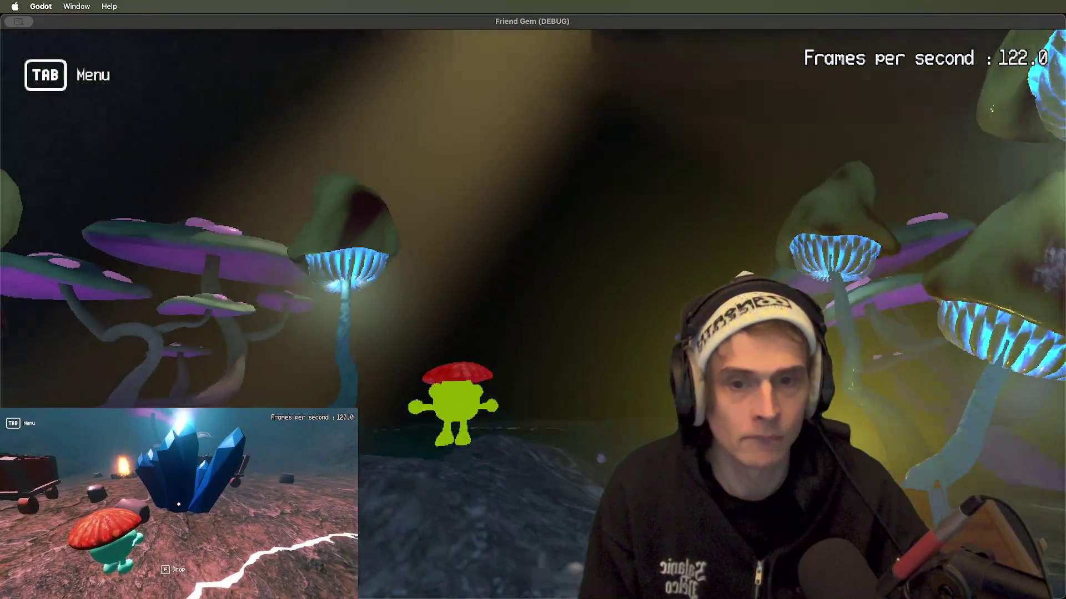
pyautogui.press('super+Tab')
pyautogui.scroll(5, 537, 242)
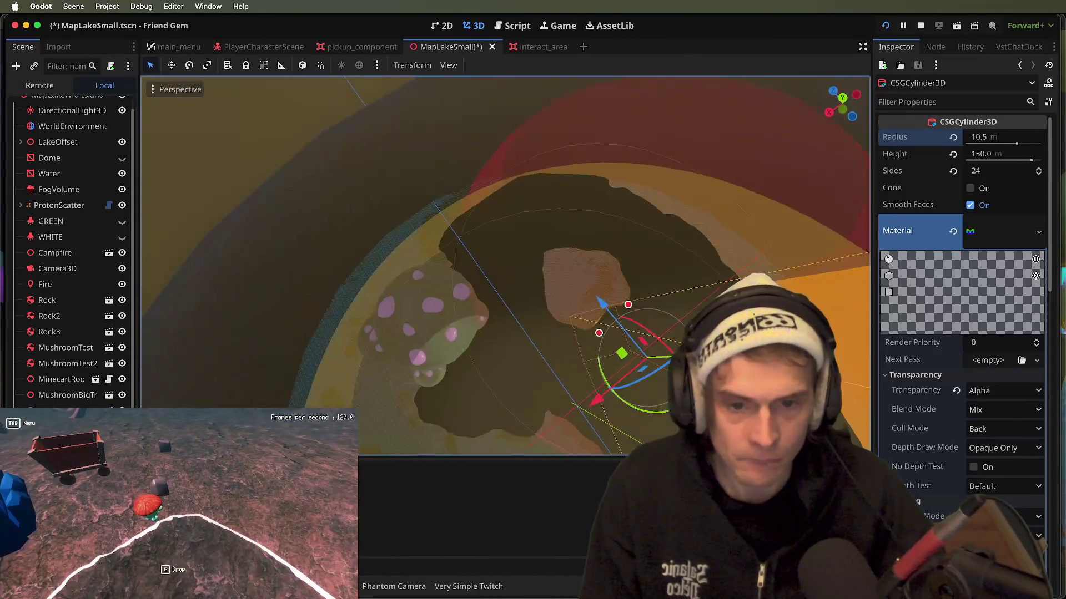
pyautogui.moveTo(537, 242)
pyautogui.mouseDown()
pyautogui.moveTo(511, 234)
pyautogui.moveTo(477, 278)
pyautogui.moveTo(456, 261)
pyautogui.moveTo(400, 268)
pyautogui.moveTo(469, 253)
pyautogui.mouseUp()
pyautogui.press('super+b')
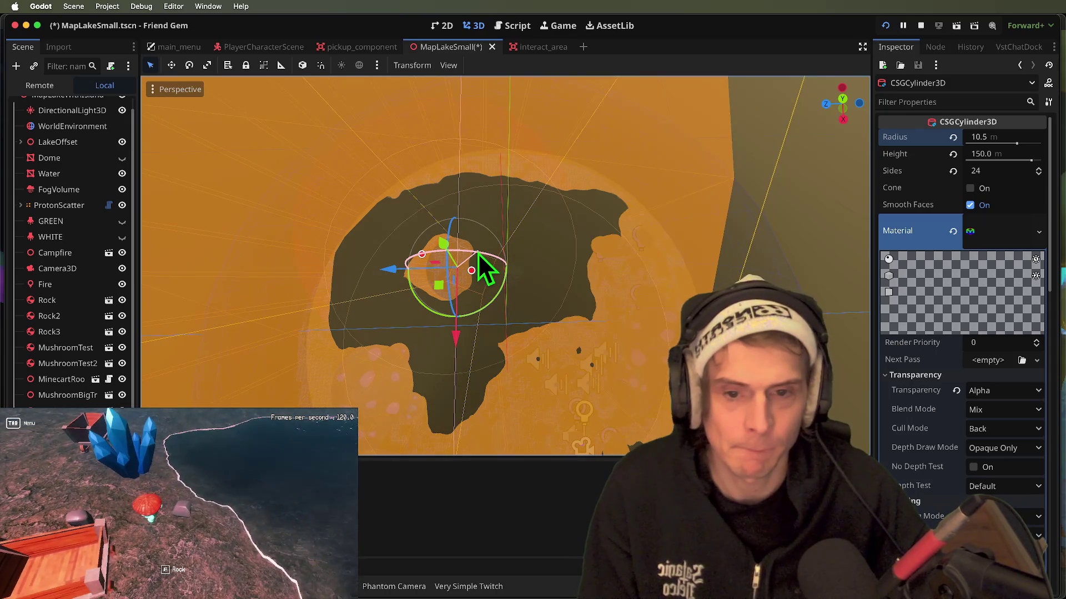
pyautogui.press('w')
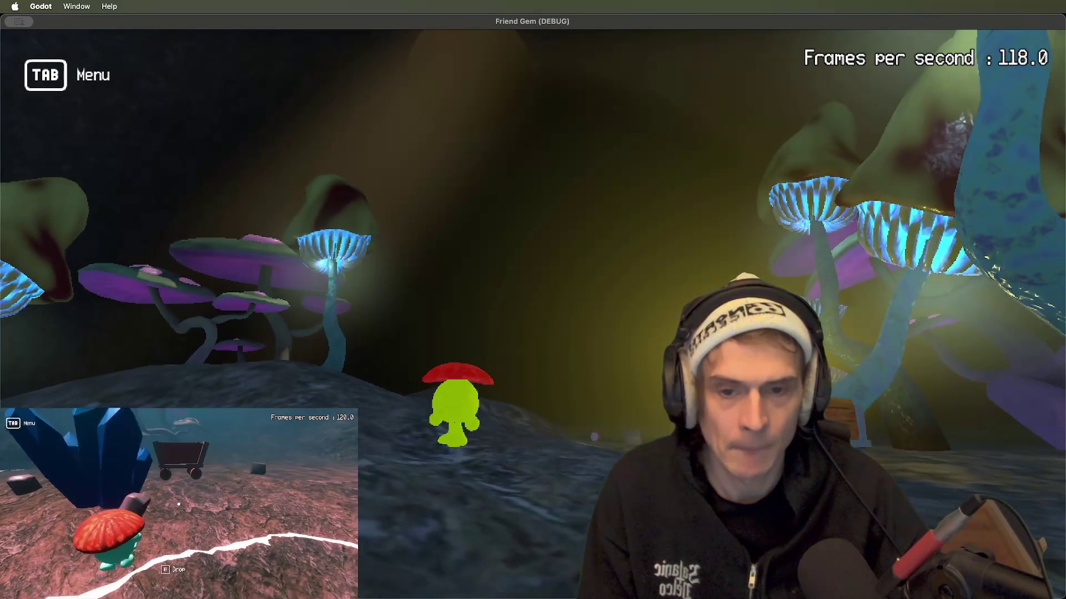
pyautogui.press('super+Tab')
pyautogui.press('super+s')
# - Respawn the player from the Friend Gem Menu, tilt the beam cylinder, and check it
pyautogui.scroll(-3, 533, 345)
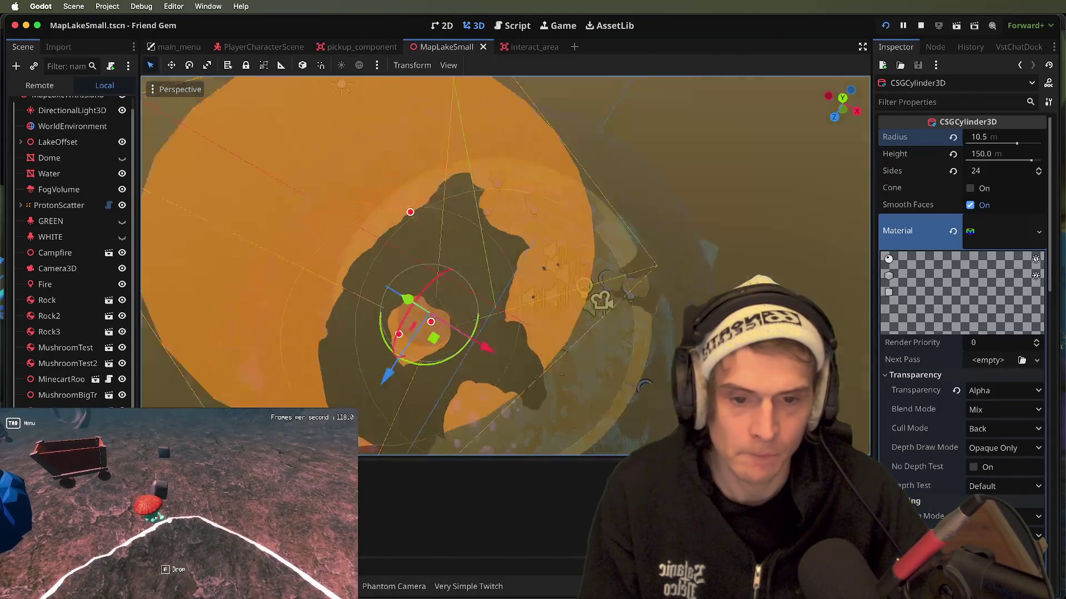
pyautogui.press('Tab')
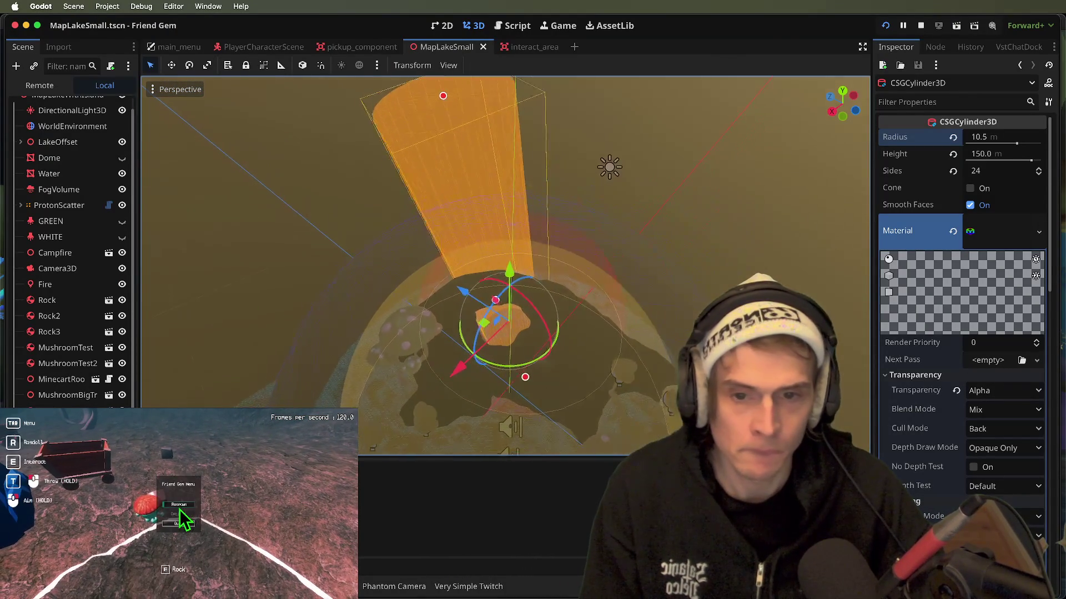
pyautogui.press('Return')
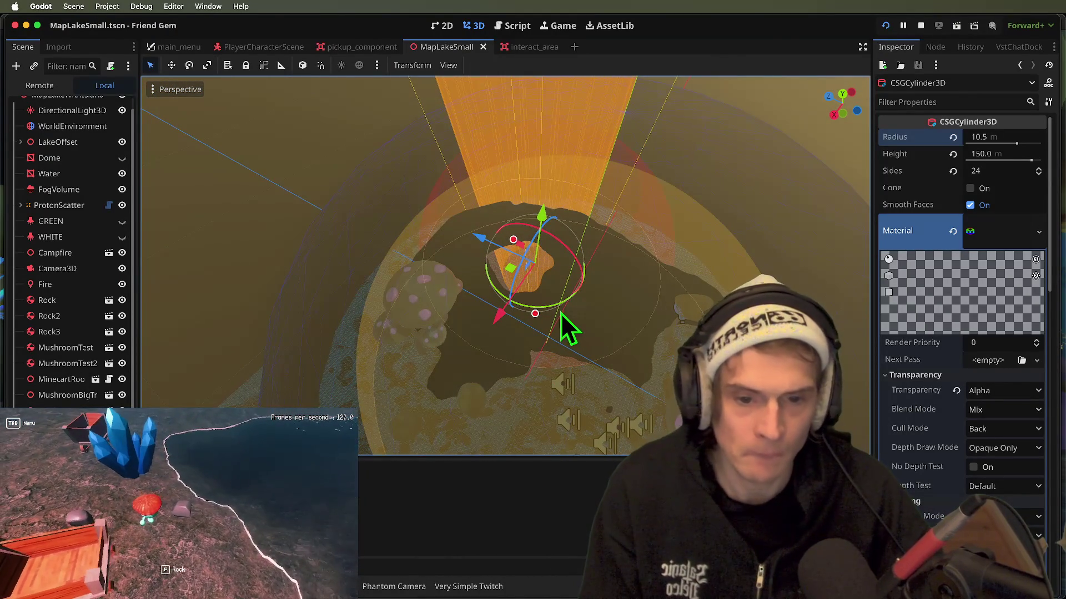
pyautogui.moveTo(556, 306)
pyautogui.mouseDown()
pyautogui.moveTo(575, 299)
pyautogui.moveTo(605, 241)
pyautogui.moveTo(612, 255)
pyautogui.mouseUp()
pyautogui.press('super+Tab')
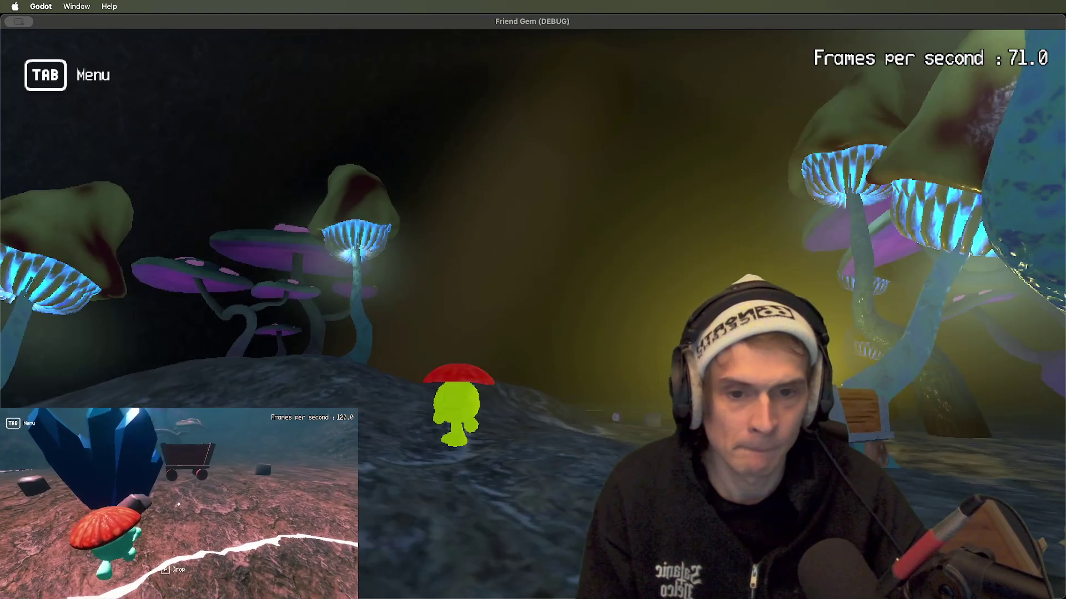
pyautogui.press('w')
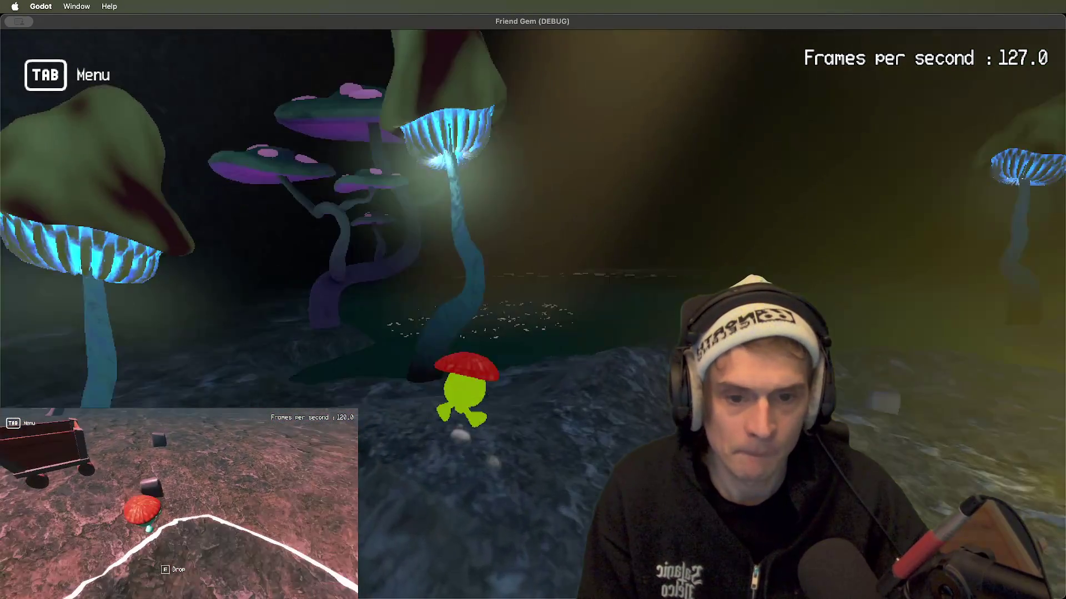
pyautogui.press('super+Tab')
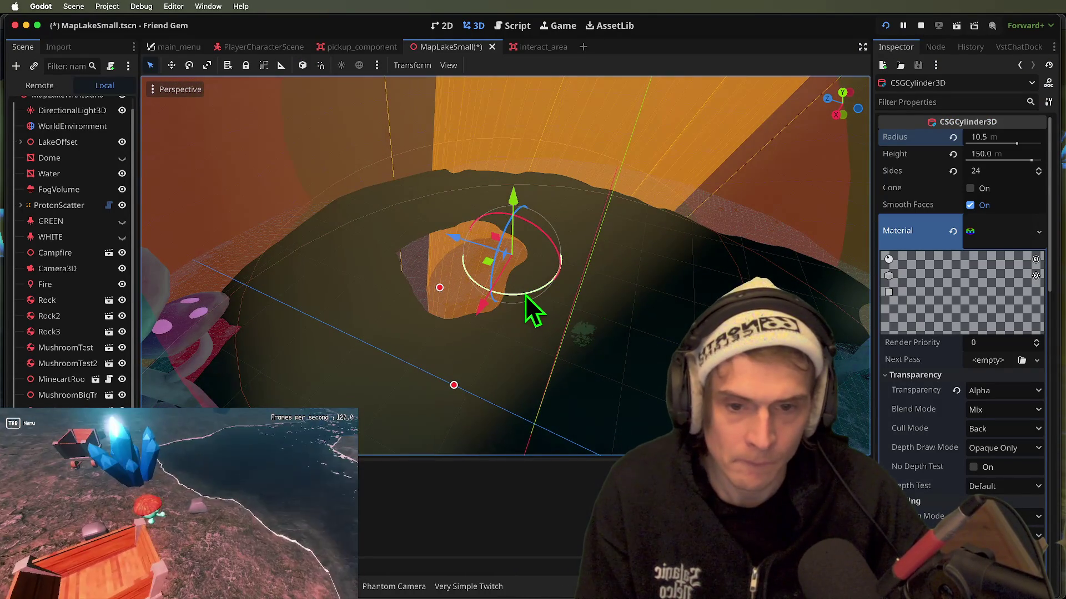
# - Tilt the beam cylinder further, test it in the game, then close the game
pyautogui.moveTo(526, 295)
pyautogui.mouseDown()
pyautogui.moveTo(565, 265)
pyautogui.moveTo(568, 238)
pyautogui.moveTo(568, 275)
pyautogui.mouseUp()
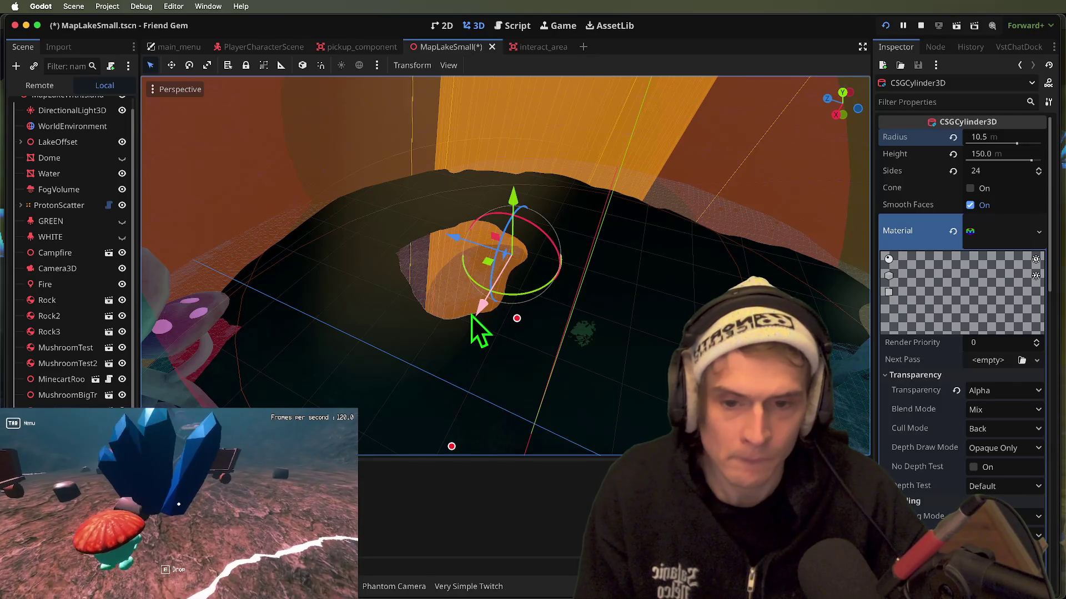
pyautogui.press('super+b')
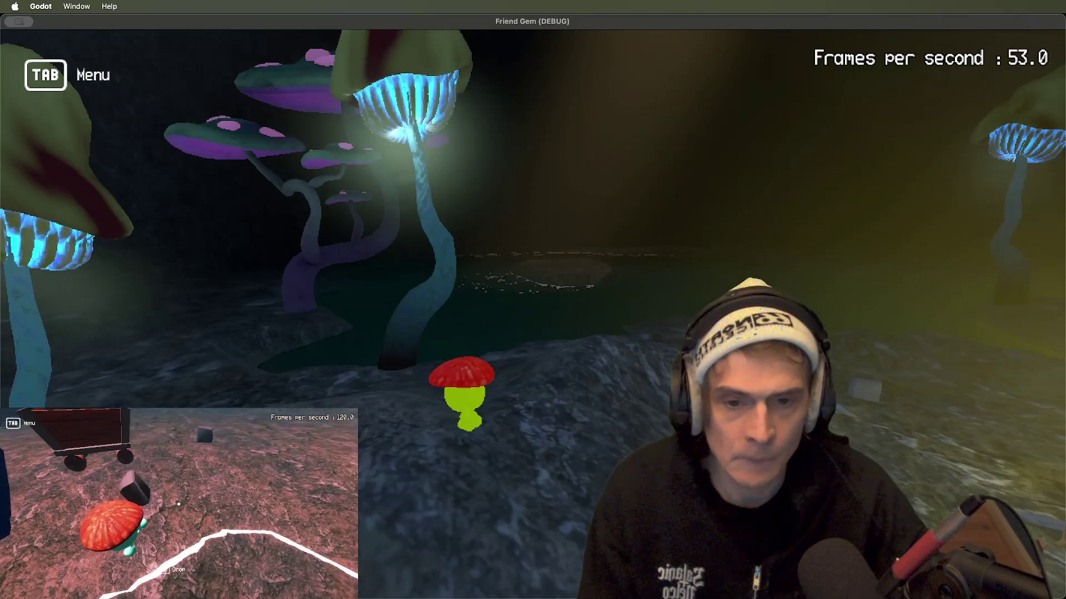
pyautogui.press('super+period')
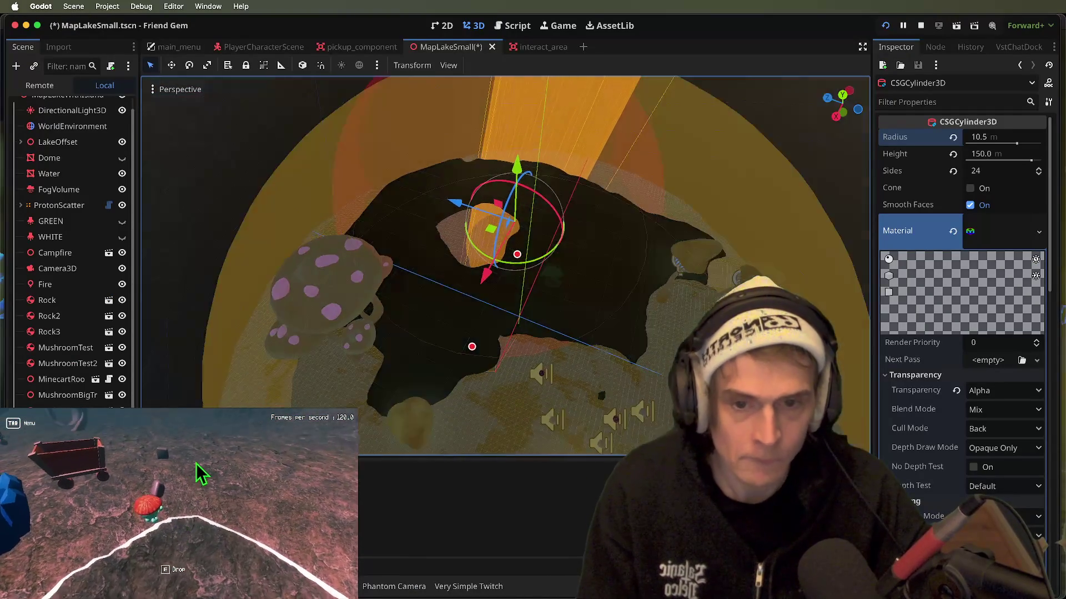
pyautogui.scroll(-3, 463, 375)
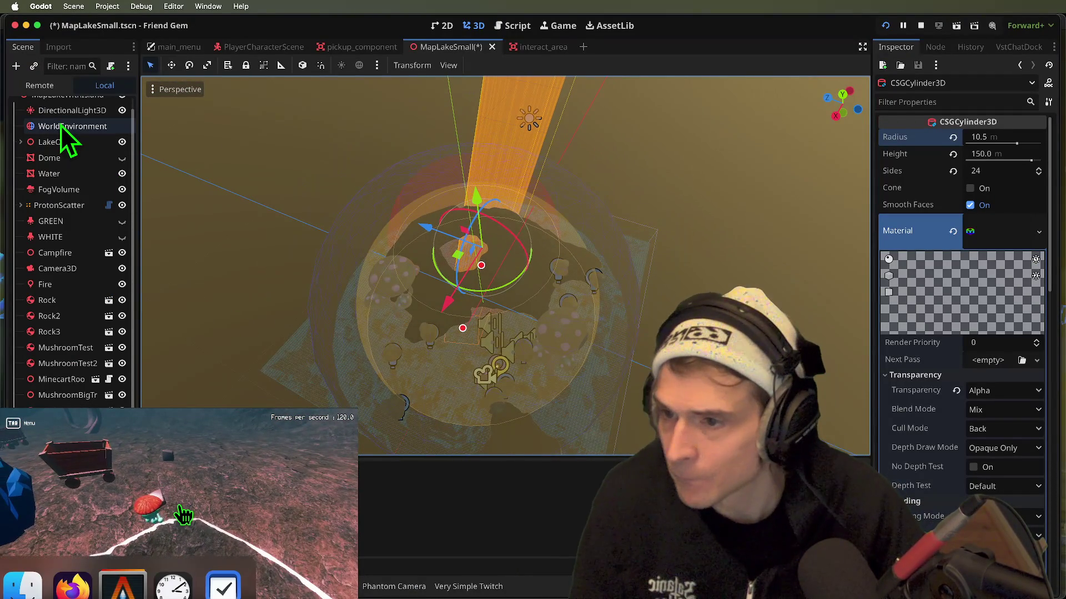
# - Select and focus the DirectionalLight3D, rotate it, then reset its rotation to default
pyautogui.click(62, 113)
pyautogui.press('f')
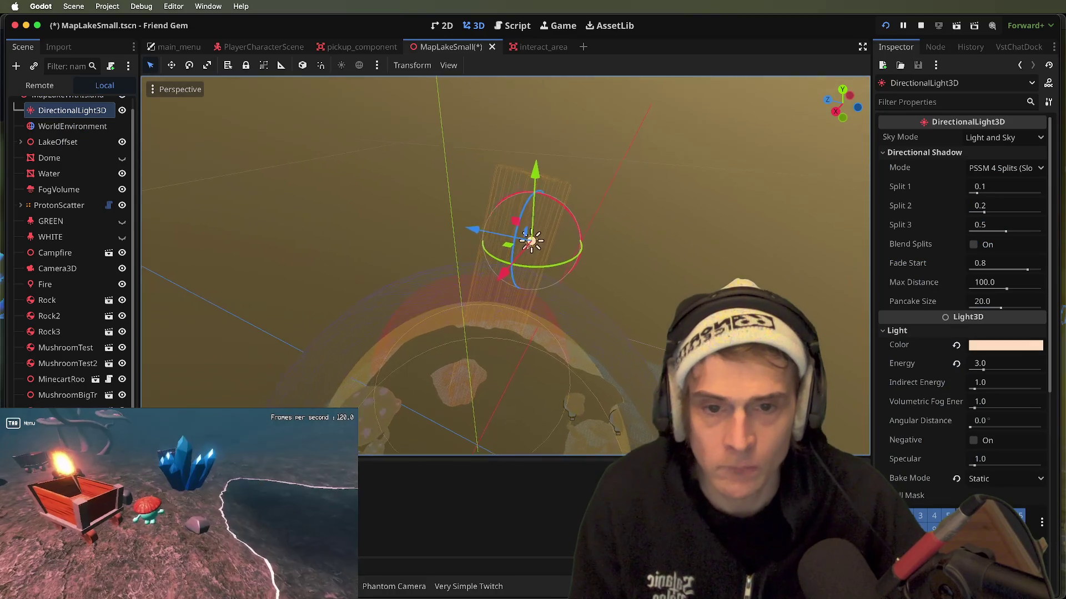
pyautogui.scroll(-5, 512, 236)
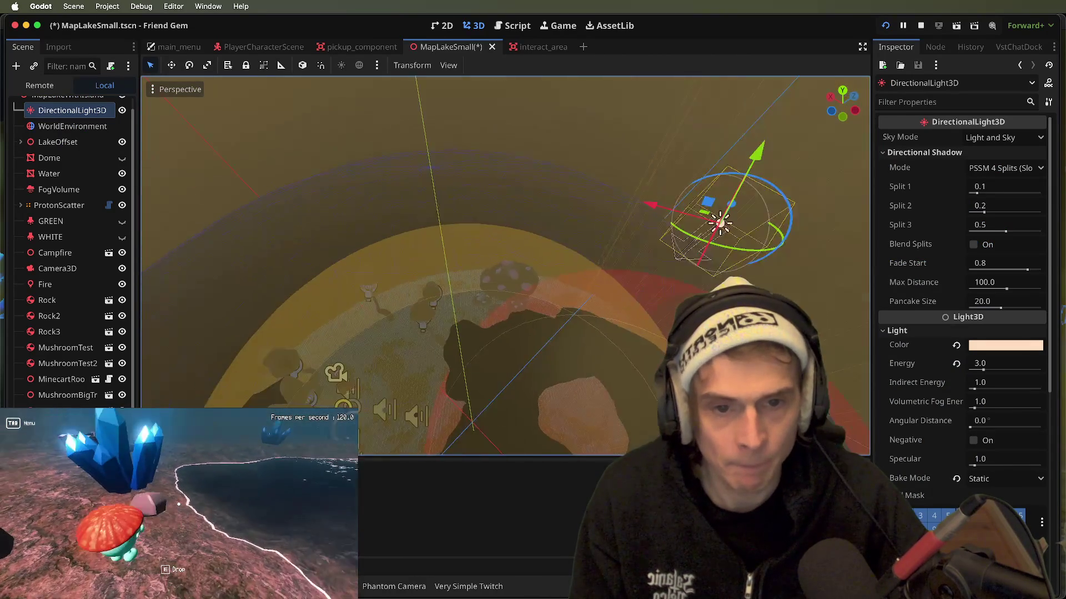
pyautogui.scroll(-5, 447, 78)
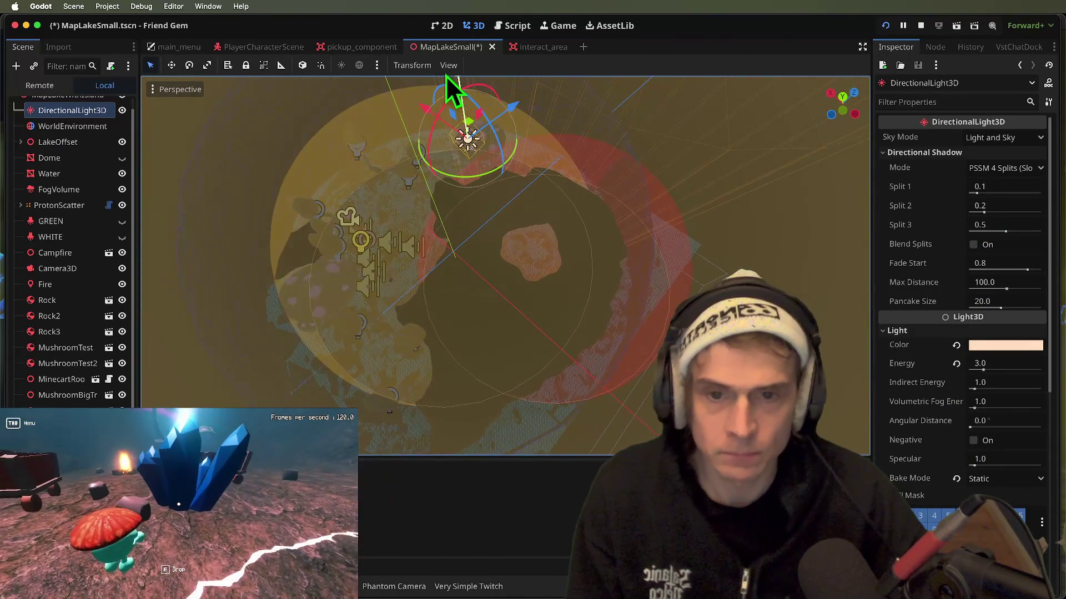
pyautogui.moveTo(484, 173)
pyautogui.mouseDown()
pyautogui.moveTo(464, 178)
pyautogui.moveTo(518, 176)
pyautogui.mouseUp()
pyautogui.scroll(-6, 909, 464)
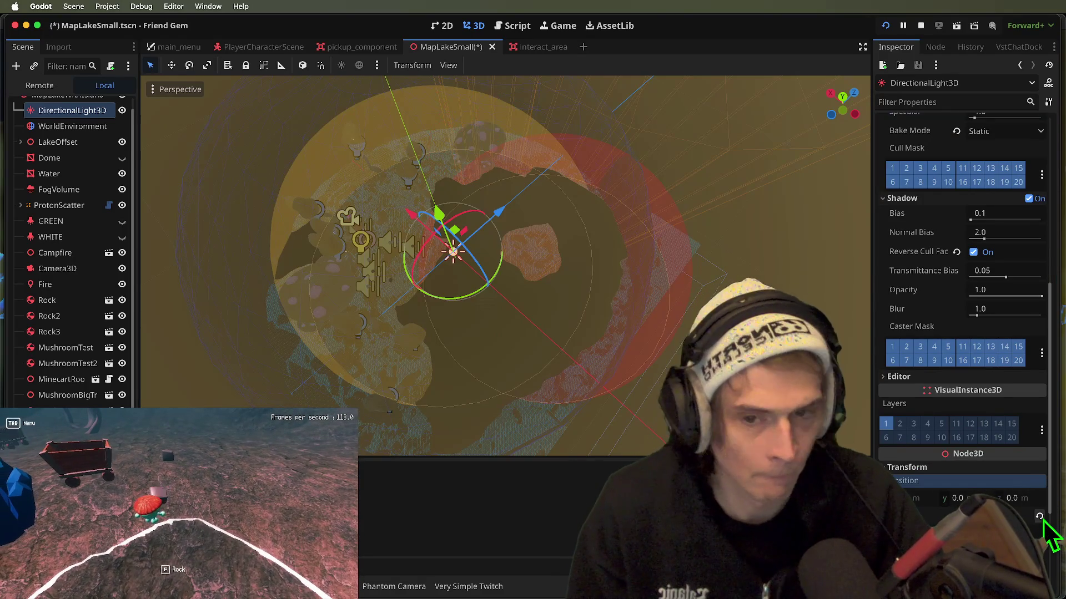
pyautogui.click(1040, 517)
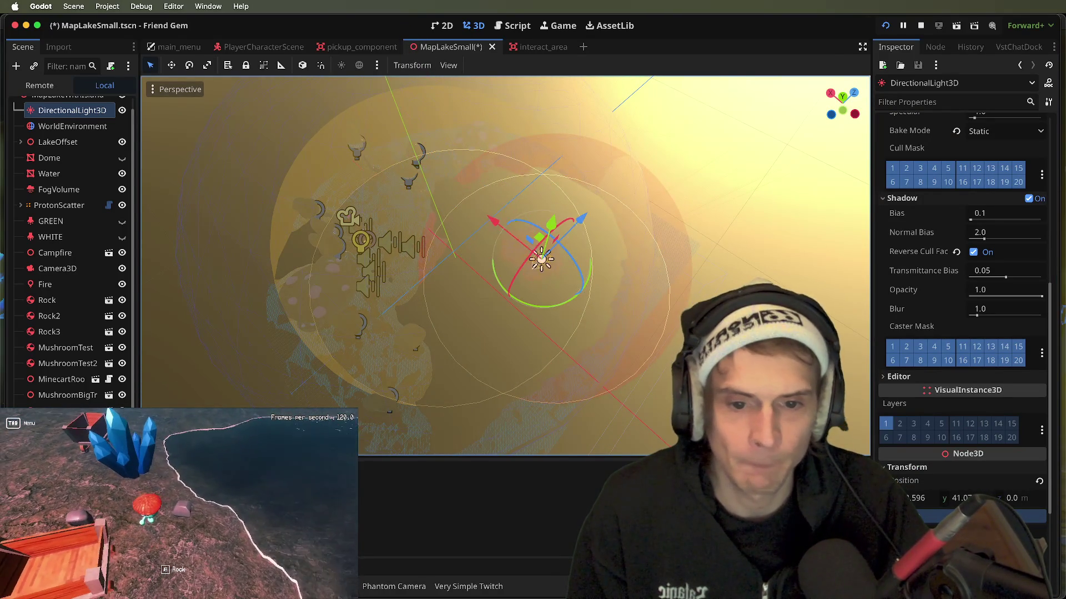
# - Tilt the sun light to darken the scene, then rotate it again to adjust the beam
pyautogui.press('w')
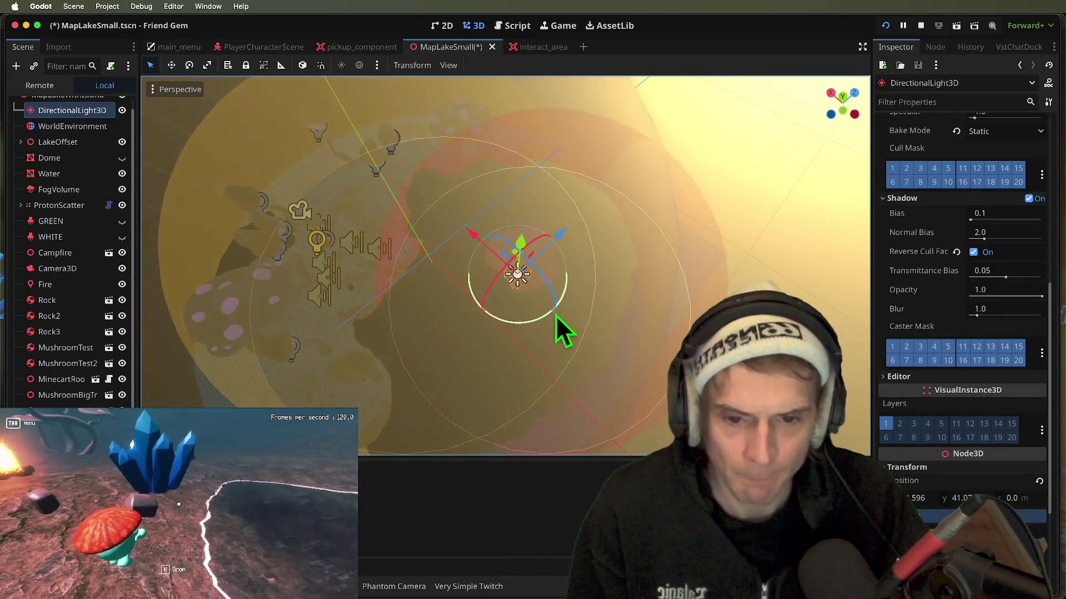
pyautogui.moveTo(541, 321)
pyautogui.mouseDown()
pyautogui.moveTo(508, 319)
pyautogui.moveTo(451, 230)
pyautogui.moveTo(505, 272)
pyautogui.mouseUp()
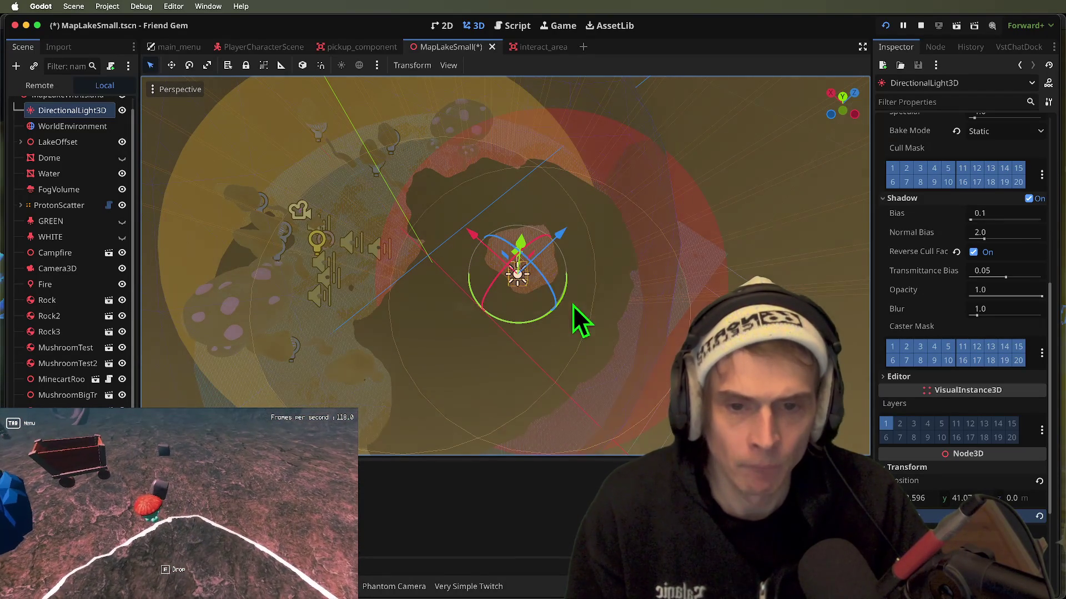
pyautogui.press('Tab')
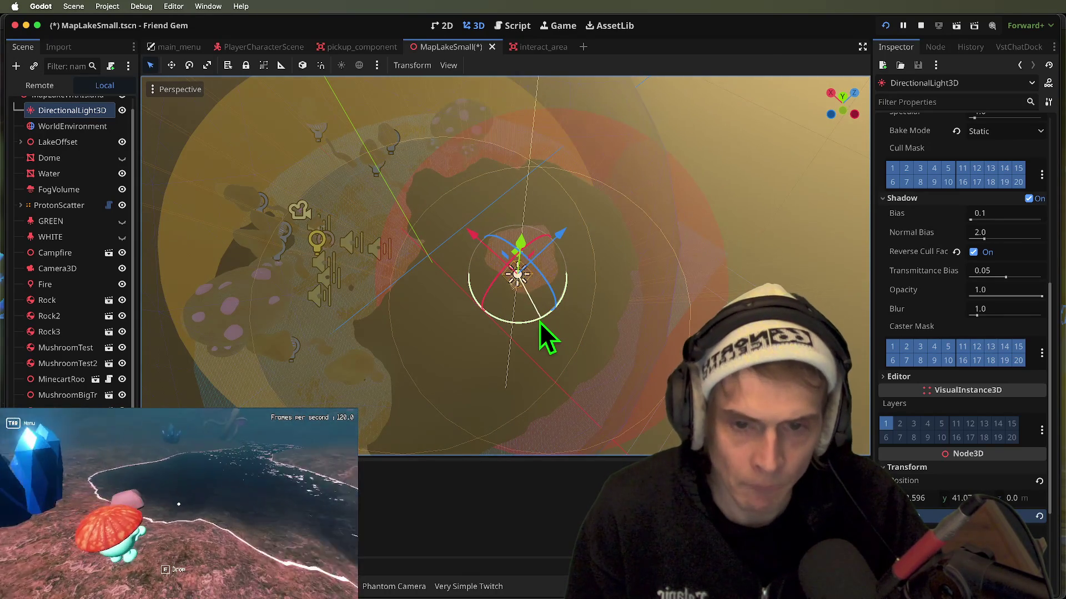
pyautogui.moveTo(494, 244)
pyautogui.mouseDown()
pyautogui.moveTo(453, 248)
pyautogui.moveTo(473, 248)
pyautogui.moveTo(460, 252)
pyautogui.moveTo(491, 288)
pyautogui.moveTo(542, 278)
pyautogui.moveTo(538, 265)
pyautogui.mouseUp()
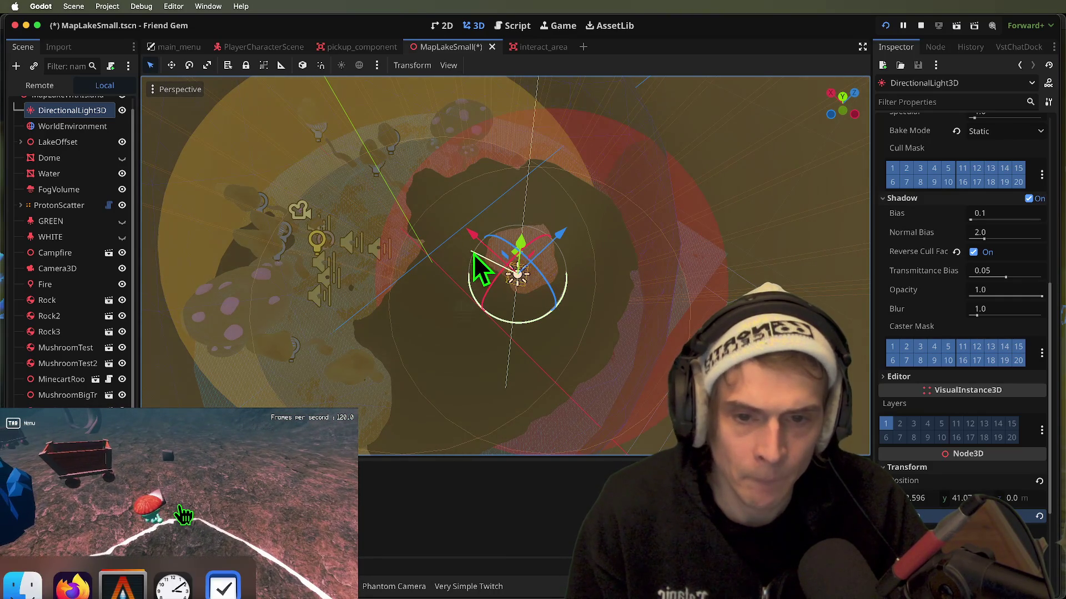
# - Move the light along Z to about -3.545 m above the island
pyautogui.moveTo(565, 234)
pyautogui.mouseDown()
pyautogui.moveTo(558, 245)
pyautogui.moveTo(458, 245)
pyautogui.mouseUp()
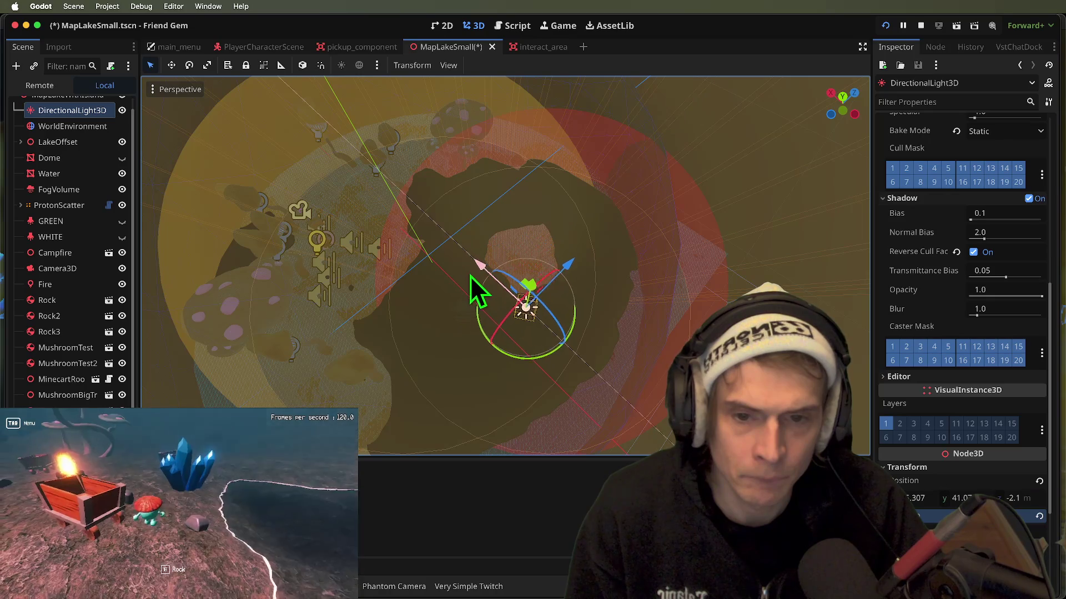
pyautogui.moveTo(581, 261); pyautogui.dragTo(571, 275)
pyautogui.moveTo(486, 300); pyautogui.dragTo(496, 278)
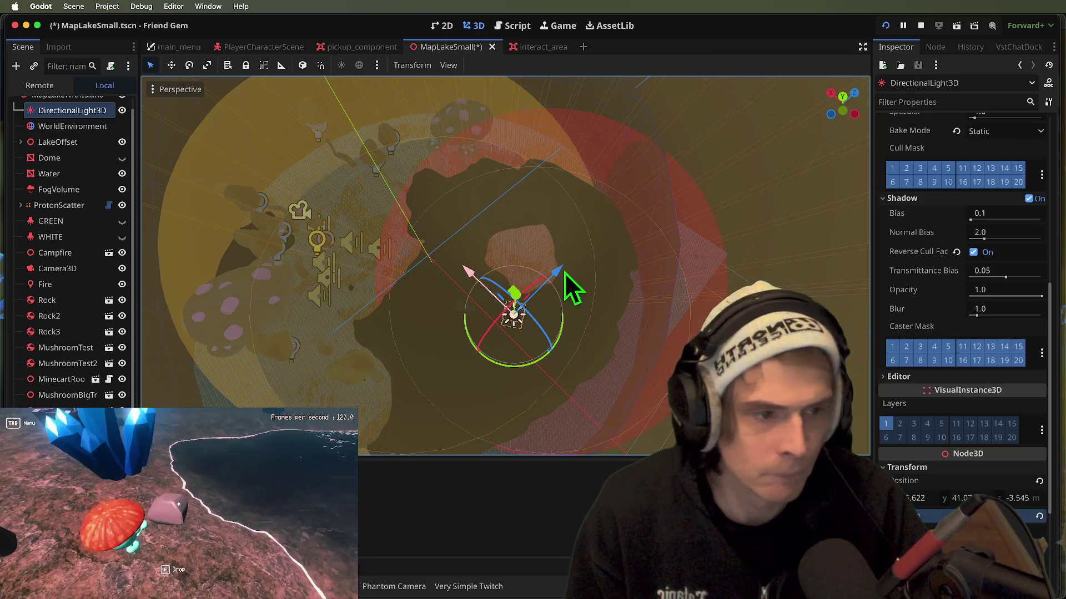
pyautogui.scroll(5, 964, 244)
pyautogui.click(1008, 187)
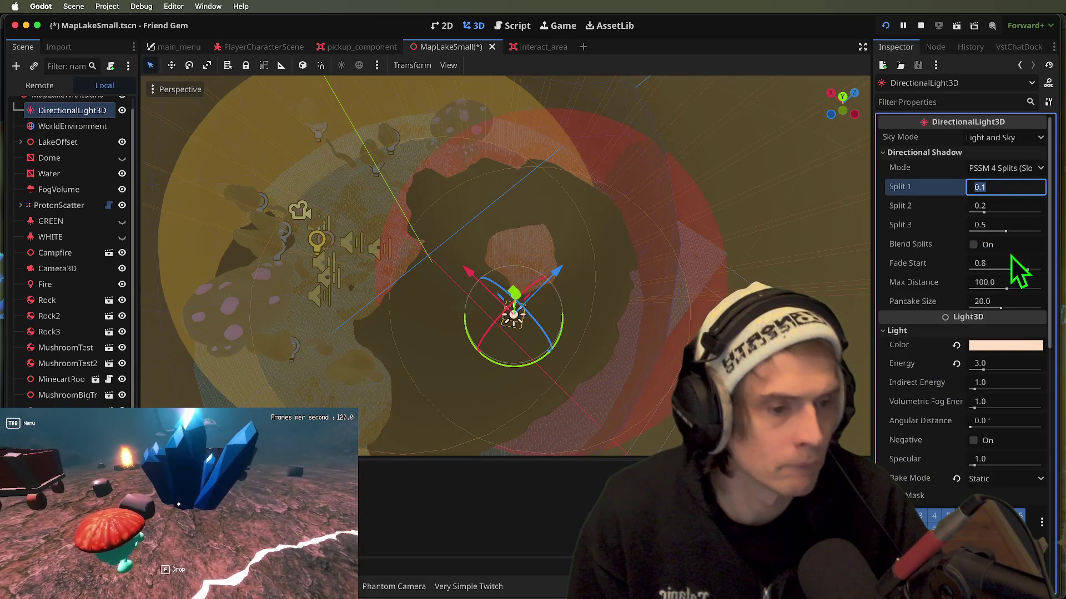
# - Set the light's energy to 5.0 after trying 7.0, and focus the view on it
pyautogui.click(994, 364)
pyautogui.write('7')
pyautogui.press('Return')
pyautogui.write('5')
pyautogui.press('Return')
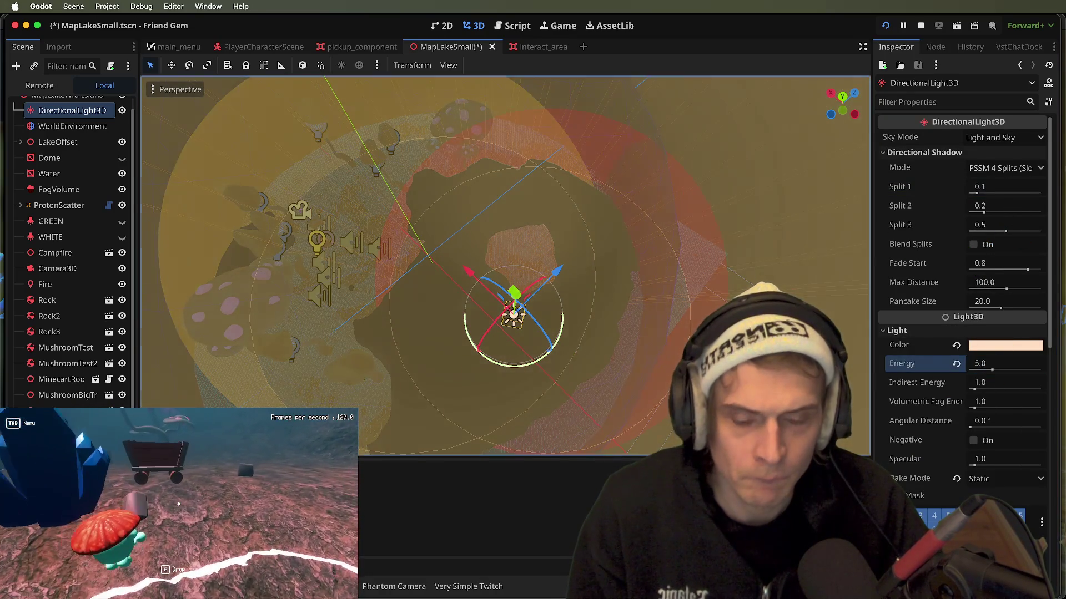
pyautogui.press('f')
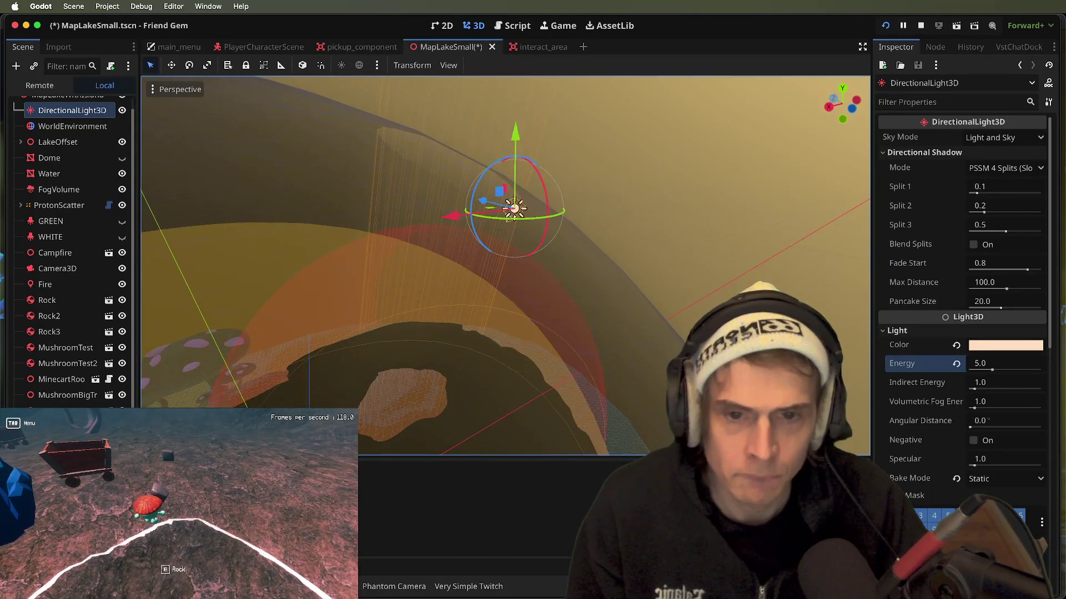
# - Close the in-game menu and bring the running game to the front
pyautogui.press('Tab')
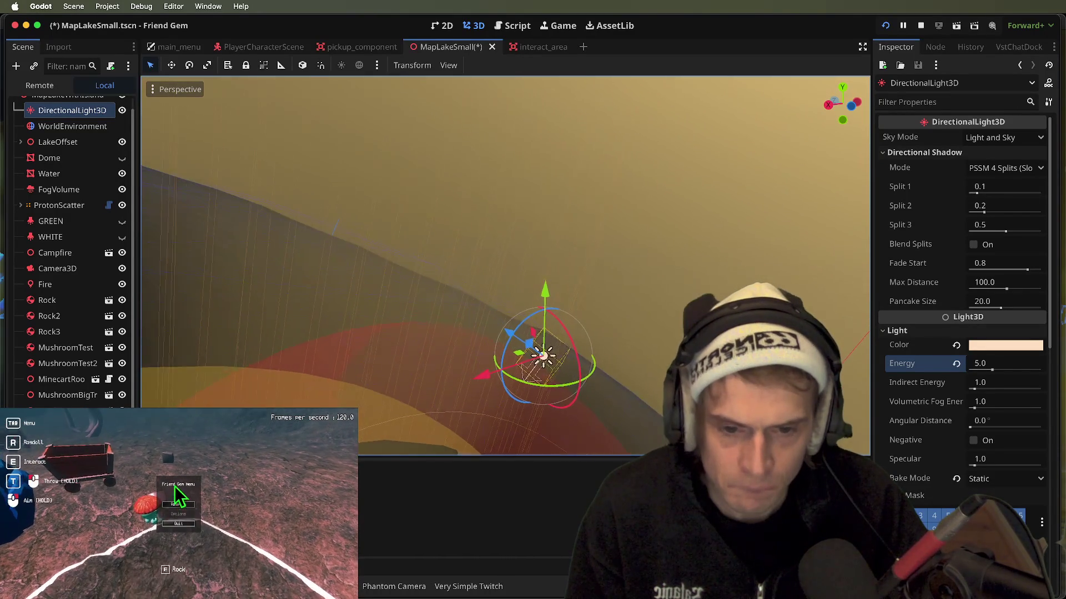
pyautogui.click(175, 490)
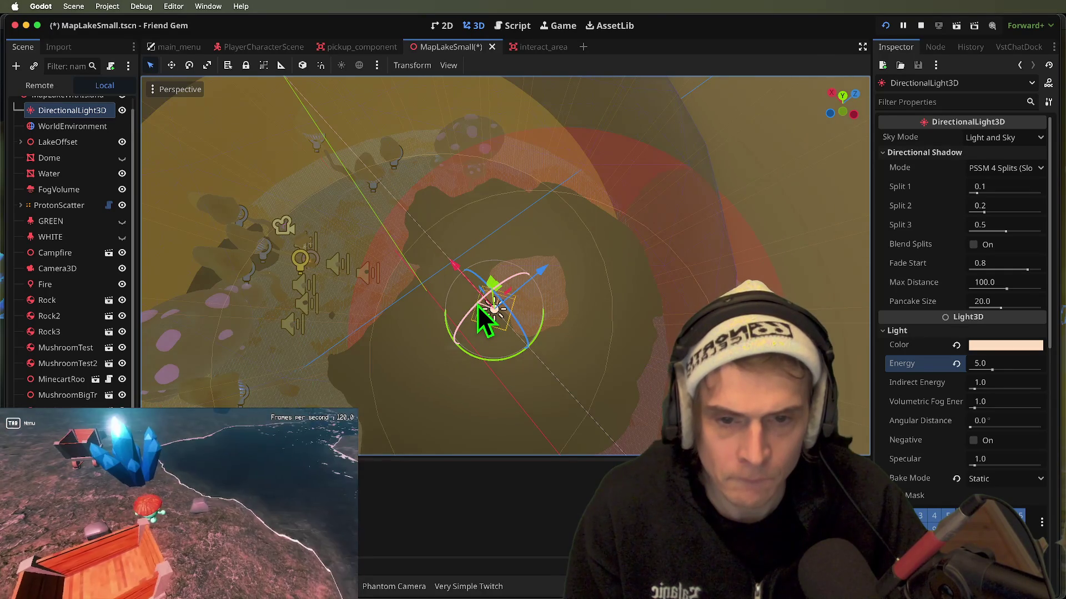
pyautogui.press('super+Tab')
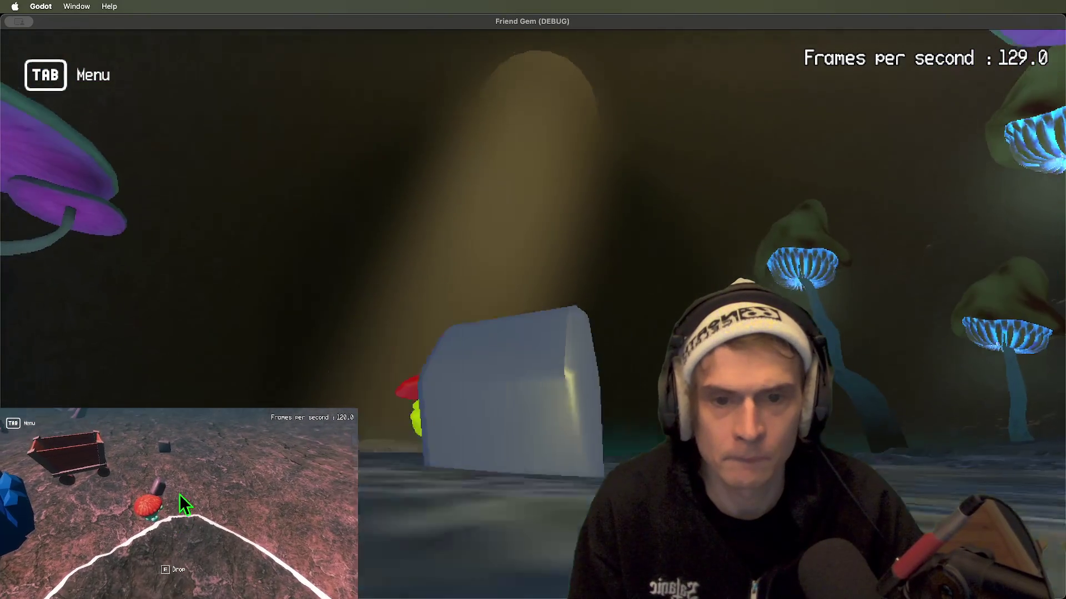
# - Give the directional light indirect energy 5.0 and volumetric fog energy 4.0
pyautogui.press('super+Tab')
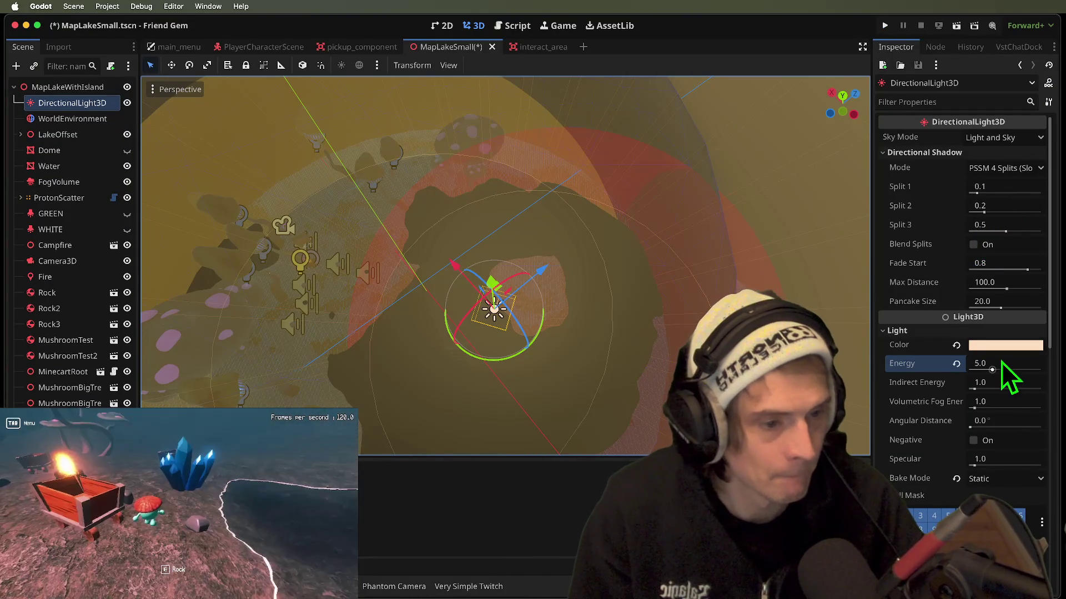
pyautogui.click(999, 383)
pyautogui.write('5')
pyautogui.press('Return')
pyautogui.click(1018, 402)
pyautogui.write('5')
pyautogui.press('Return')
pyautogui.write('4')
pyautogui.press('Return')
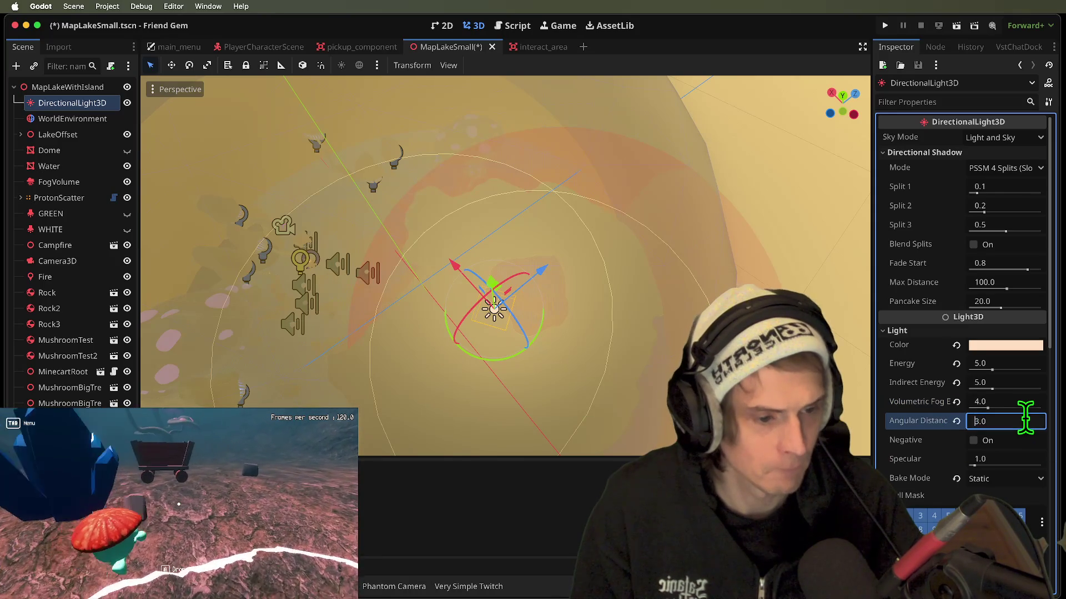
# - Set the angular distance to 2.0, save, and relaunch the game
pyautogui.write('42.0')
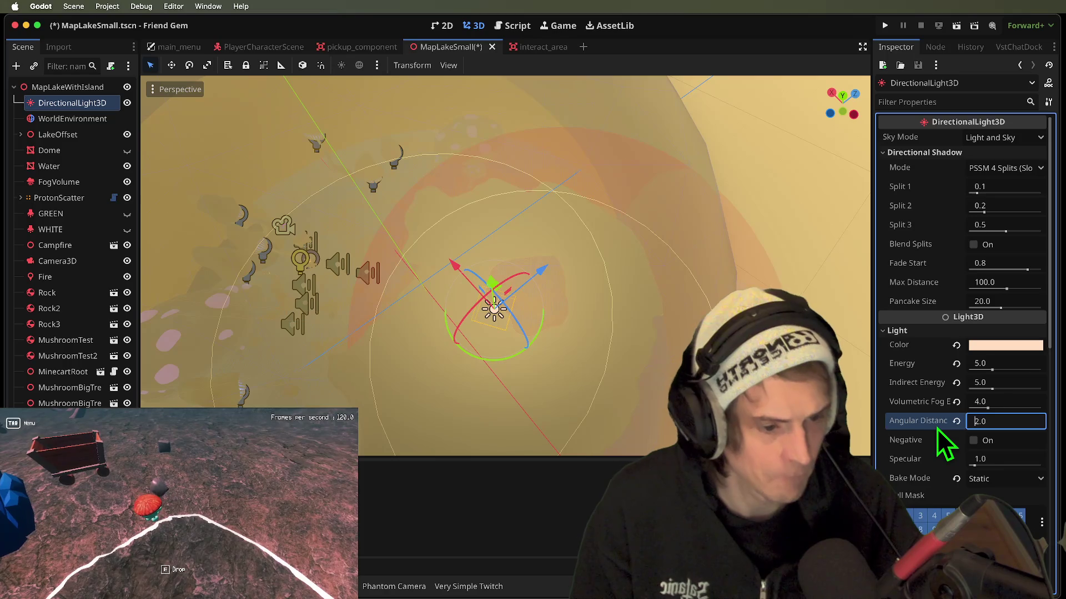
pyautogui.press('Return')
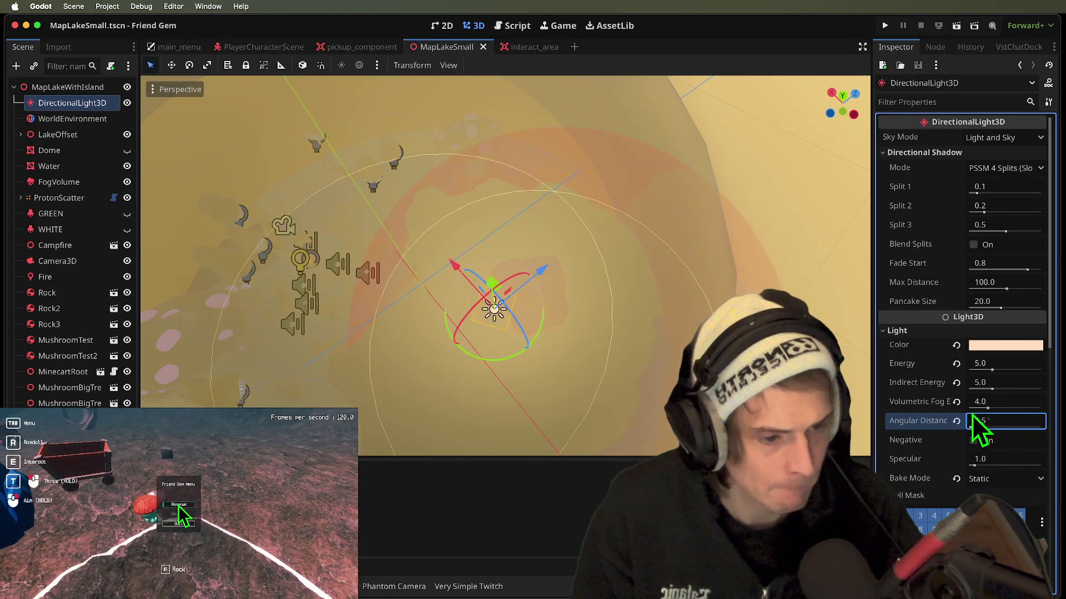
pyautogui.press('super+b')
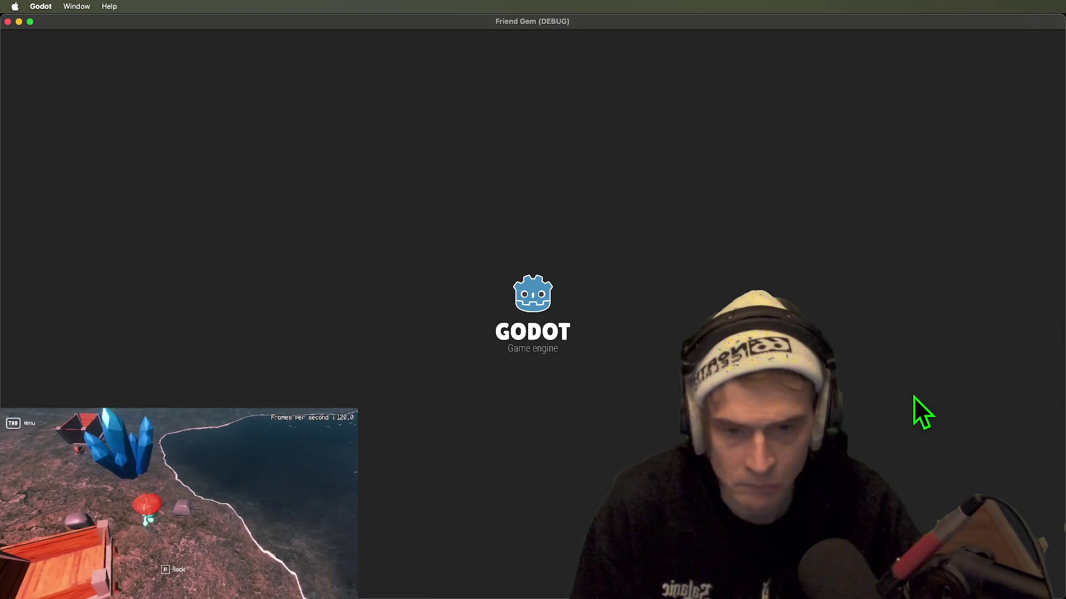
# - Walk across the rocks to the water's edge to view the campfire and light beam
pyautogui.press('w')
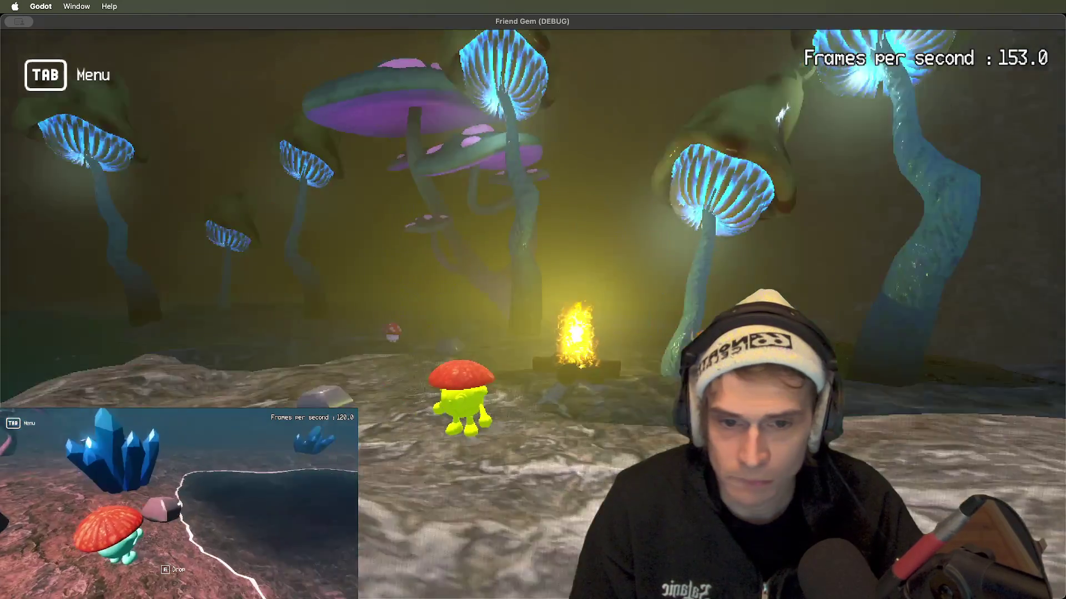
pyautogui.press('w')
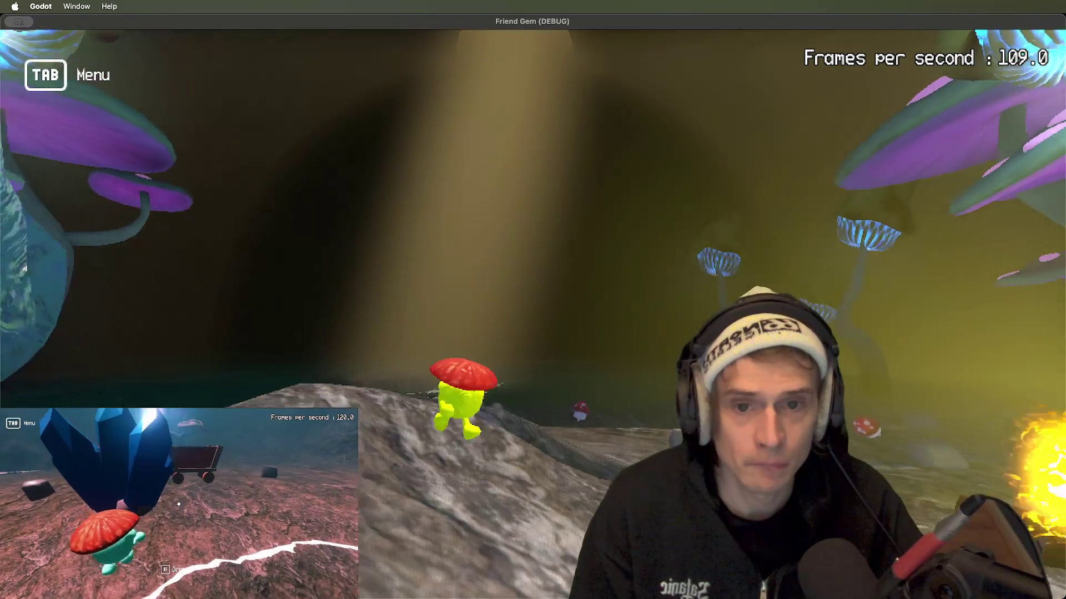
pyautogui.press('w')
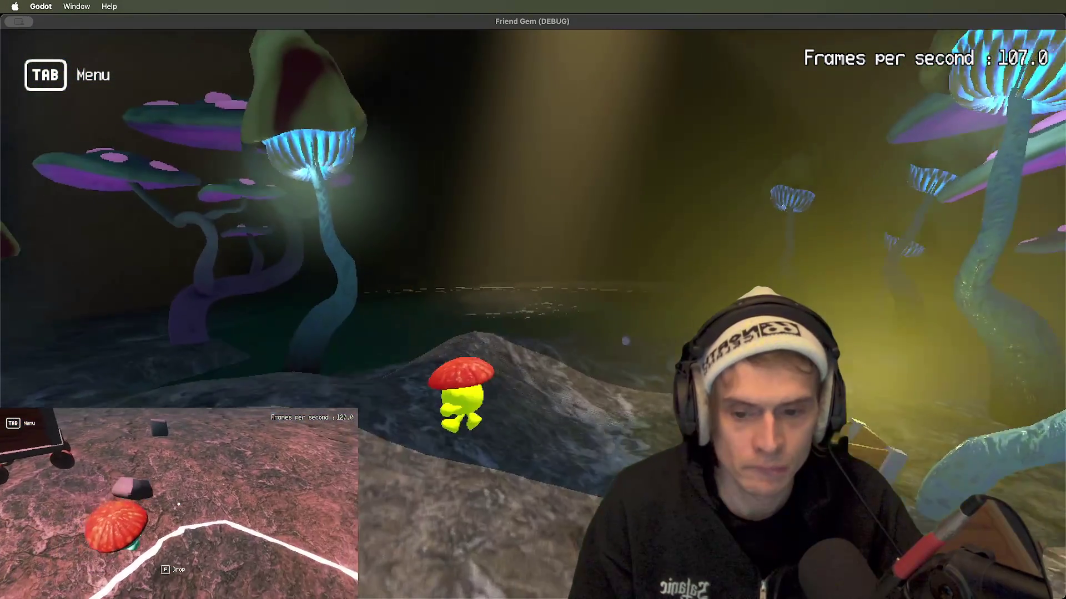
pyautogui.press('w')
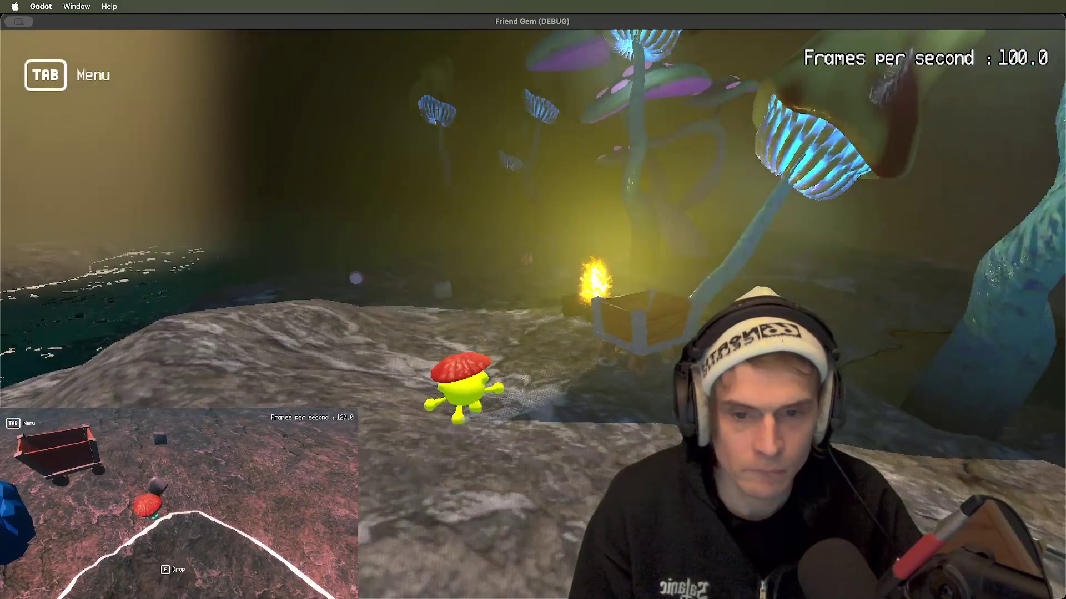
pyautogui.press('w')
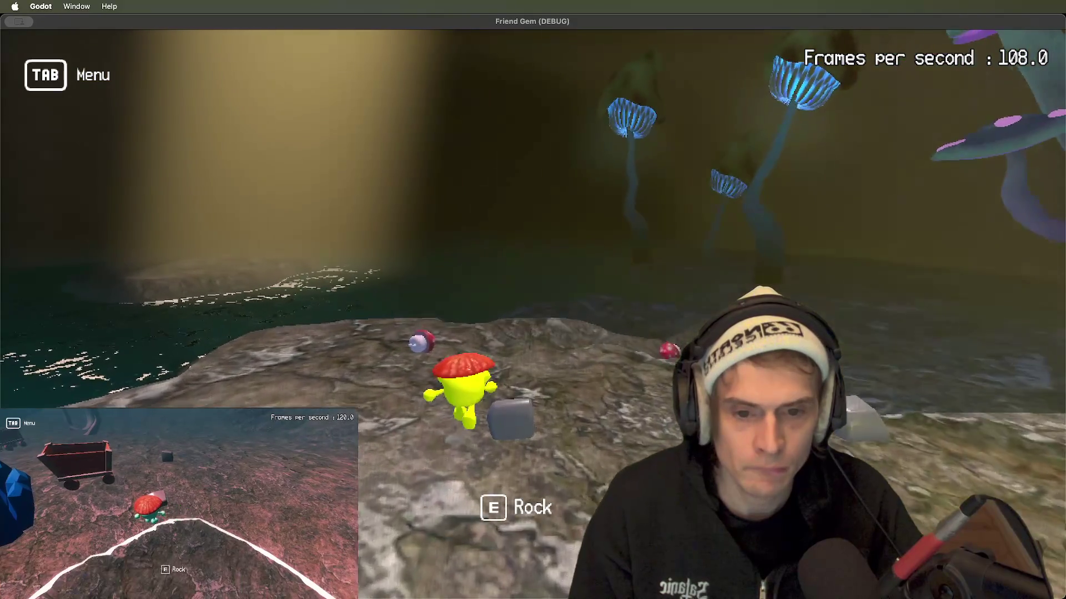
pyautogui.press('w')
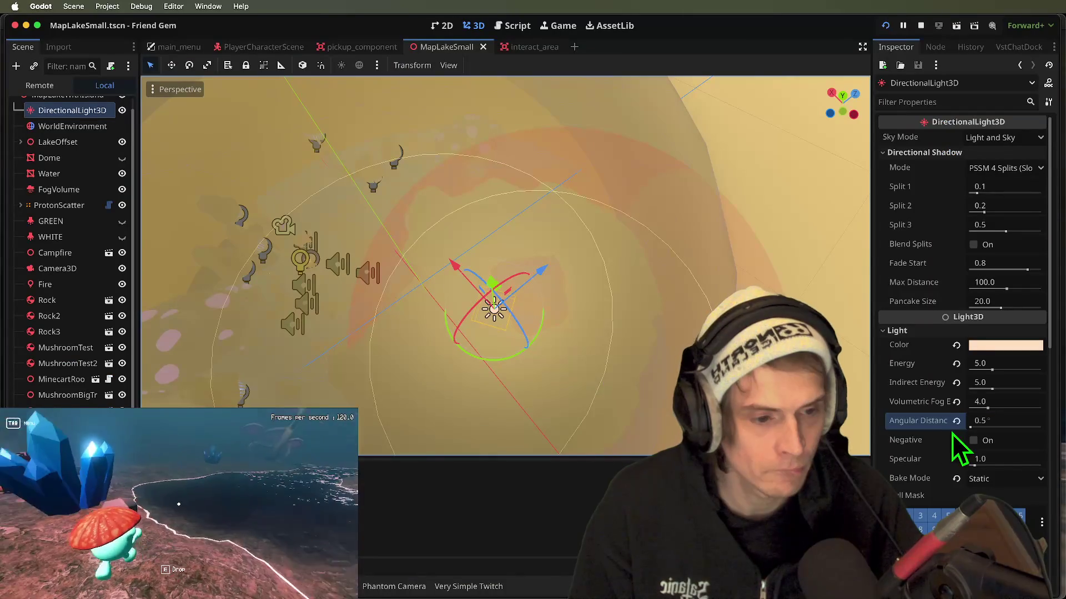
pyautogui.press('w')
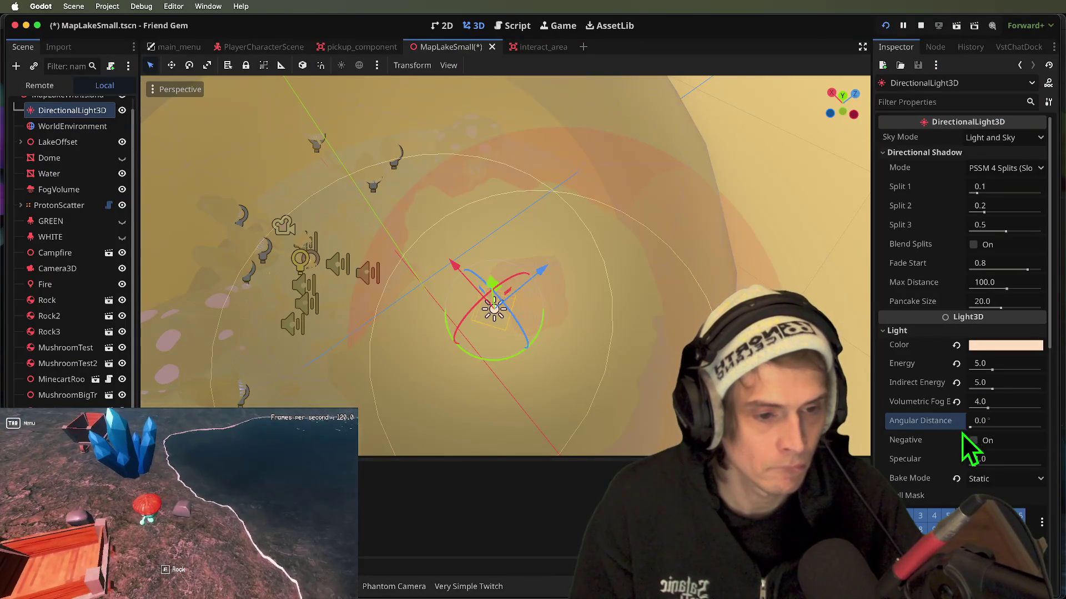
# - Save the scene, hide the Campfire node, and move the Fire light up the scene tree
pyautogui.hotkey('ctrl', 's')
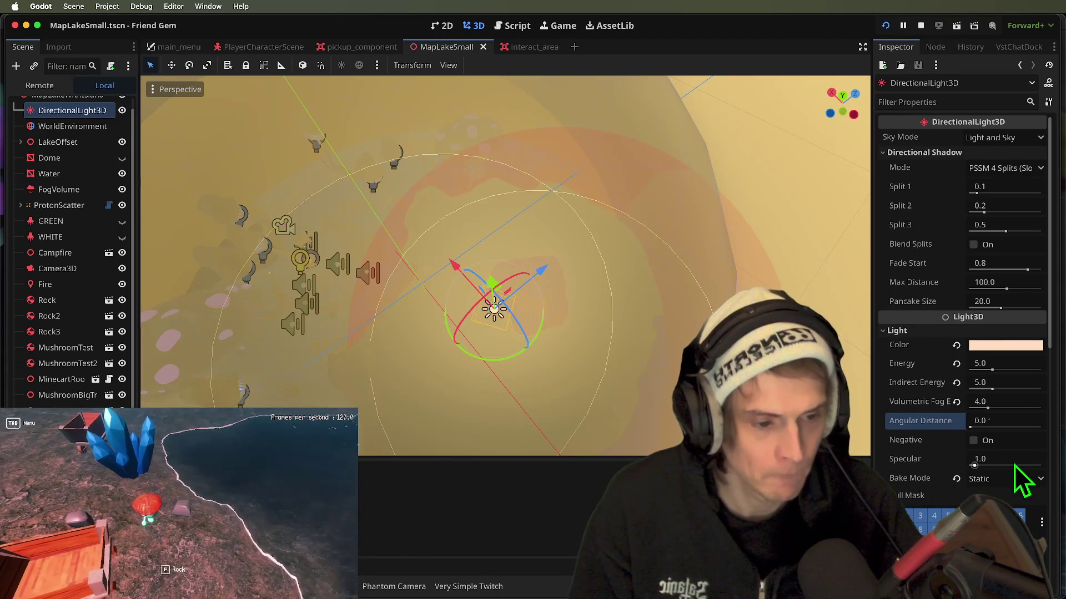
pyautogui.press('super+Tab')
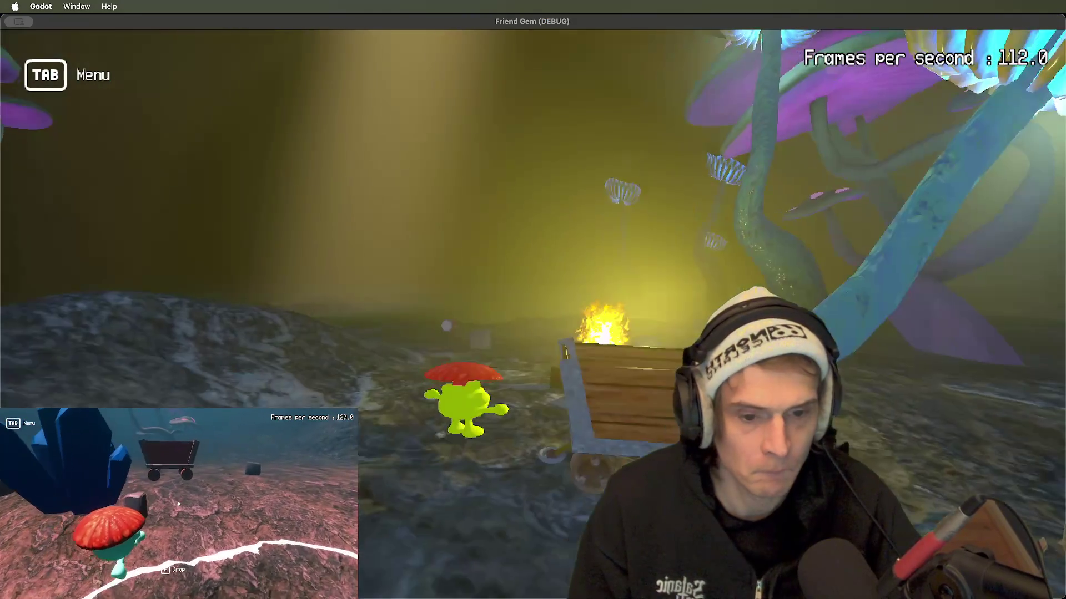
pyautogui.press('super+Tab')
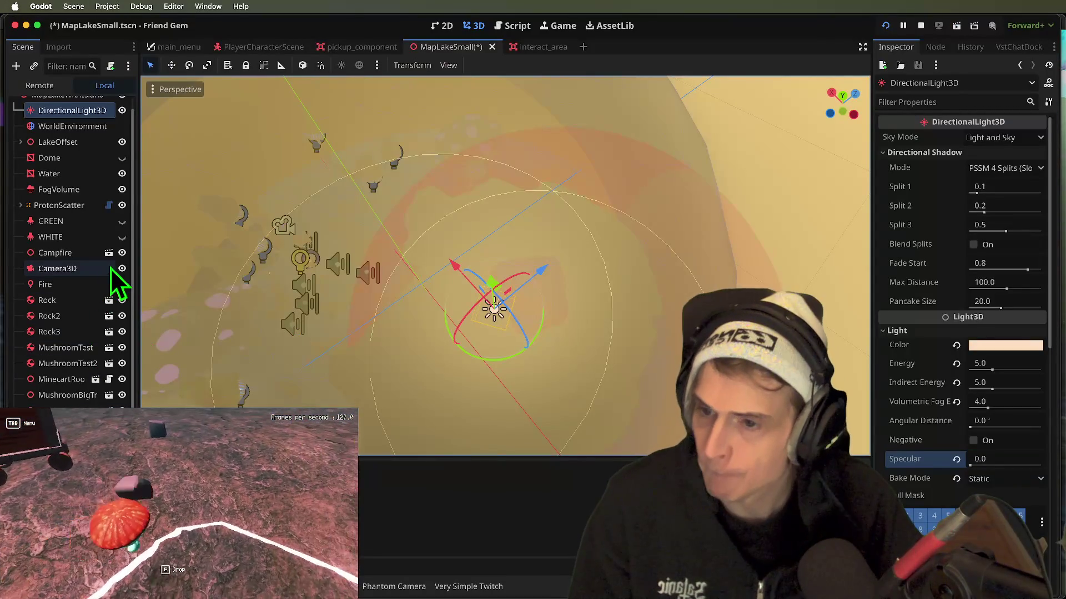
pyautogui.click(122, 254)
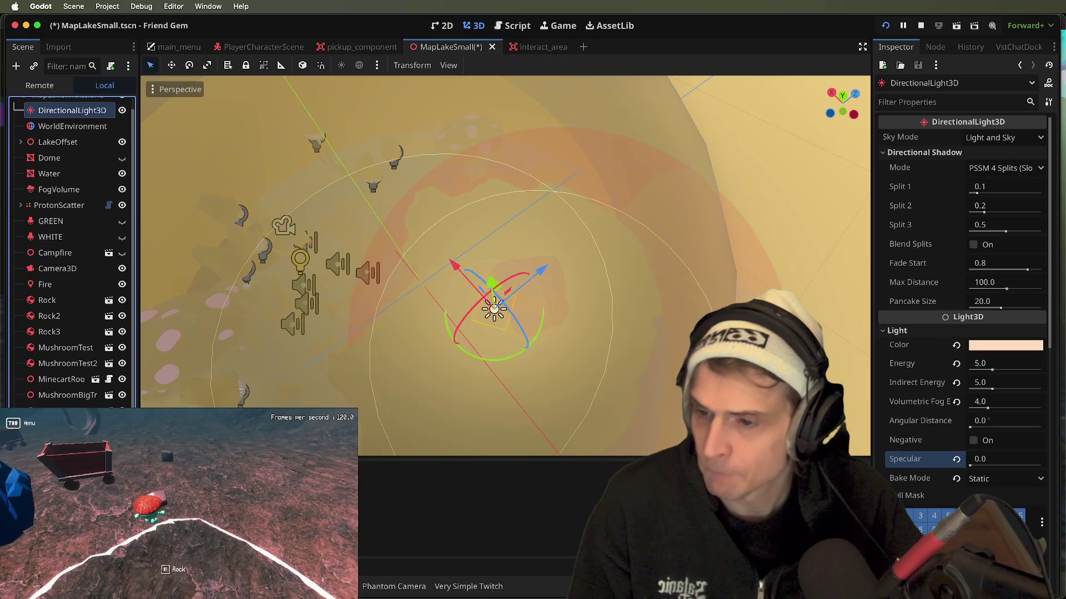
pyautogui.moveTo(91, 288); pyautogui.dragTo(86, 201)
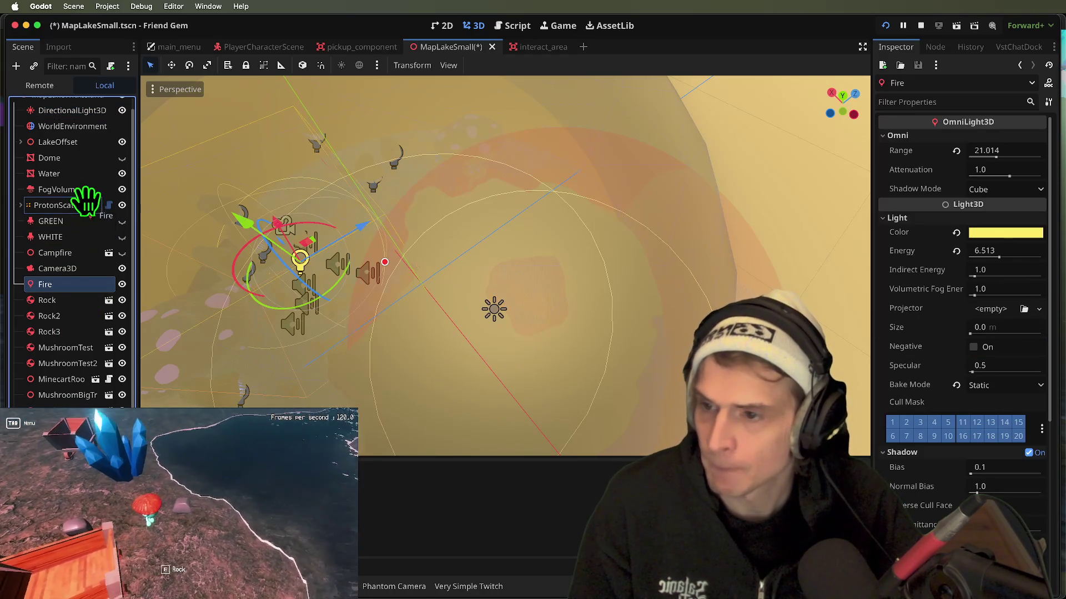
# - Reparent the Fire light under Campfire, then walk through the mushroom cave in the running game
pyautogui.moveTo(91, 254); pyautogui.dragTo(92, 256)
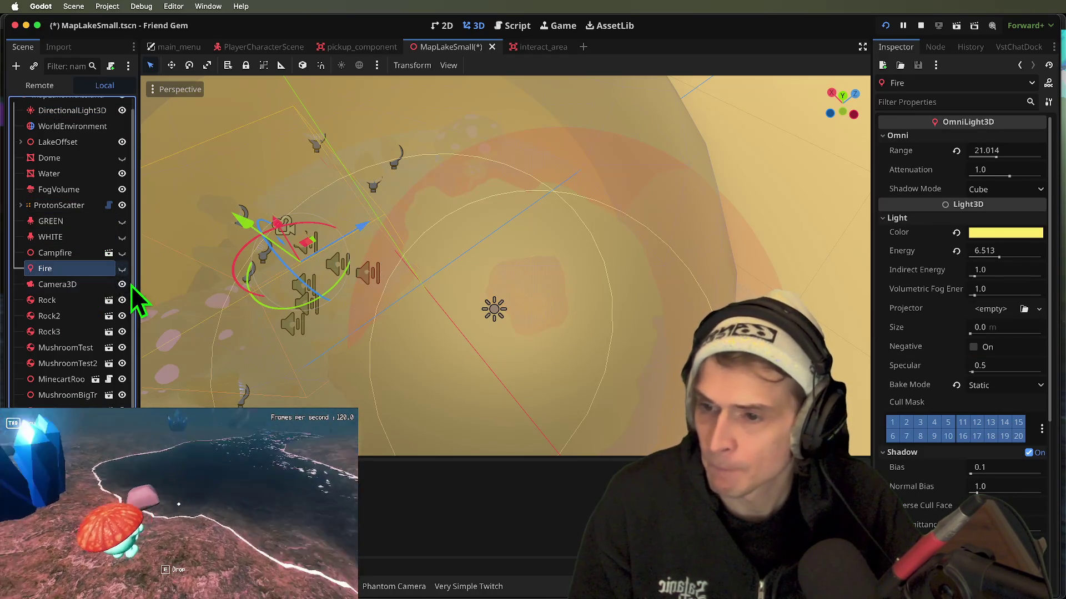
pyautogui.press('super+Tab')
pyautogui.press('a')
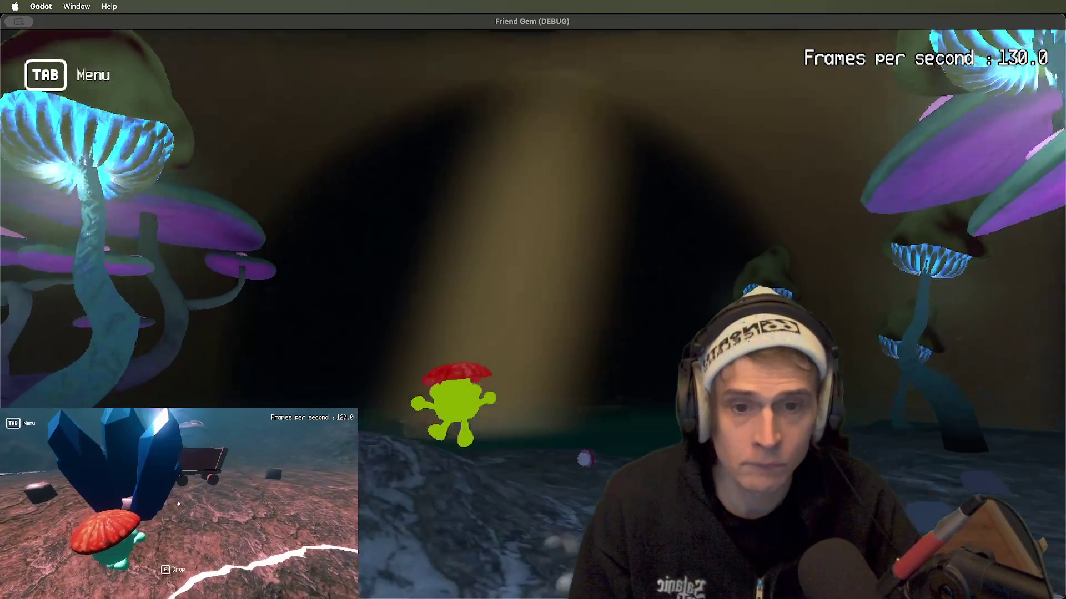
pyautogui.press('w')
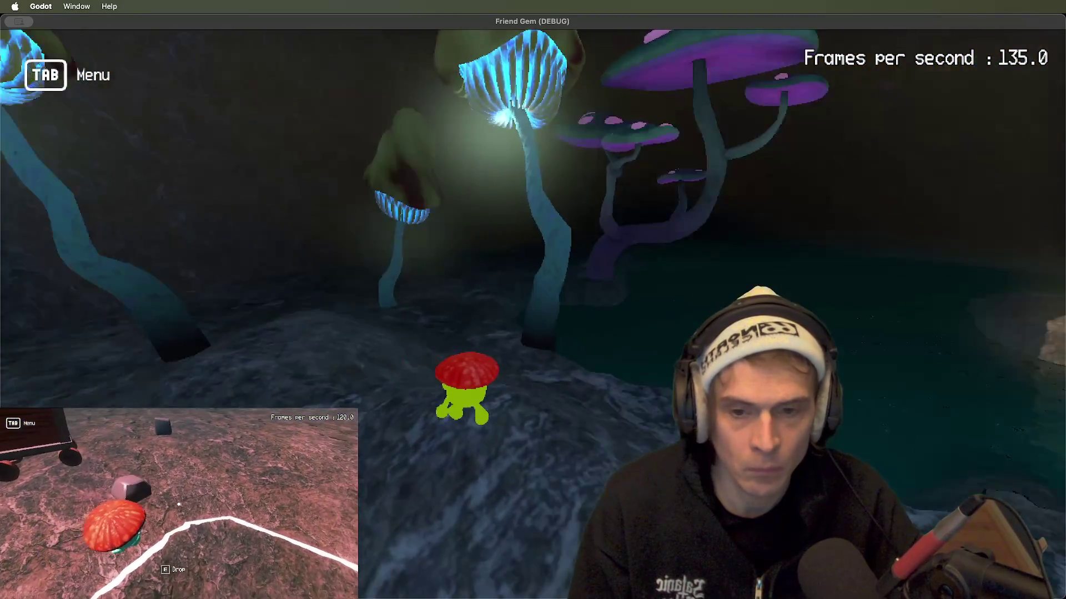
pyautogui.press('a')
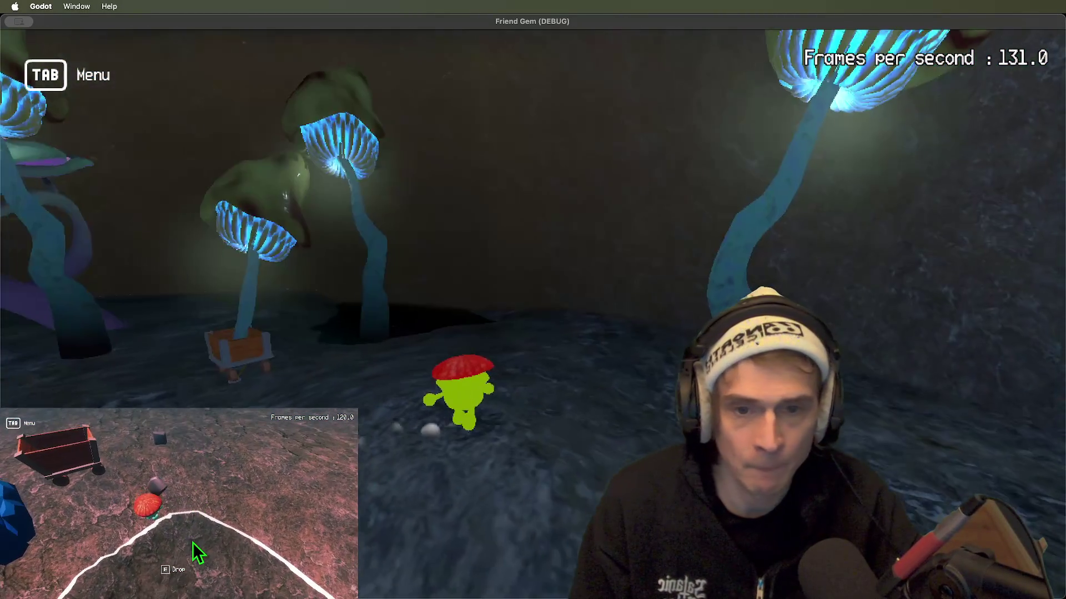
pyautogui.press('a')
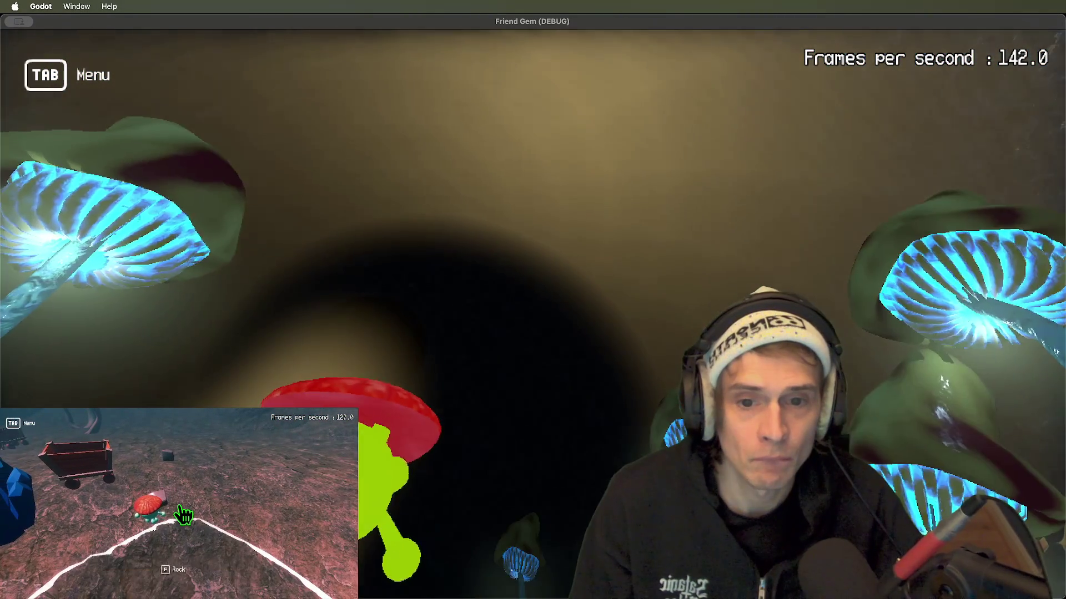
pyautogui.press('super+Tab')
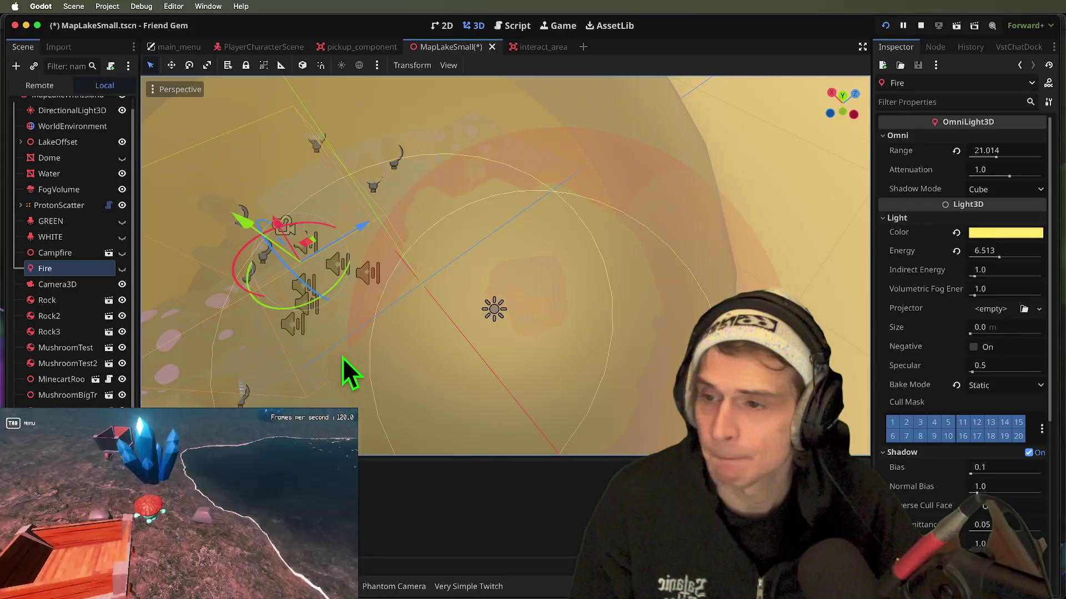
pyautogui.scroll(1, 76, 139)
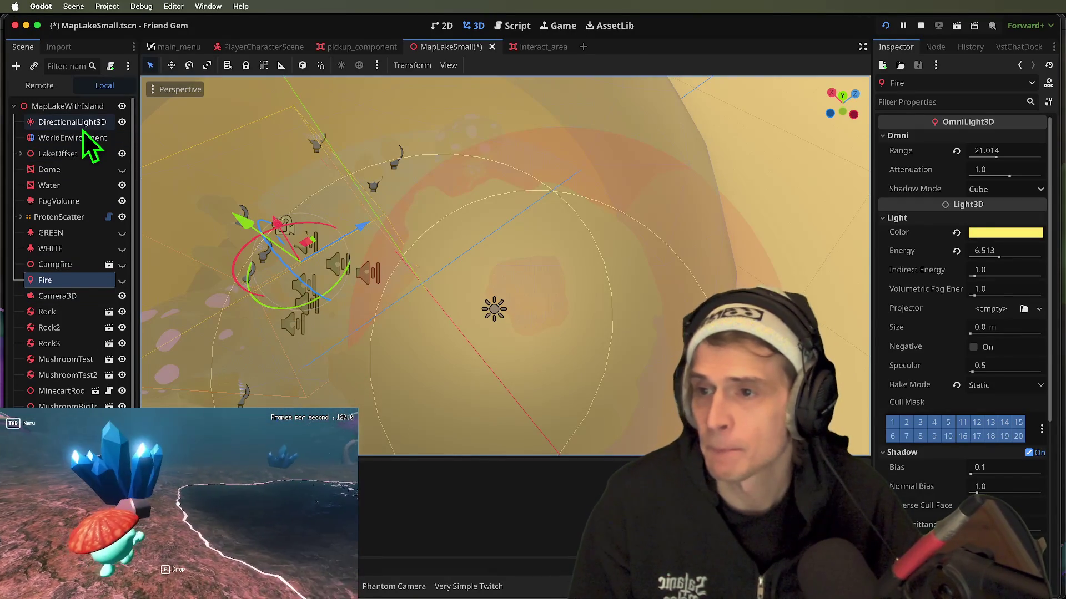
# - Set the directional light to Light Only sky mode with energy, indirect and fog energy 1.0
pyautogui.click(82, 123)
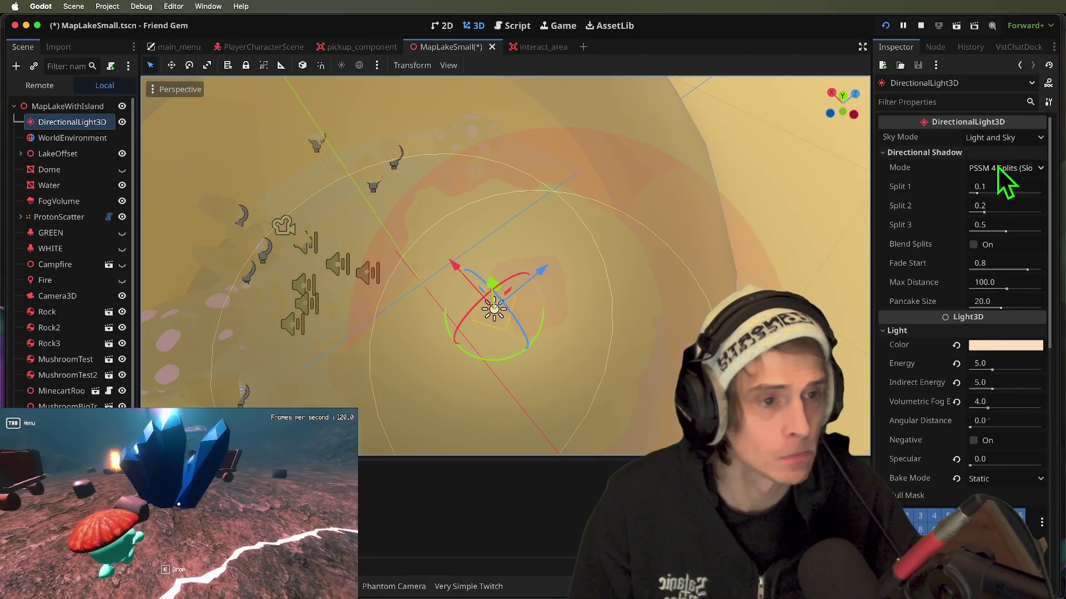
pyautogui.click(1007, 137)
pyautogui.click(1014, 173)
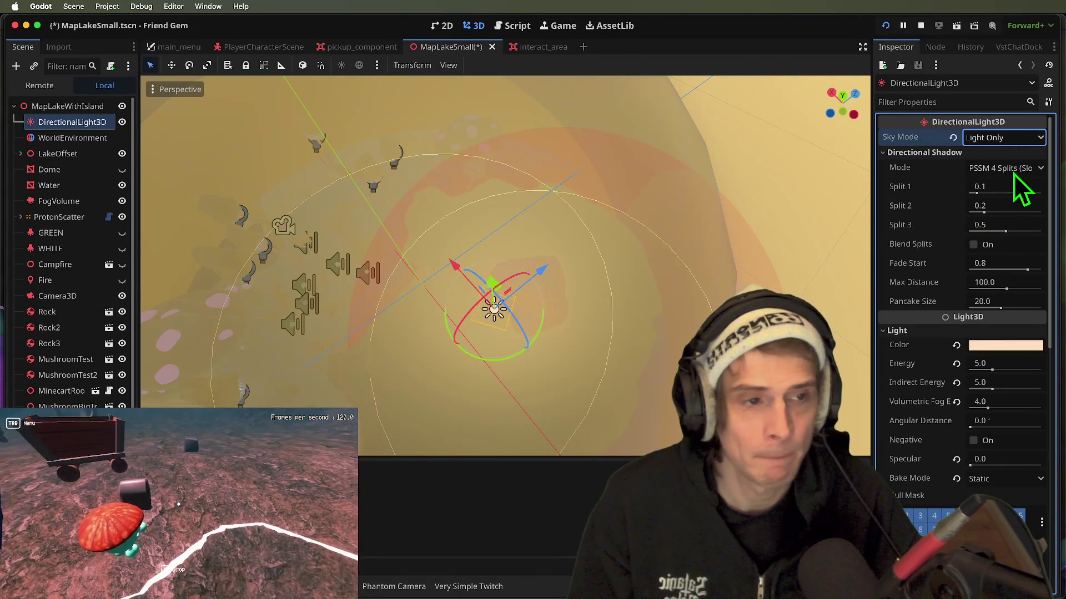
pyautogui.click(990, 371)
pyautogui.write('1')
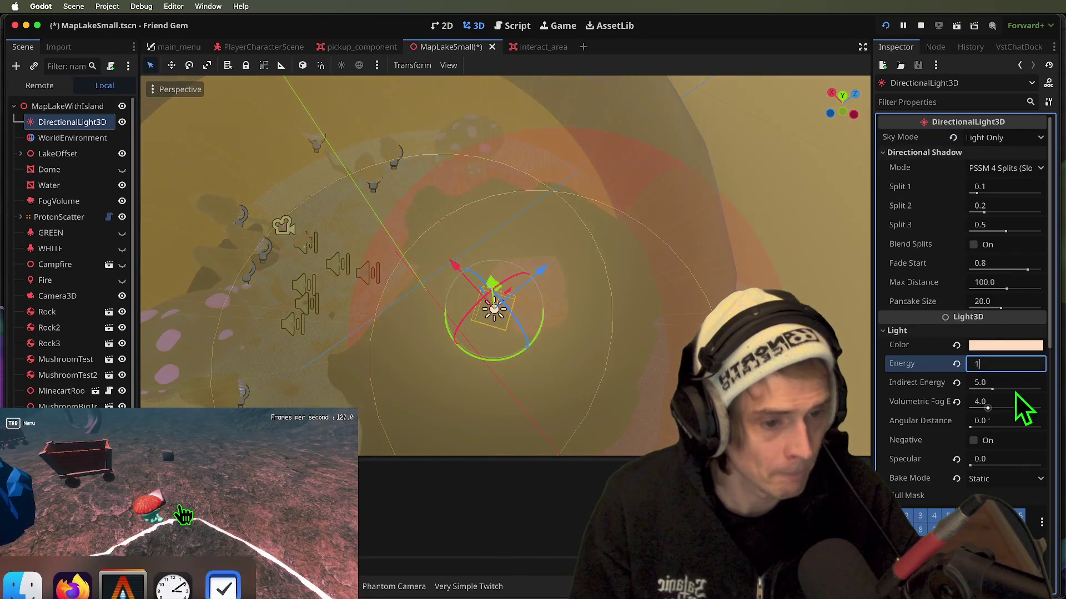
pyautogui.click(1017, 390)
pyautogui.write('0')
pyautogui.press('Return')
pyautogui.click(1017, 401)
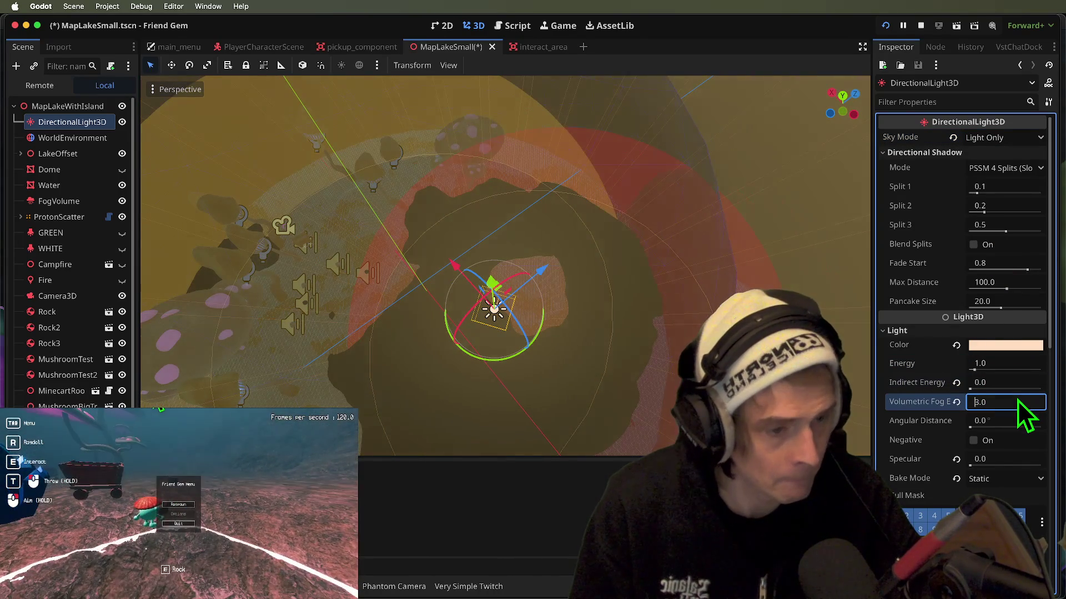
pyautogui.write('0')
pyautogui.press('Return')
# - Compare the darker cave in-game, try Sky Only mode, then return the light to Light Only
pyautogui.press('super+b')
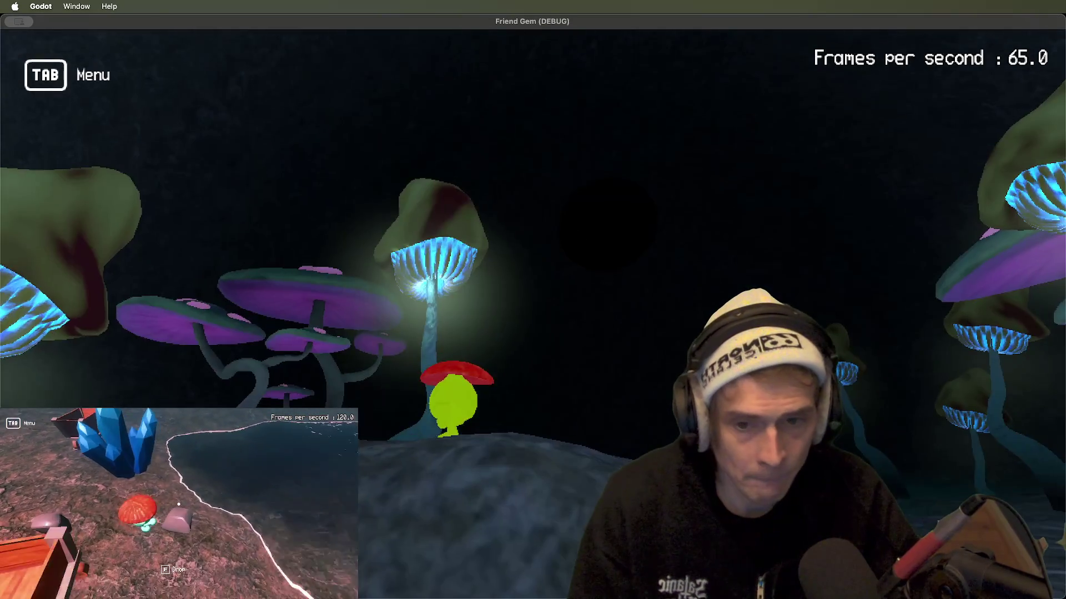
pyautogui.press('super+Tab')
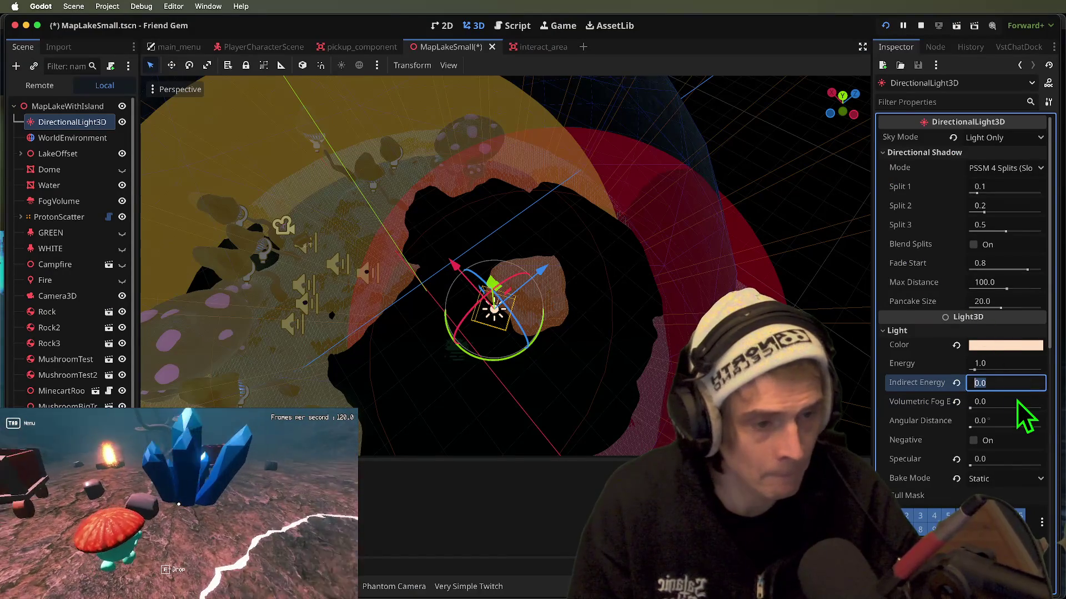
pyautogui.press('super+Tab')
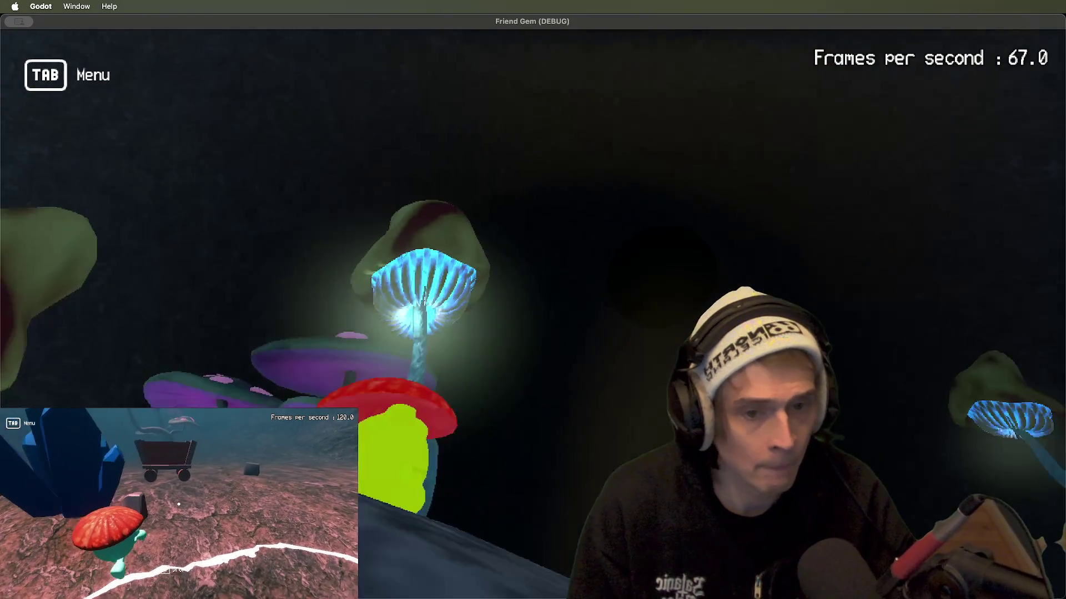
pyautogui.press('super+Tab')
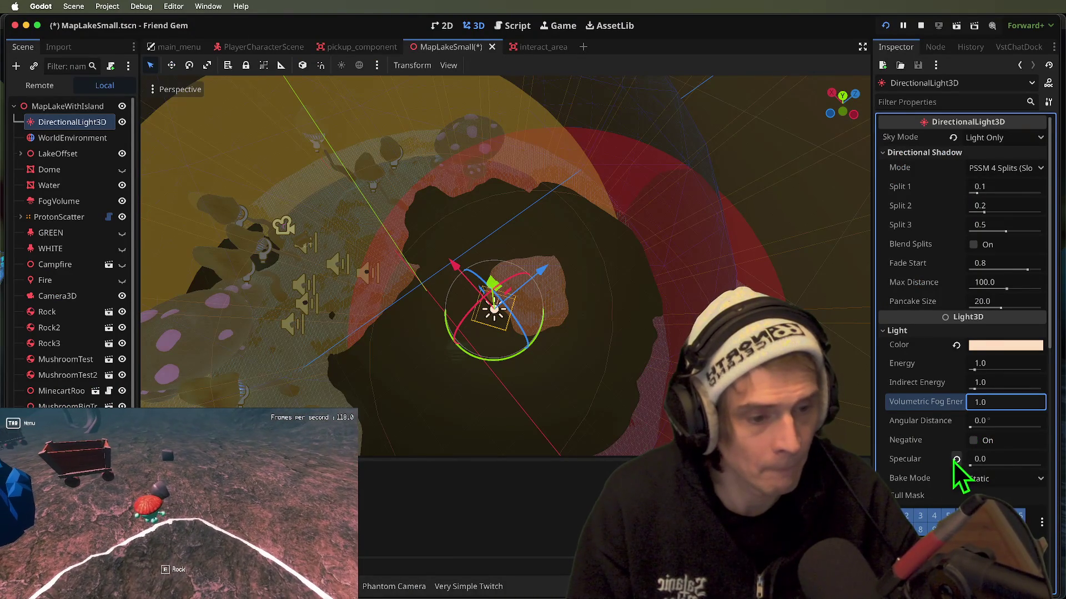
pyautogui.scroll(-10, 965, 496)
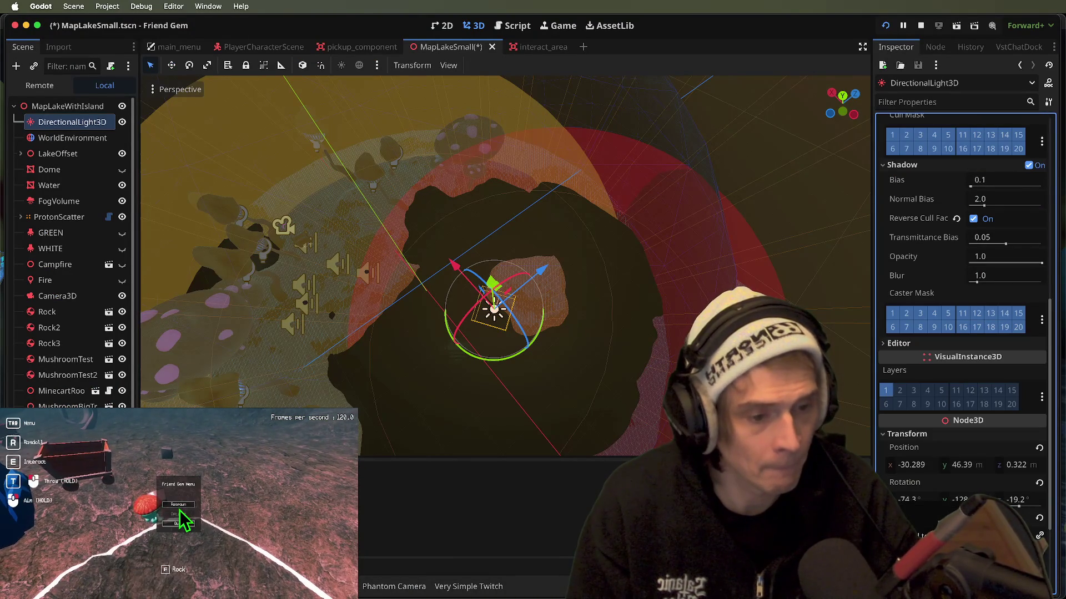
pyautogui.scroll(8, 975, 318)
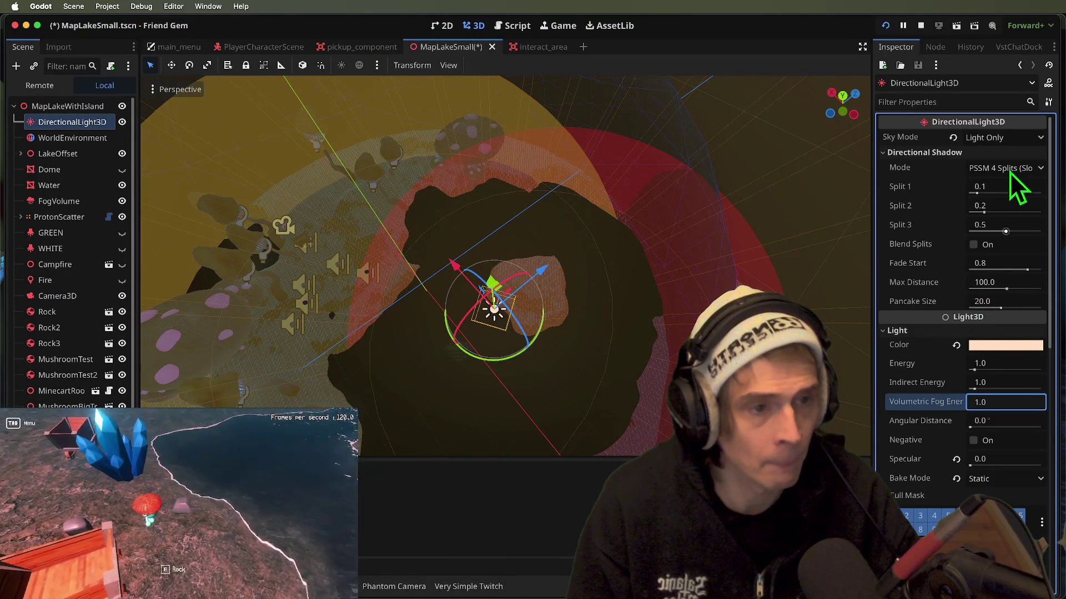
pyautogui.click(1018, 137)
pyautogui.click(1023, 191)
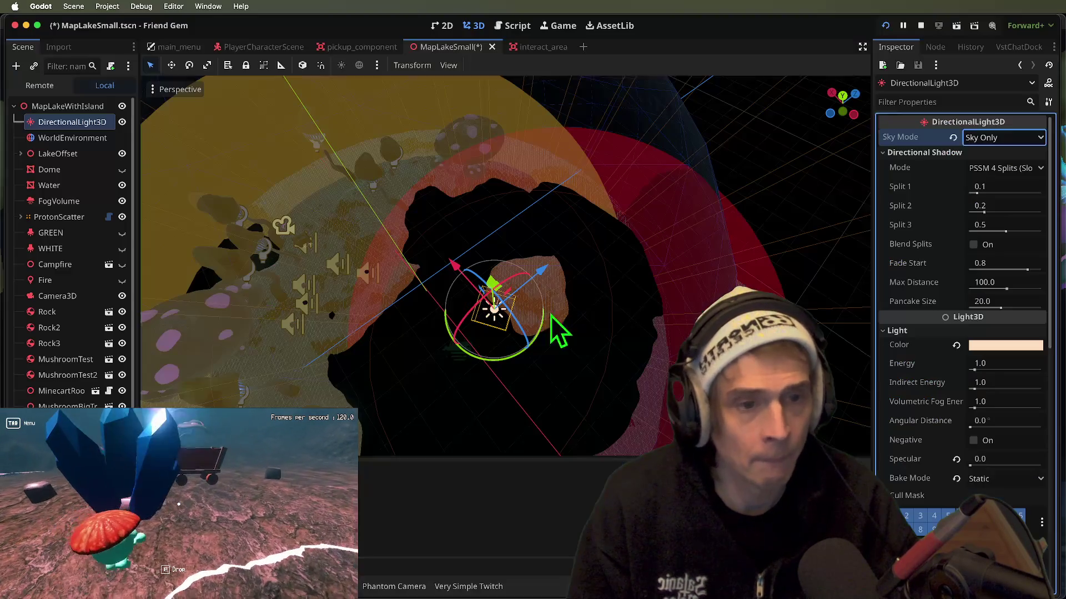
pyautogui.click(1004, 137)
pyautogui.click(999, 174)
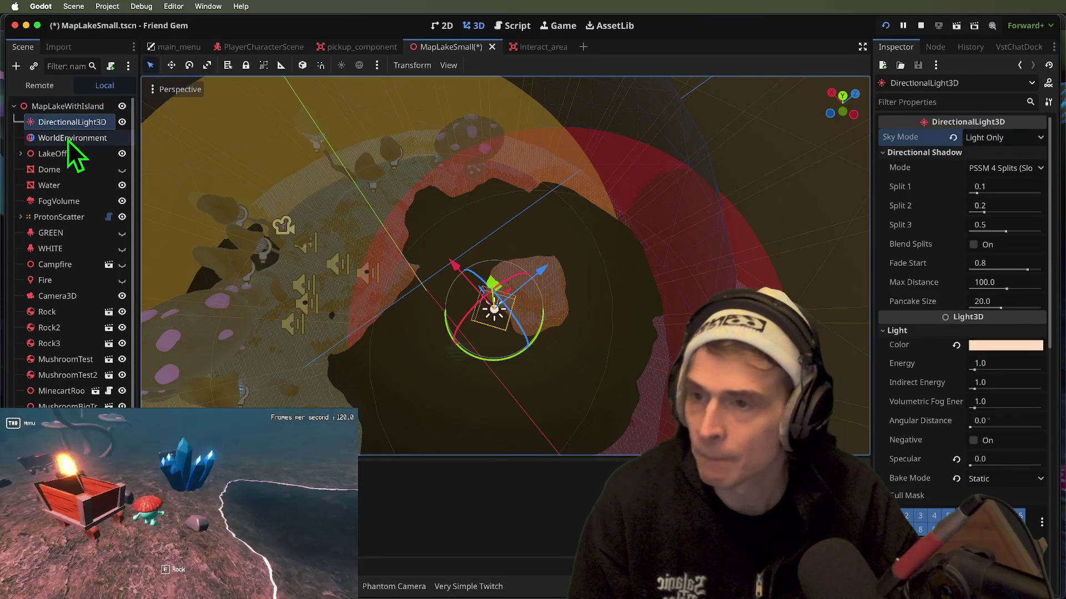
# - Reset the WorldEnvironment background and ambient source to defaults and brighten the fog emission to light grey
pyautogui.click(72, 137)
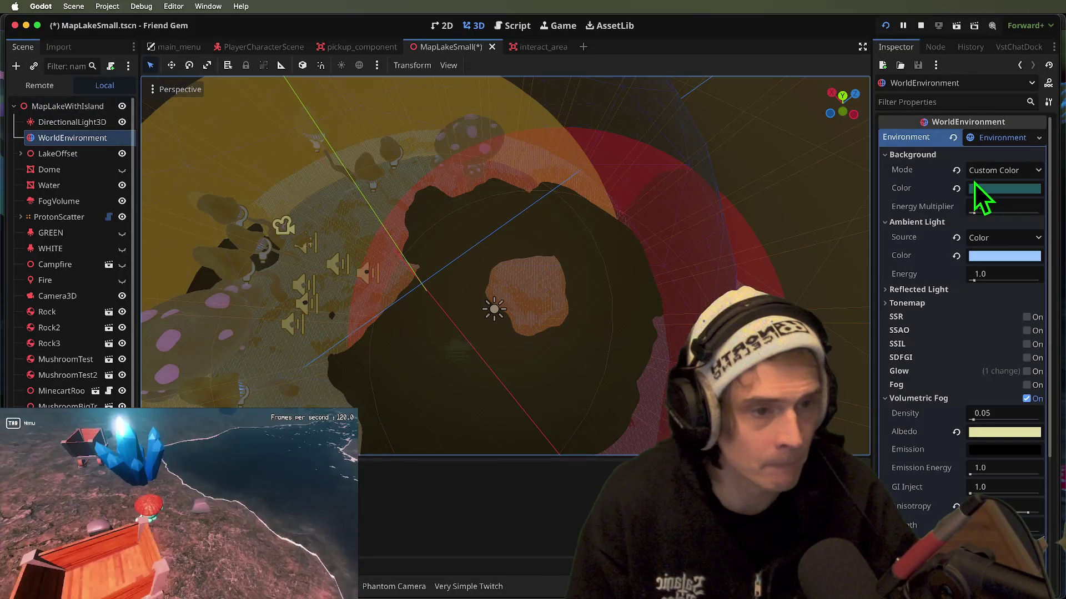
pyautogui.click(956, 170)
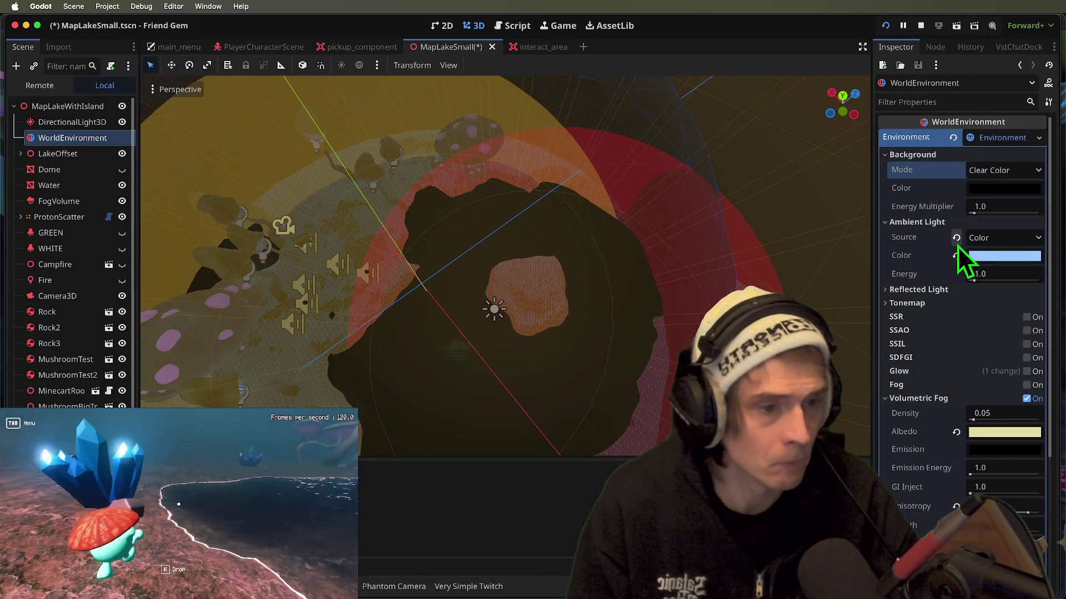
pyautogui.click(955, 220)
pyautogui.click(921, 204)
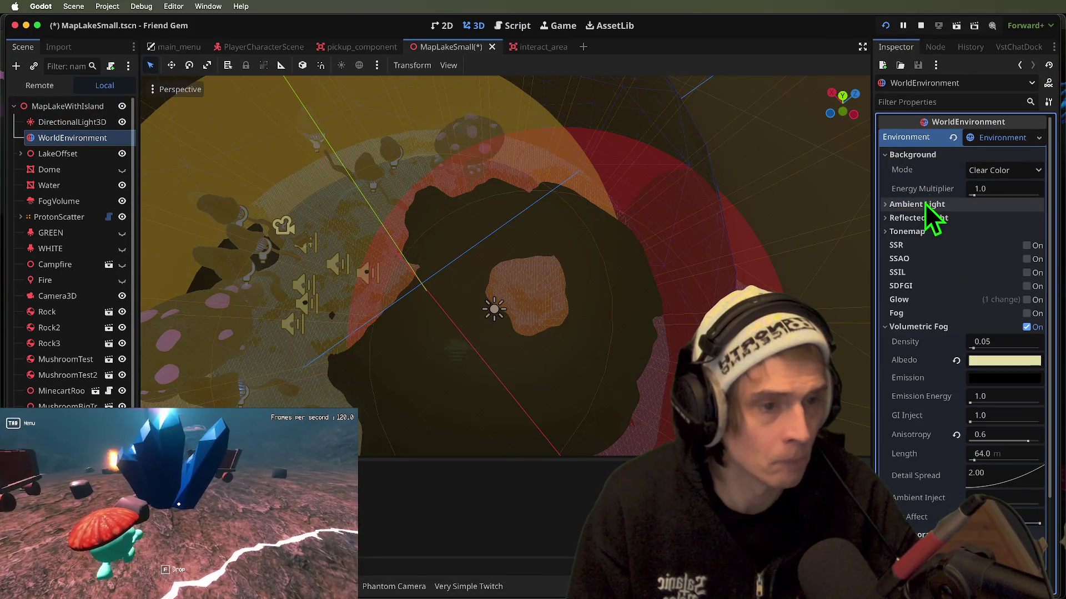
pyautogui.click(917, 155)
pyautogui.click(988, 344)
pyautogui.moveTo(1040, 118)
pyautogui.mouseDown()
pyautogui.moveTo(1055, 72)
pyautogui.moveTo(1049, 238)
pyautogui.mouseUp()
pyautogui.click(972, 401)
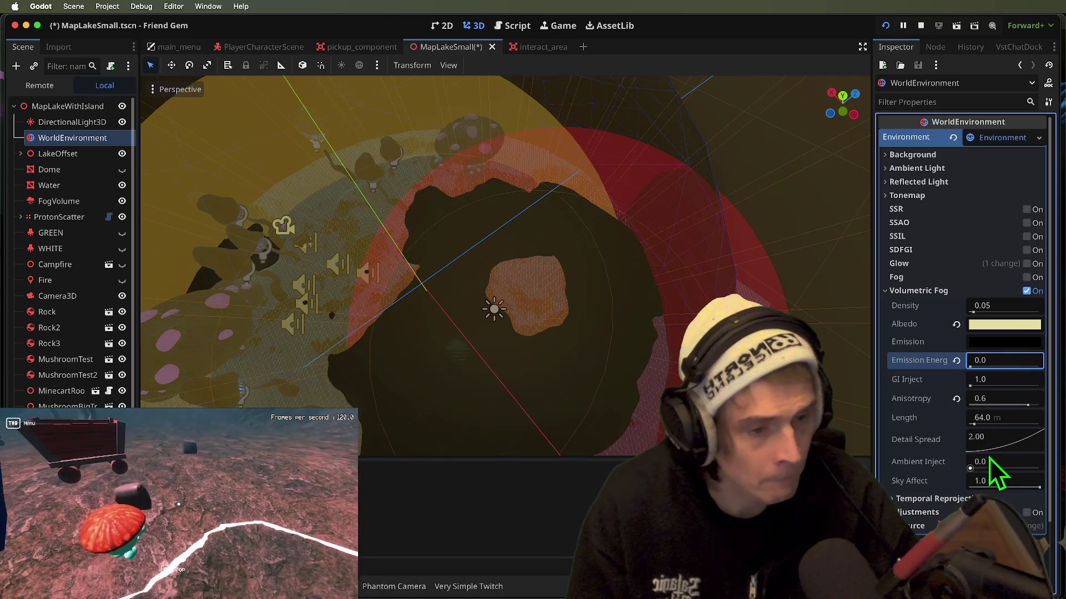
# - Walk around the cave in the running game to judge the fog
pyautogui.press('super+b')
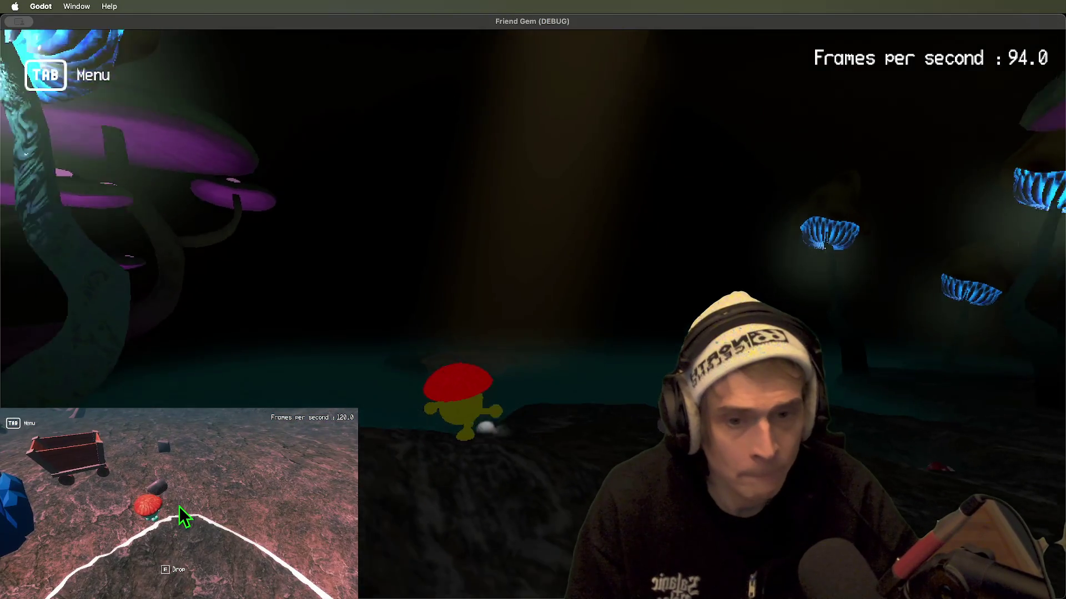
pyautogui.press('super+Tab')
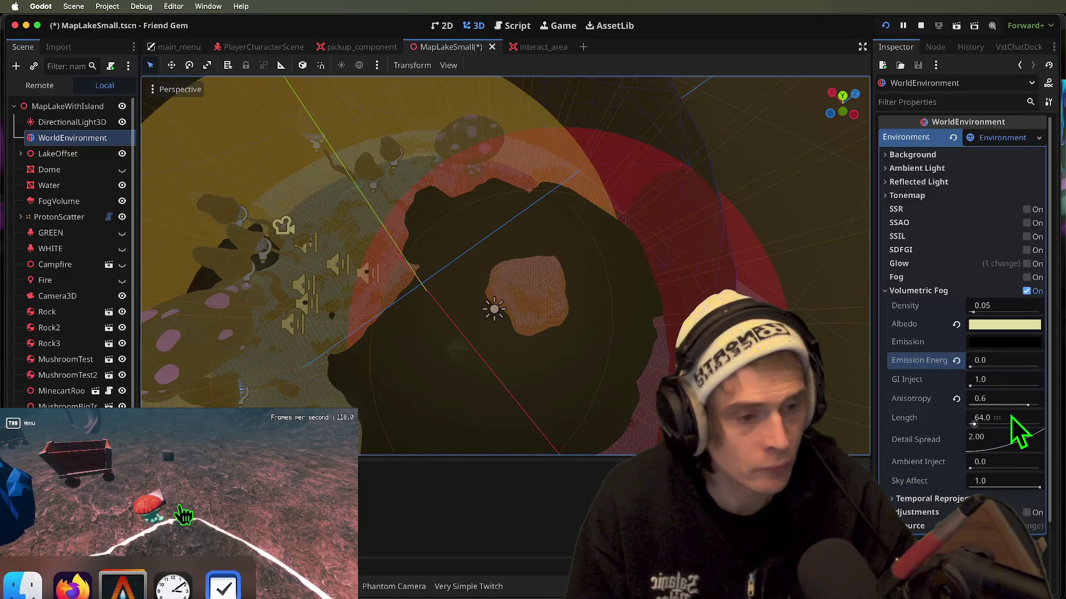
pyautogui.press('super+Tab')
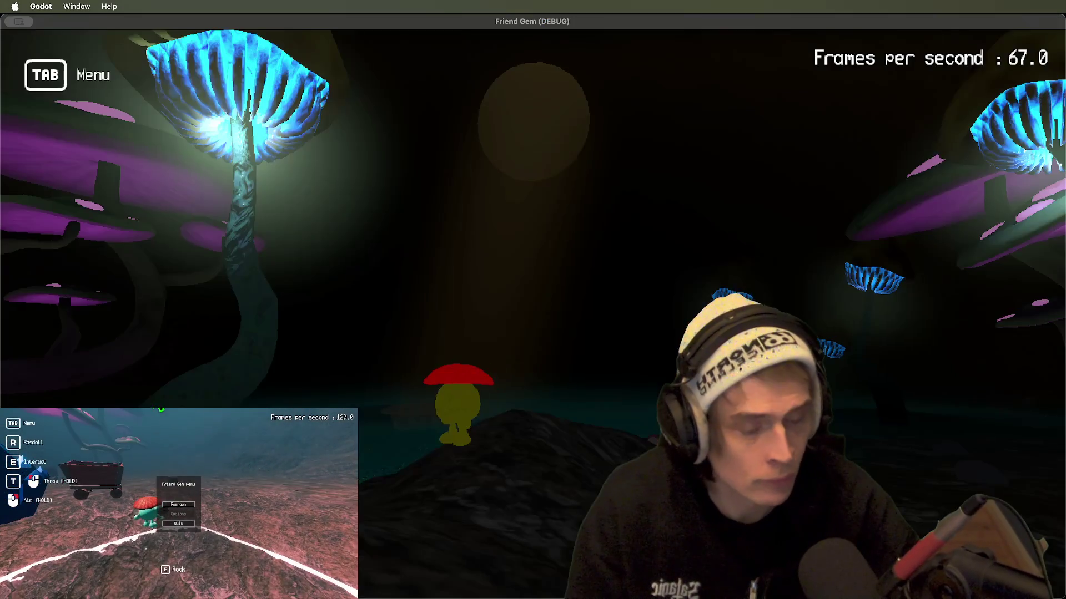
pyautogui.press('w')
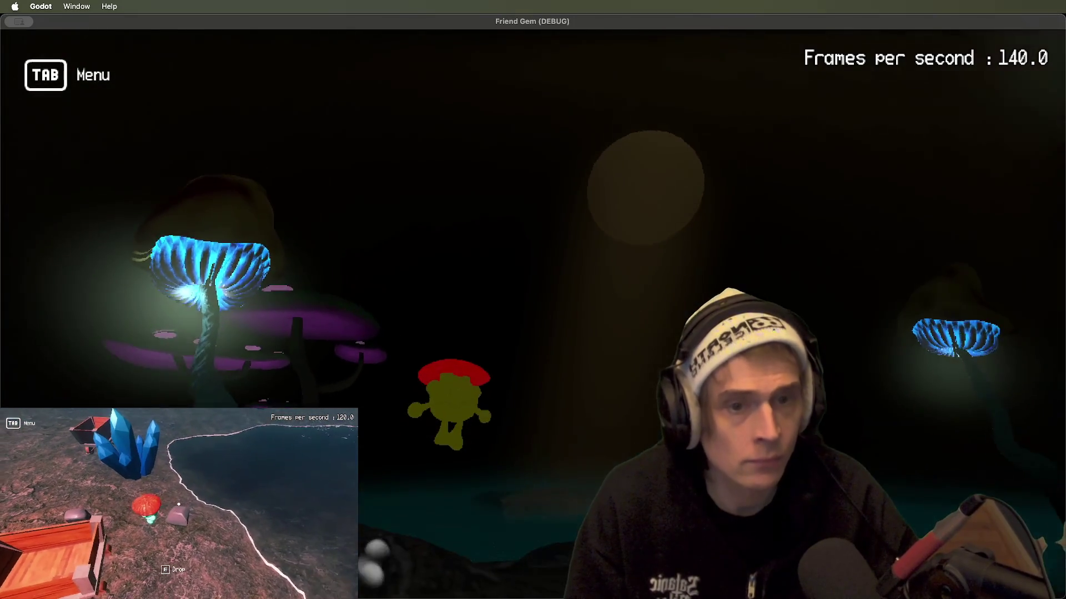
pyautogui.press('w')
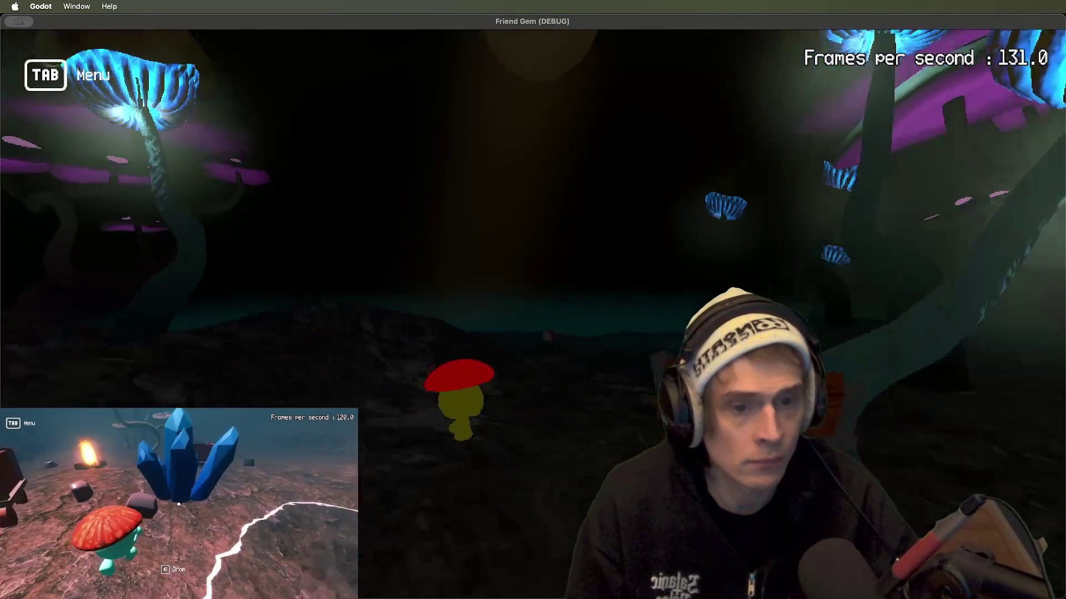
pyautogui.press('w')
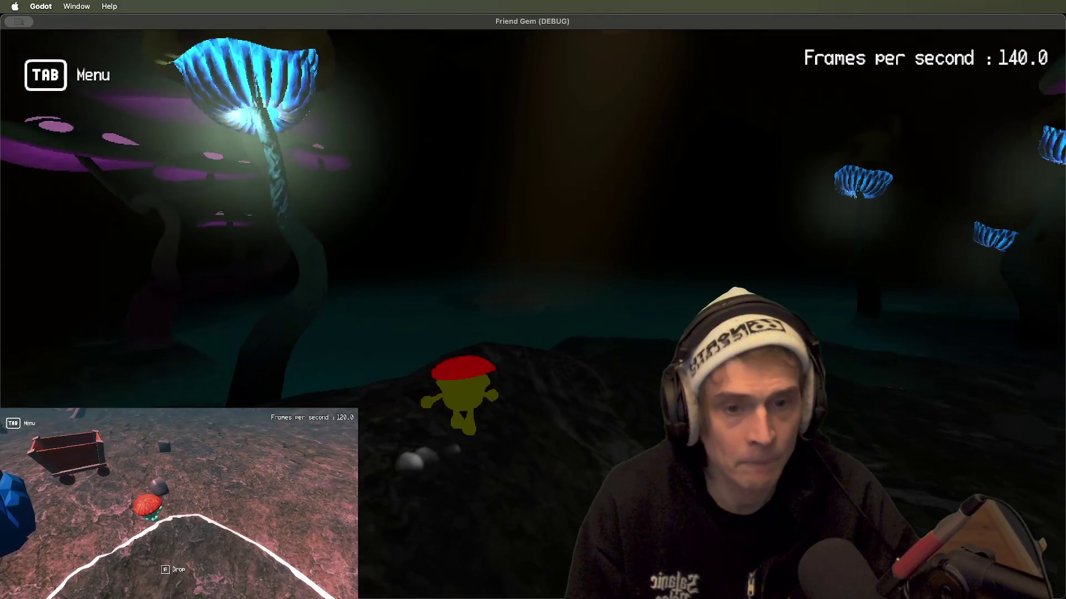
pyautogui.press('super+Tab')
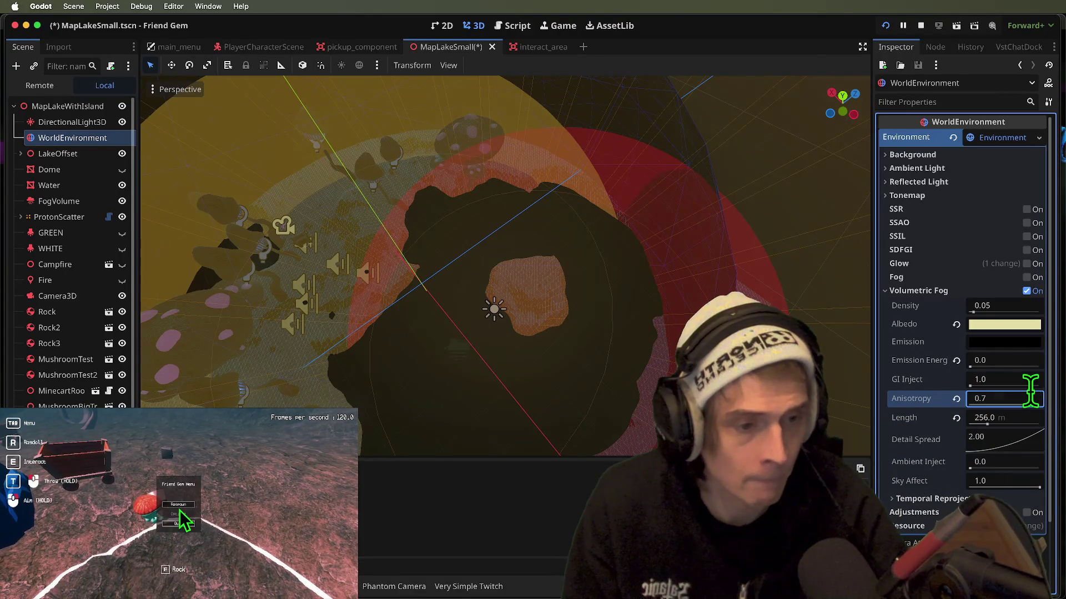
pyautogui.press('super+Tab')
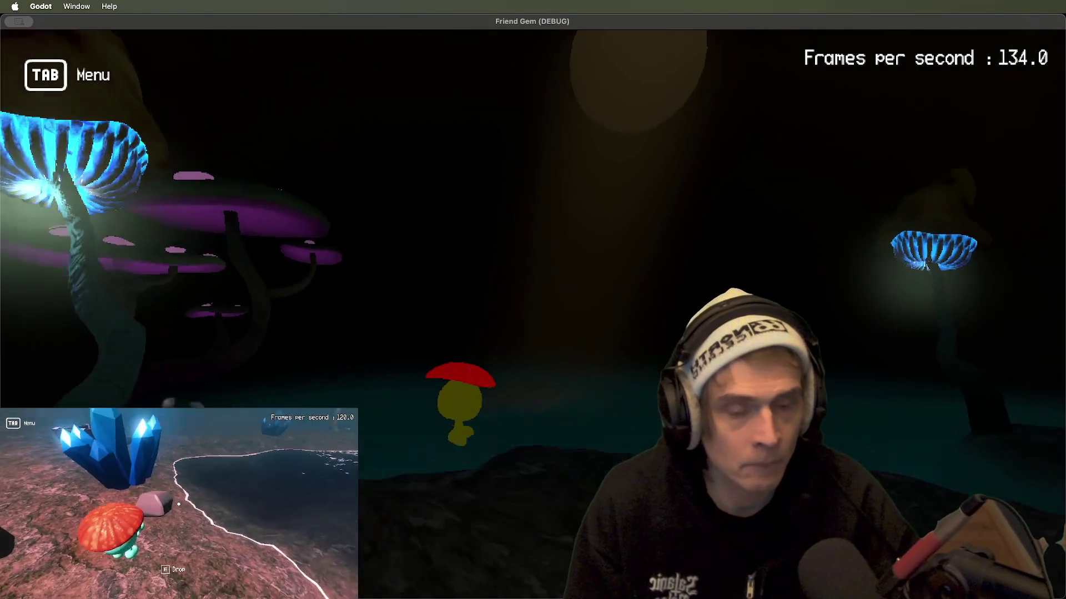
pyautogui.press('super+Tab')
# - Set the volumetric fog anisotropy to 0.65 and check it in-game
pyautogui.click(1009, 400)
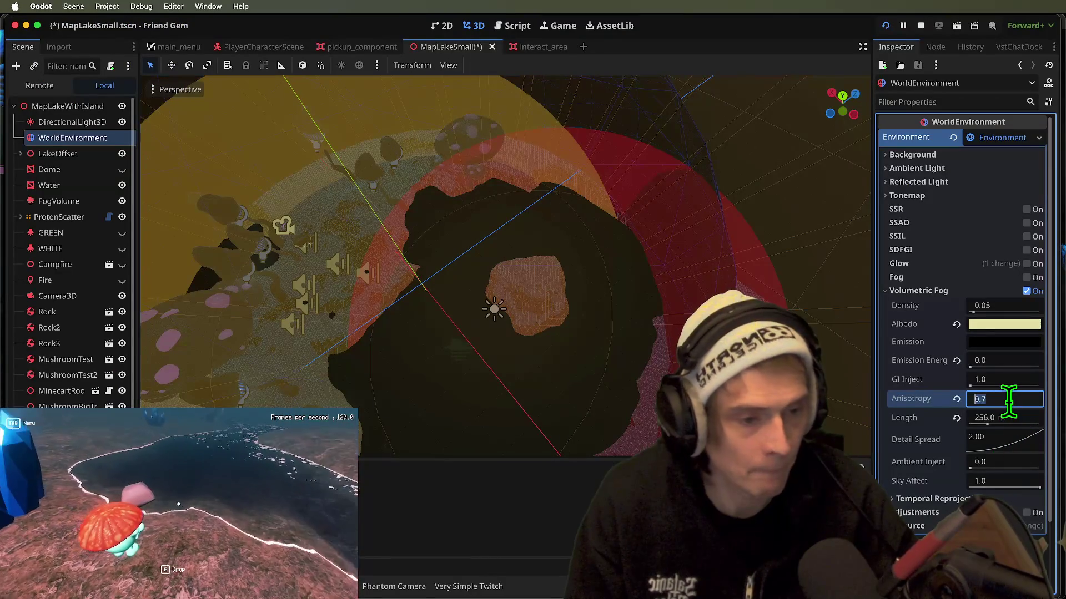
pyautogui.write('0.')
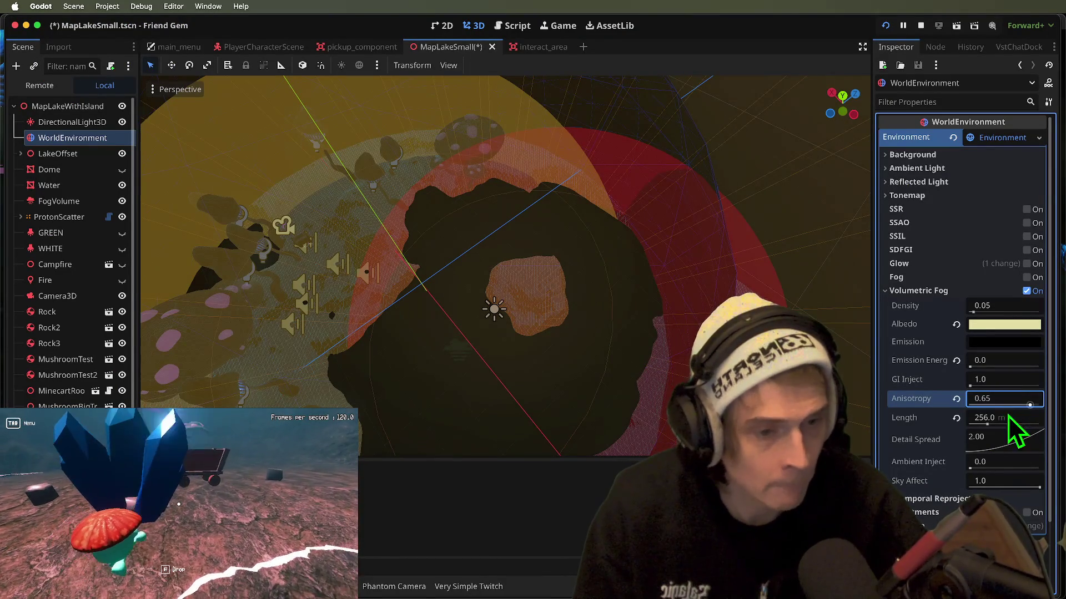
pyautogui.press('super+Tab')
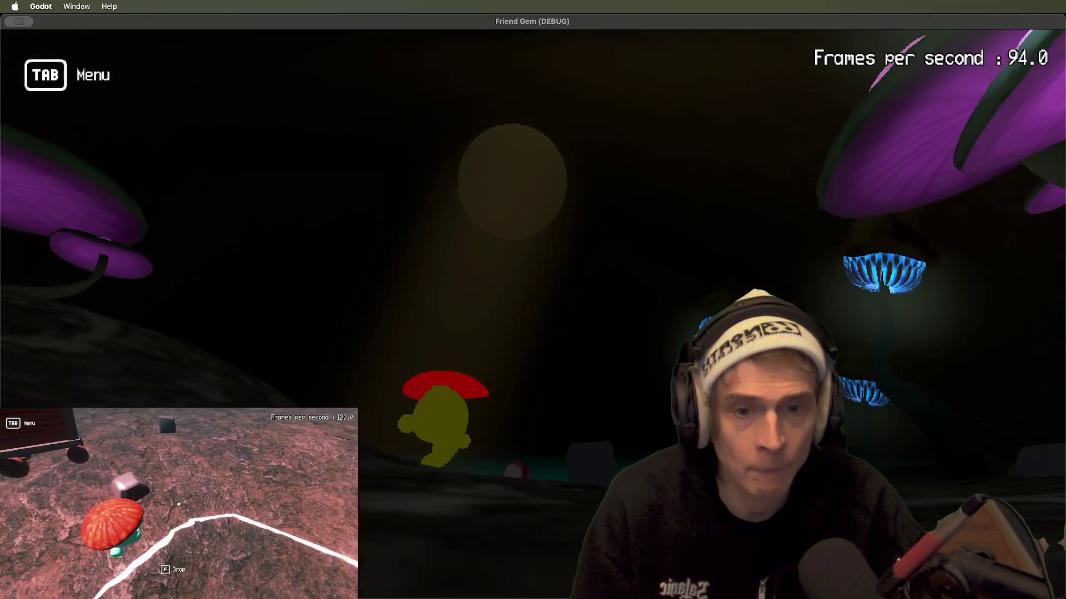
pyautogui.press('w')
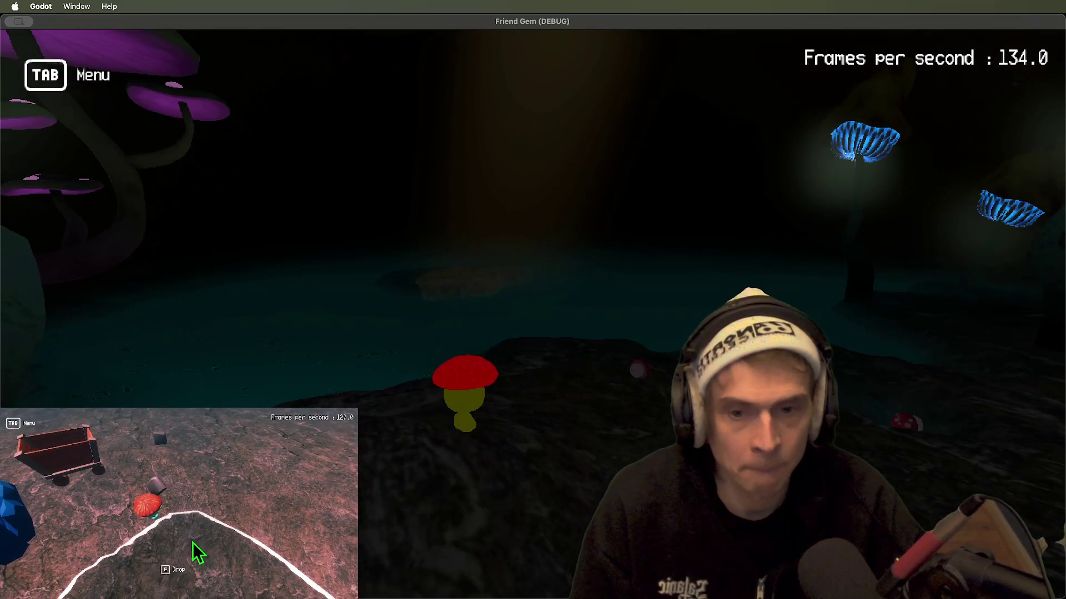
pyautogui.press('super+Tab')
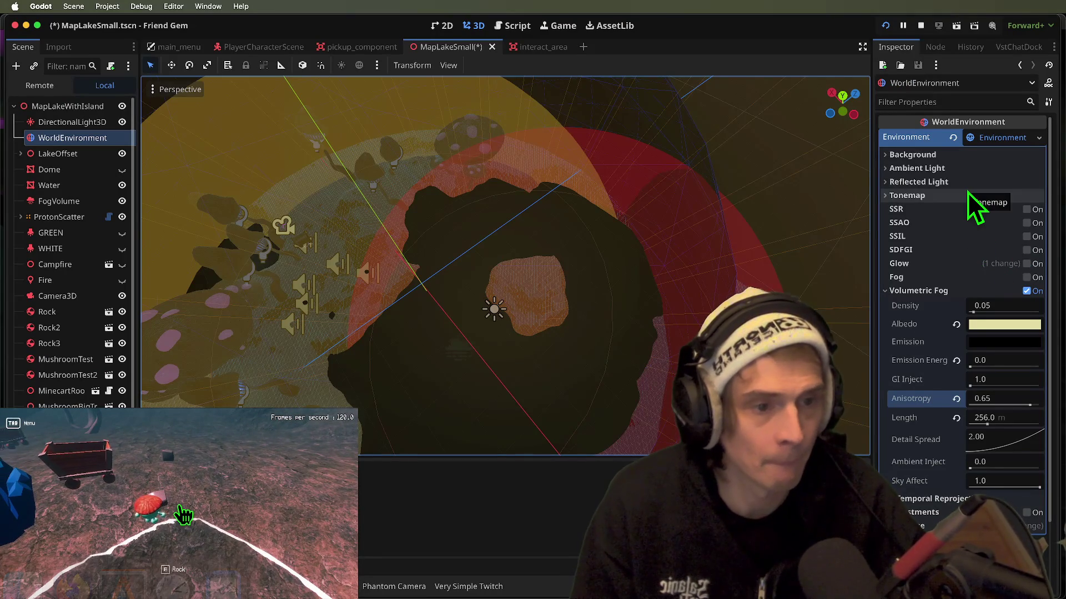
# - Set the reflected light source to Sky and check the lighting in-game
pyautogui.click(968, 184)
pyautogui.click(1015, 202)
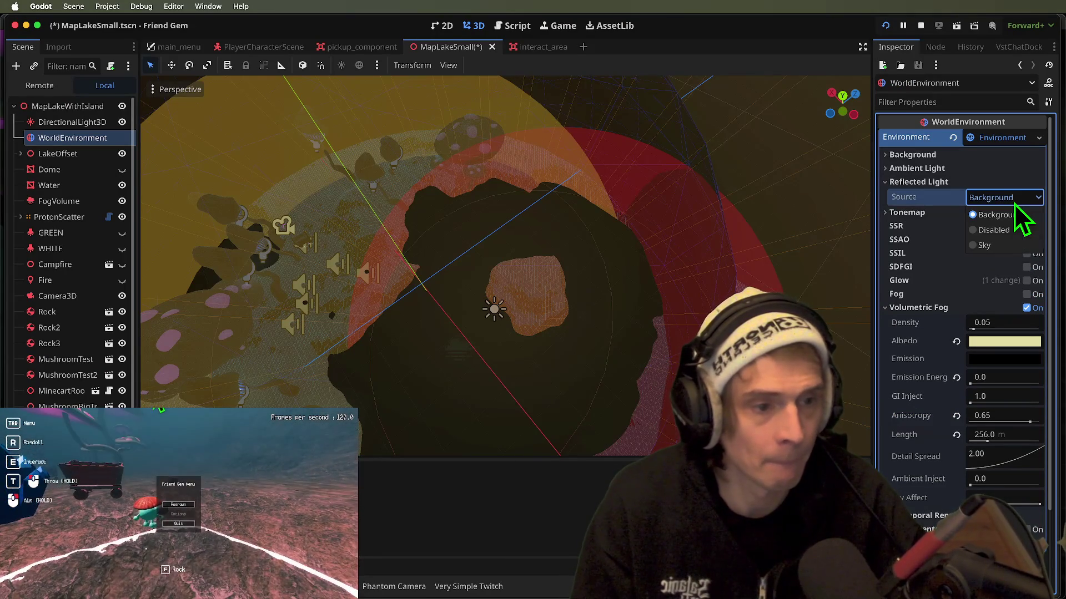
pyautogui.click(1014, 248)
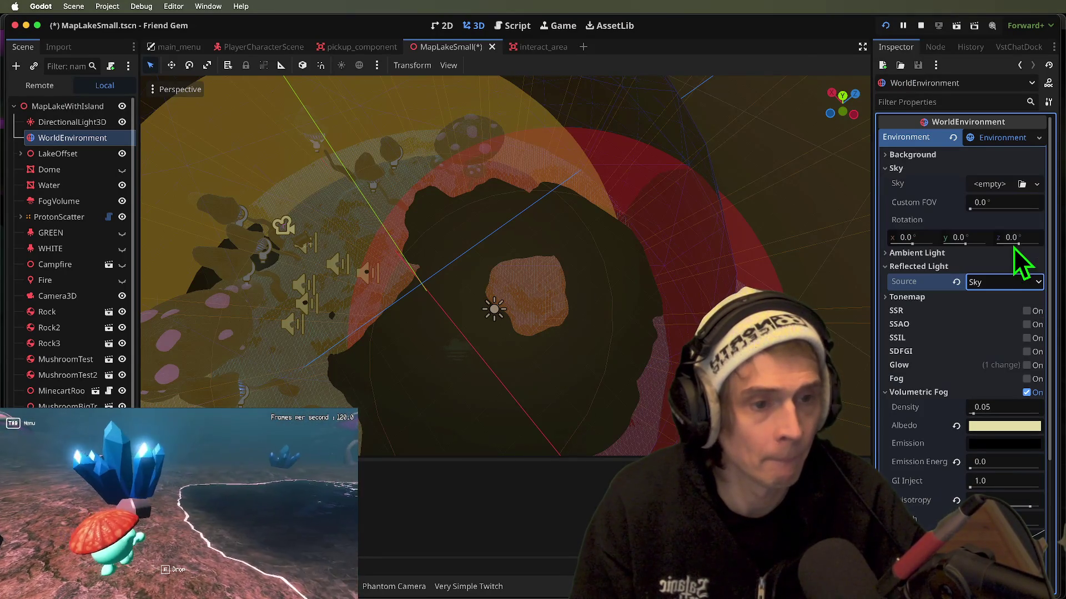
pyautogui.press('super+Tab')
pyautogui.press('super+Tab')
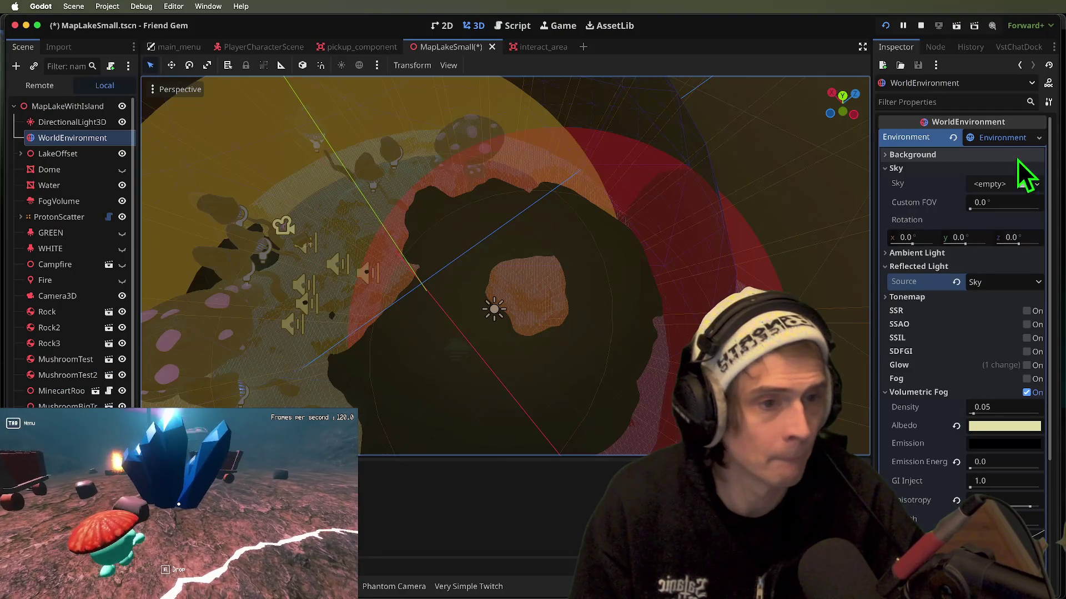
# - Switch the background mode to Sky with a new Sky using a new PhysicalSkyMaterial
pyautogui.click(1007, 155)
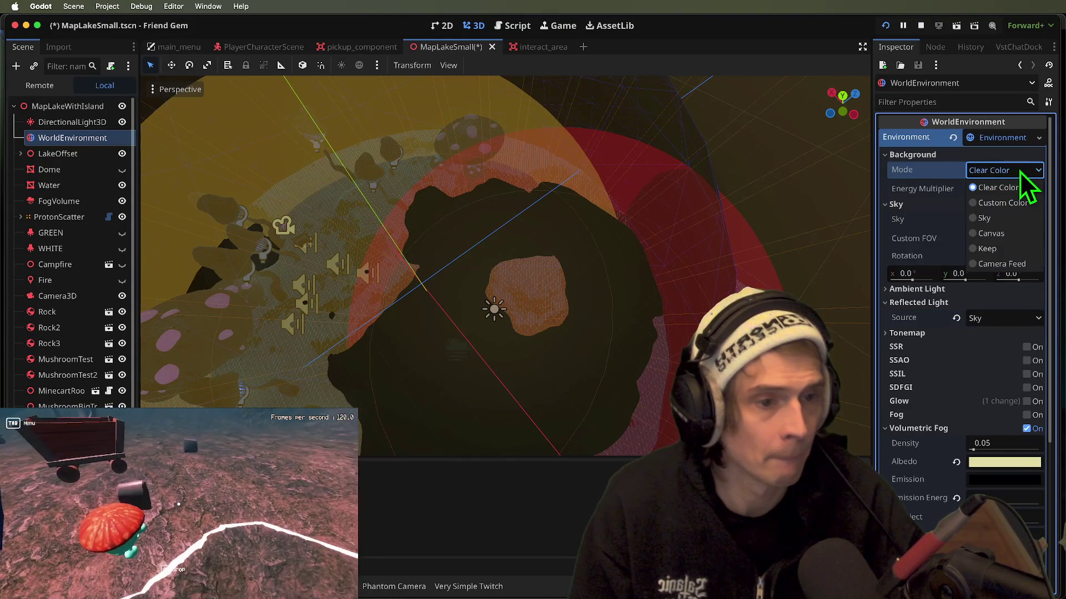
pyautogui.click(1010, 221)
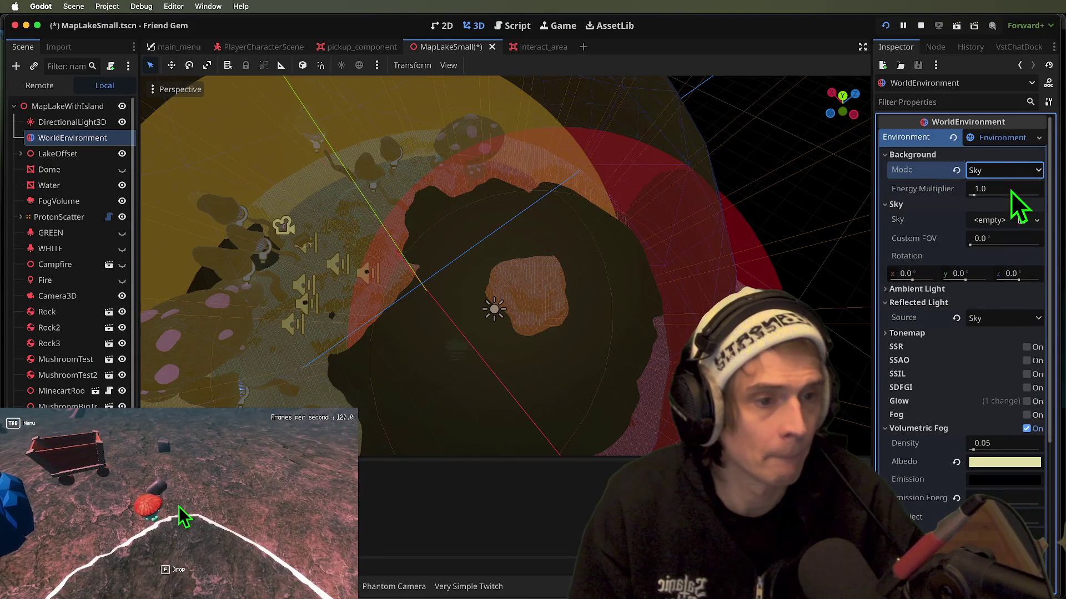
pyautogui.click(1010, 219)
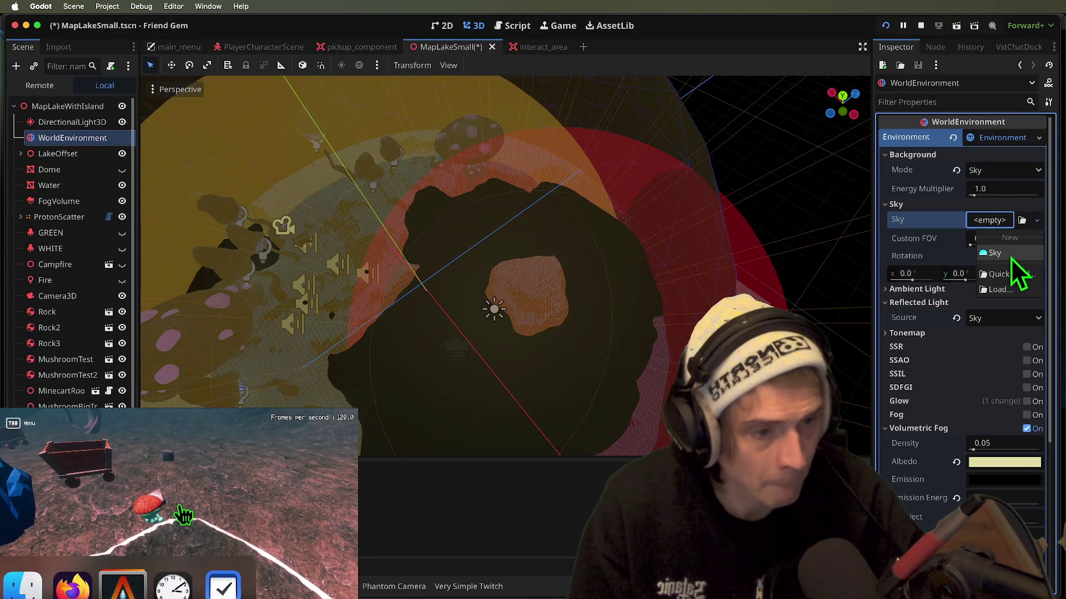
pyautogui.click(1011, 257)
pyautogui.click(1018, 219)
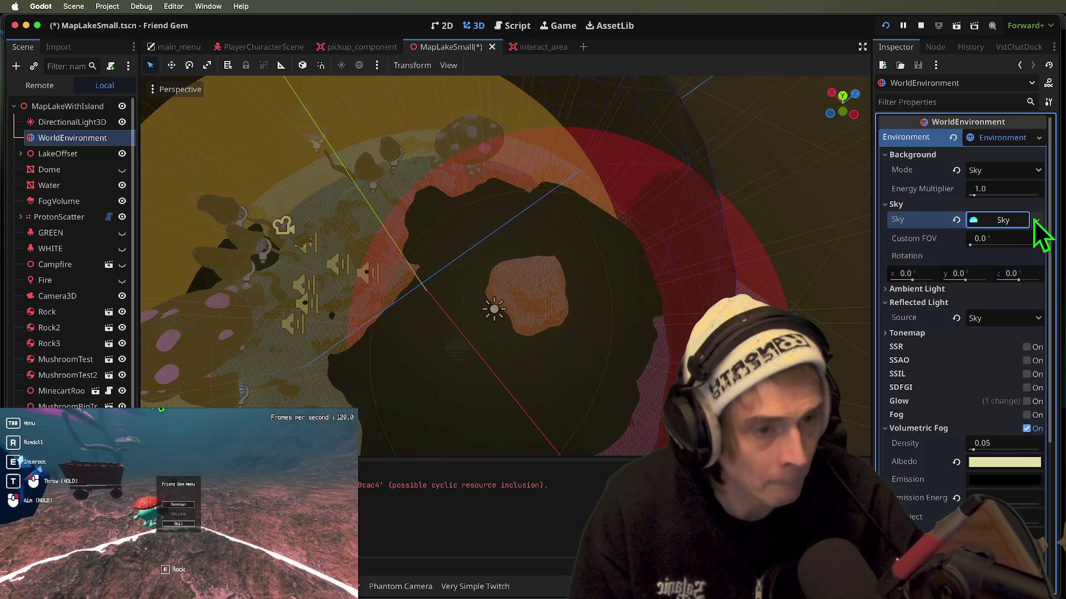
pyautogui.click(1004, 221)
pyautogui.click(1007, 240)
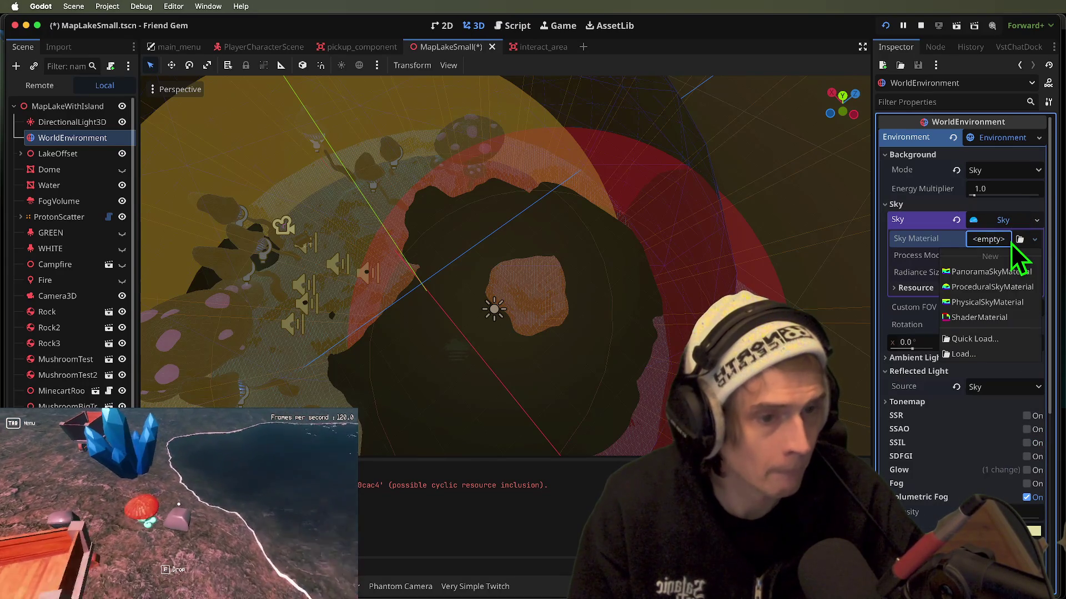
pyautogui.click(987, 302)
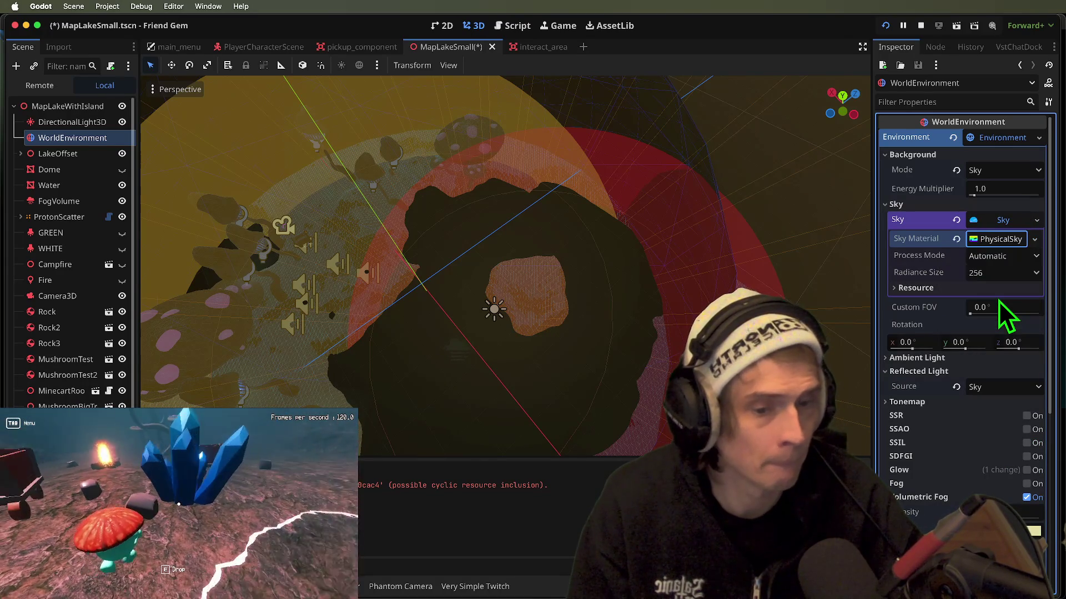
pyautogui.press('super+b')
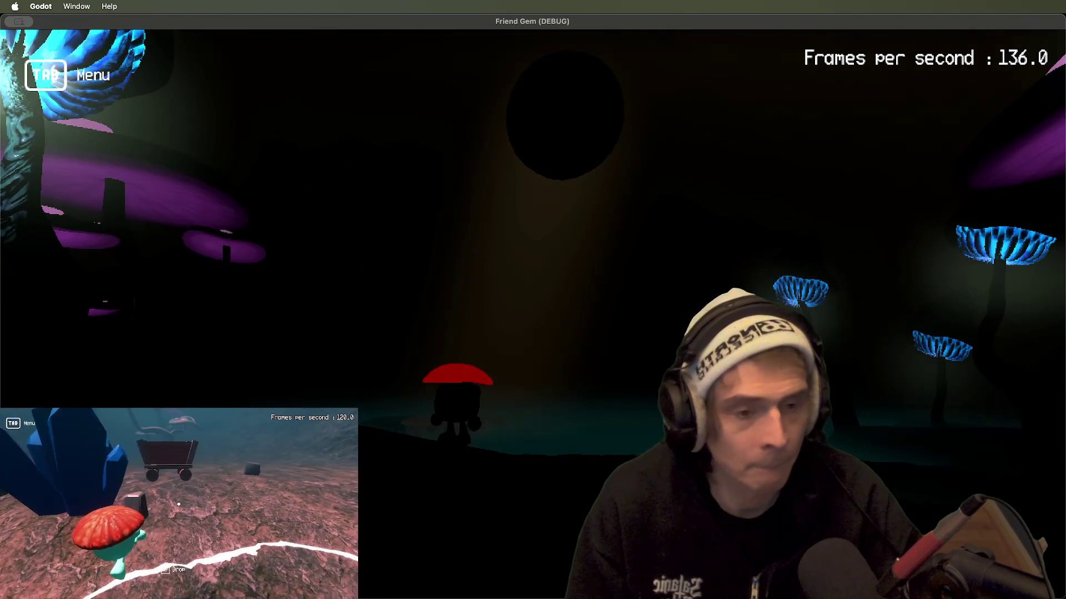
# - Save the scene and rerun the game to test the new sky
pyautogui.press('super+Tab')
pyautogui.press('super+s')
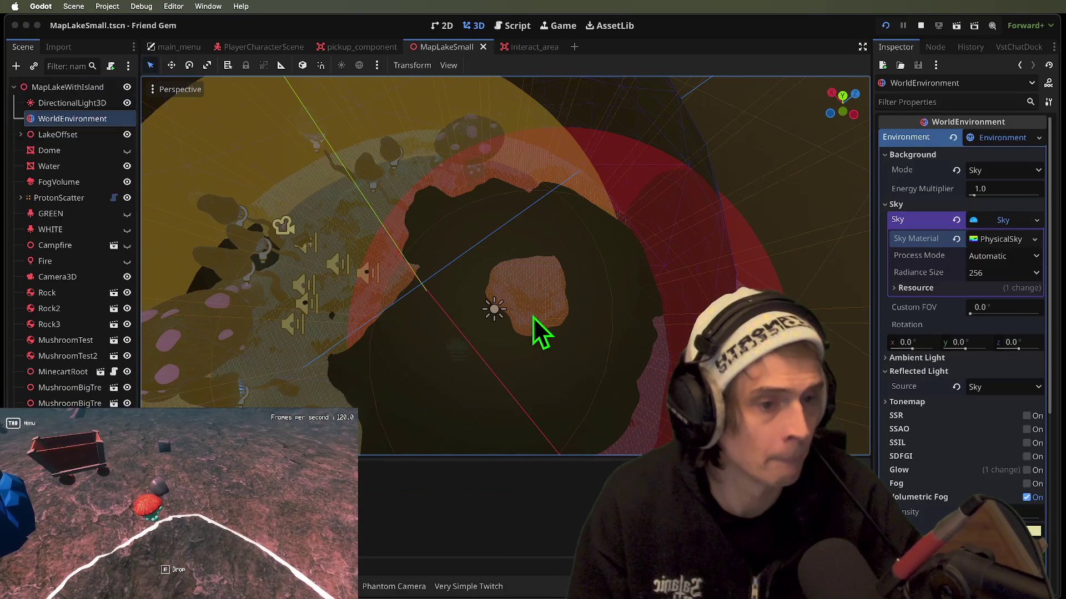
pyautogui.press('super+b')
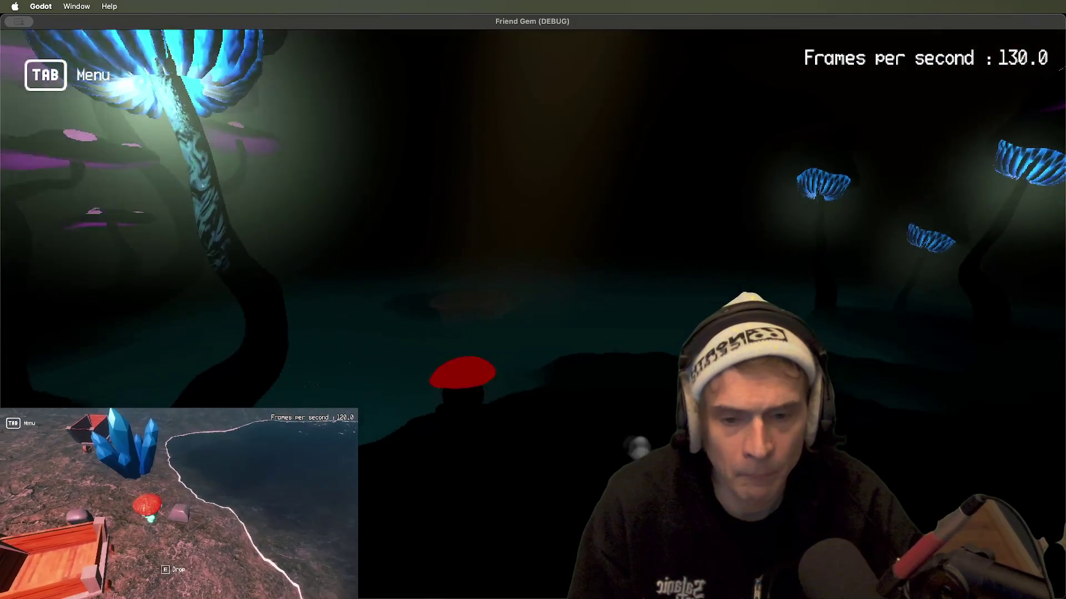
pyautogui.press('super+period')
# - Browse the physical sky material's ground colour and night sky options without changing them
pyautogui.click(1005, 239)
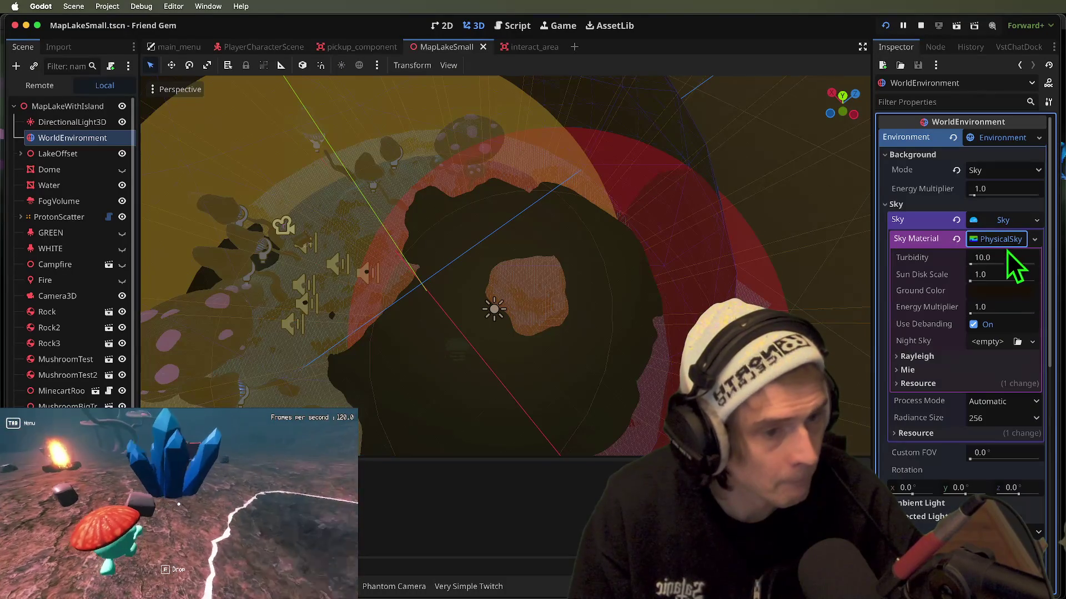
pyautogui.click(985, 291)
pyautogui.click(993, 308)
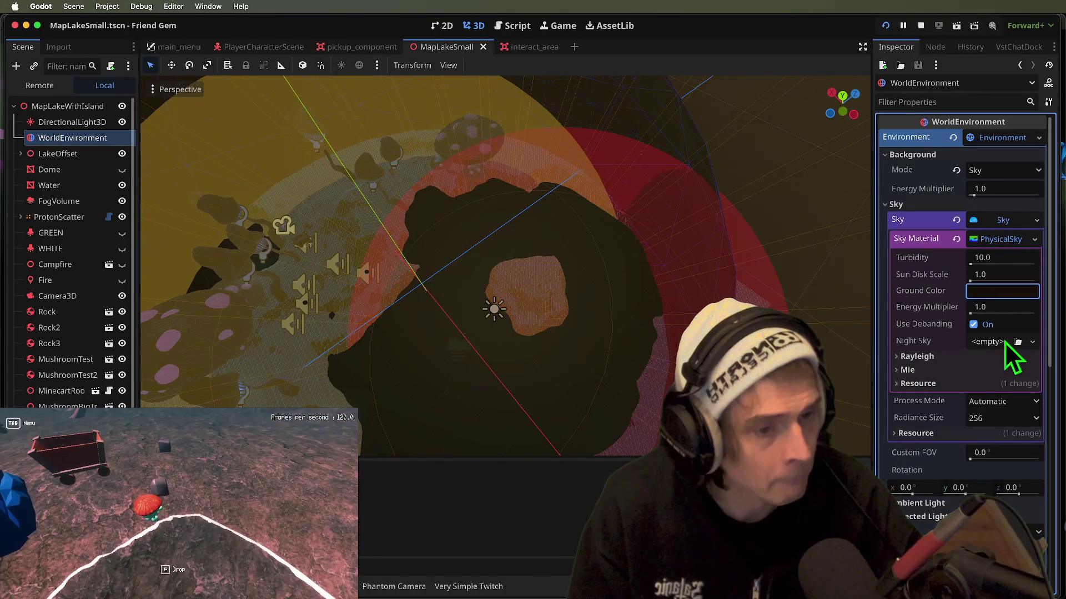
pyautogui.click(1004, 343)
pyautogui.press('Escape')
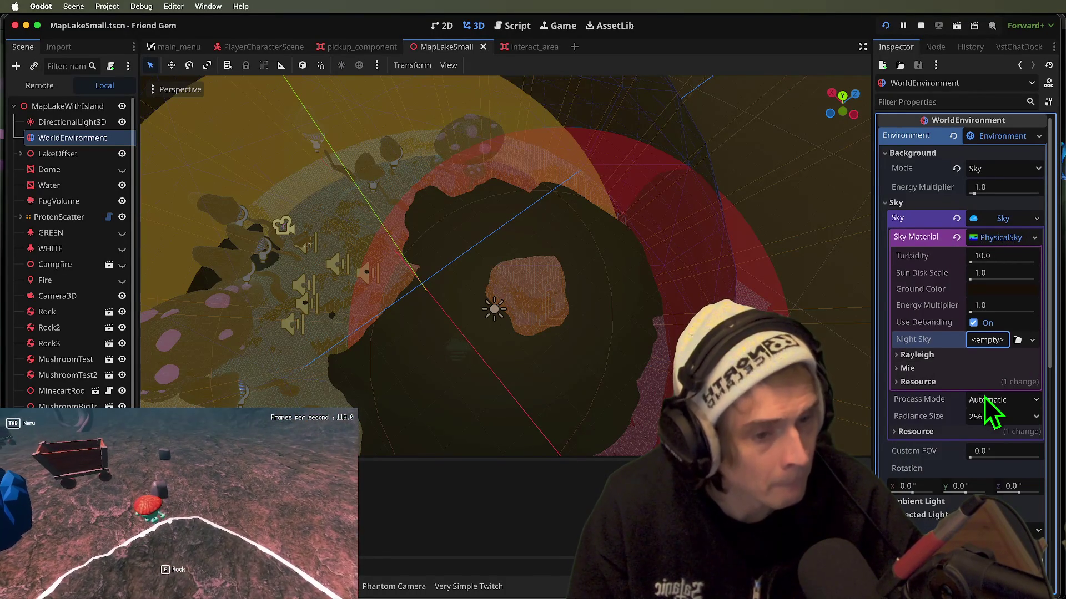
pyautogui.click(1001, 237)
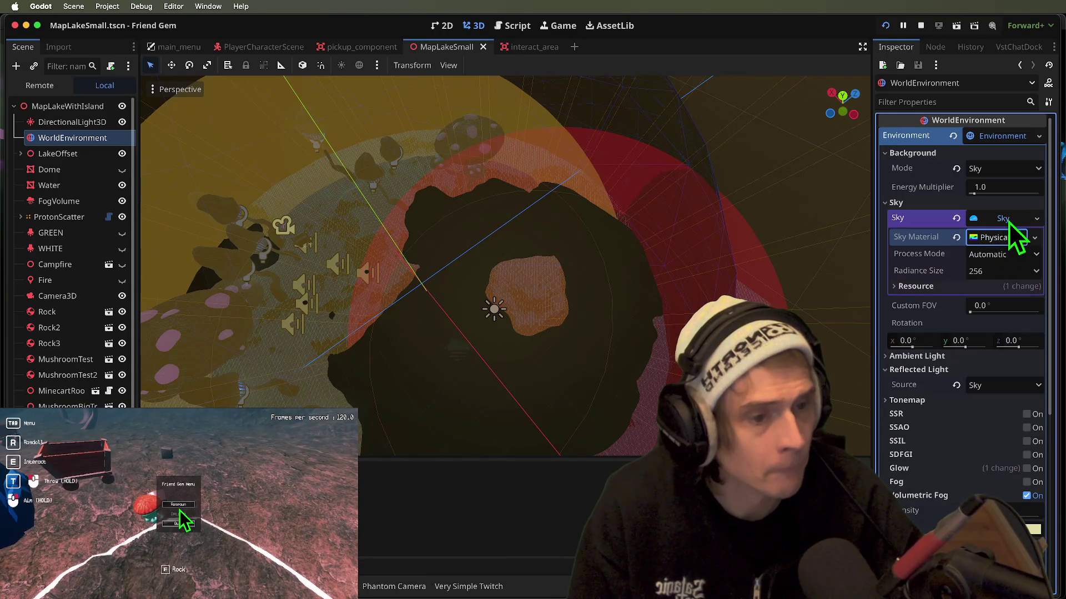
pyautogui.click(977, 202)
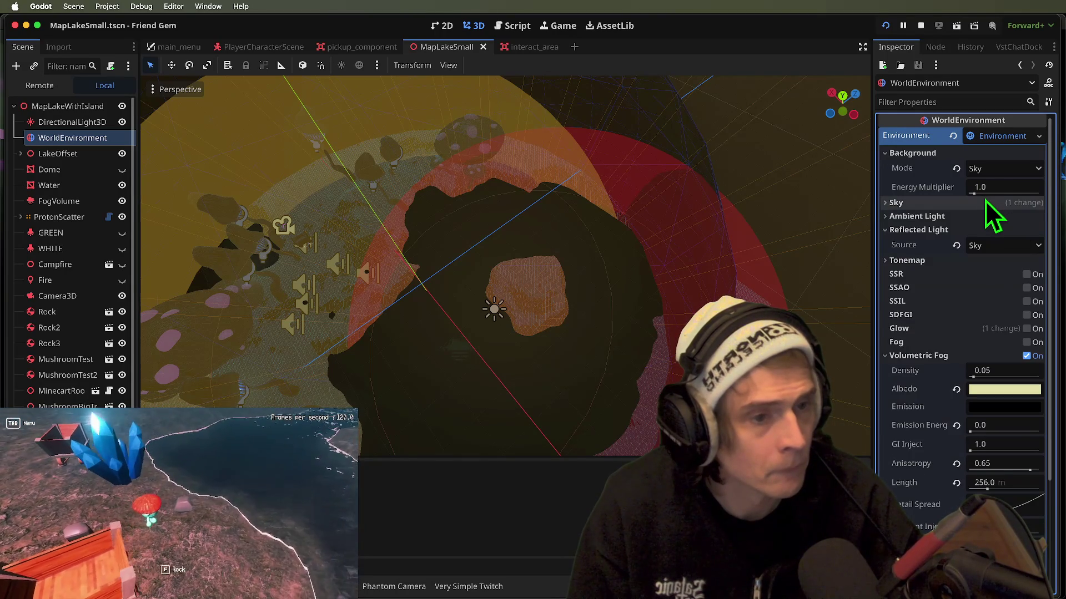
pyautogui.click(982, 200)
pyautogui.press('cmd+b')
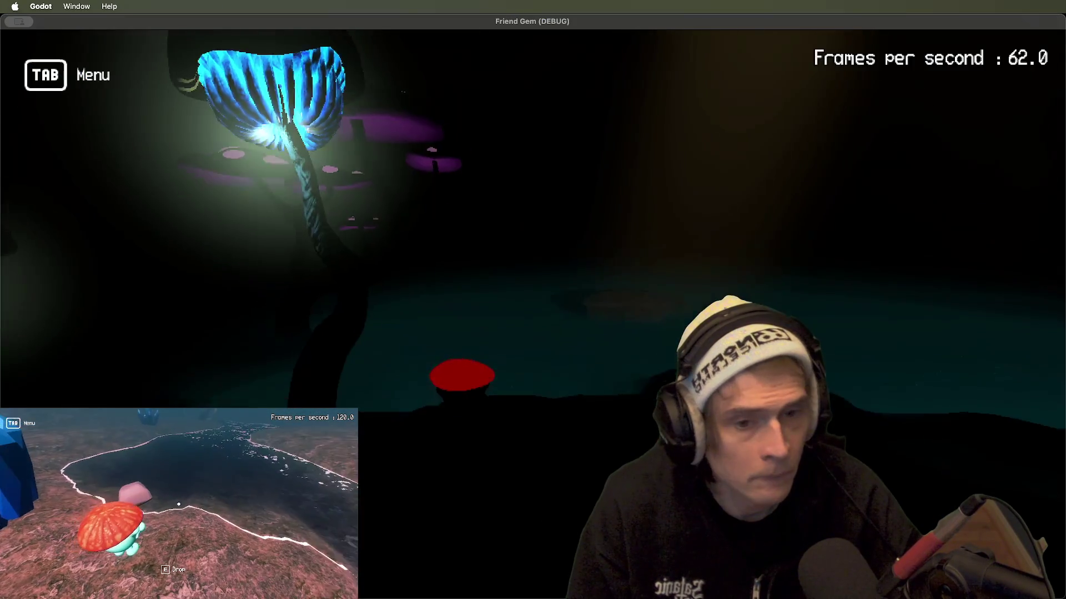
pyautogui.press('super+Tab')
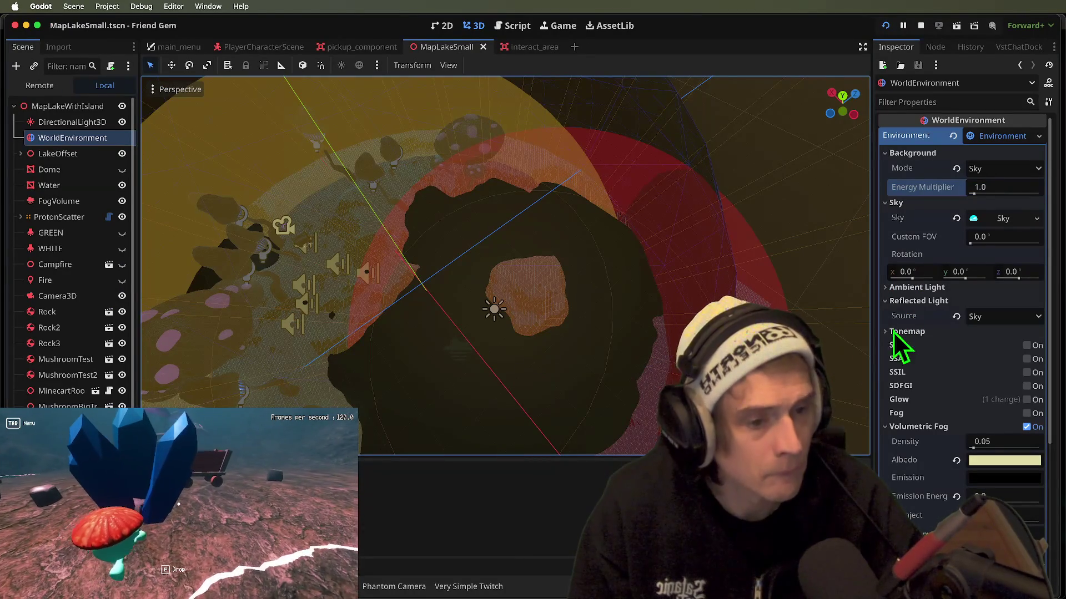
# - Set the ambient light source to Sky, with contribution and energy at 1.0
pyautogui.click(943, 287)
pyautogui.click(1021, 302)
pyautogui.click(1022, 367)
pyautogui.press('super+Tab')
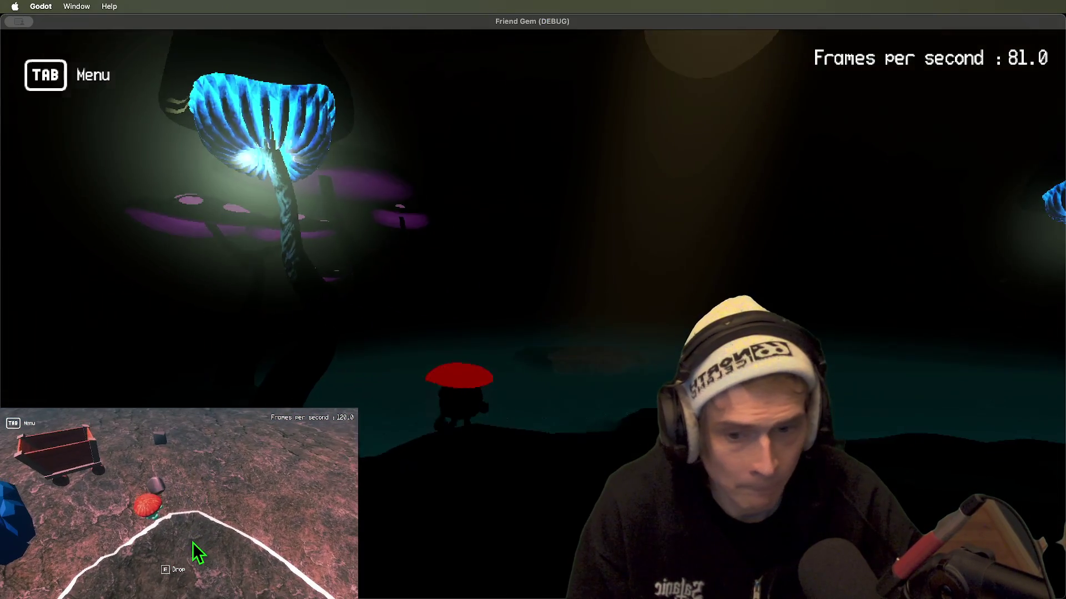
pyautogui.press('super+Tab')
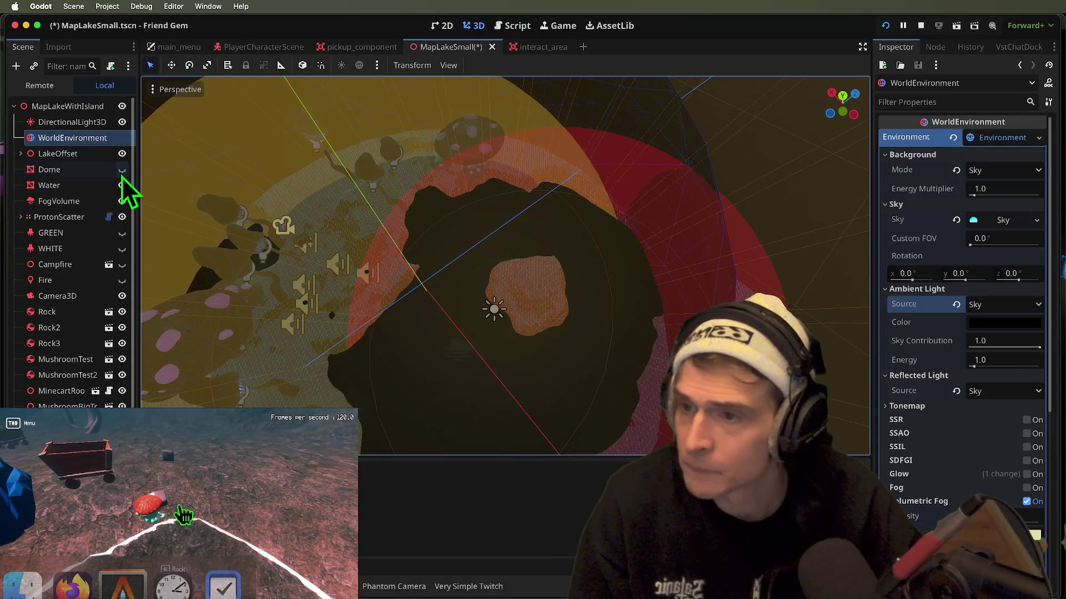
# - Check the directional light's lighting in the running game and save the scene
pyautogui.click(76, 123)
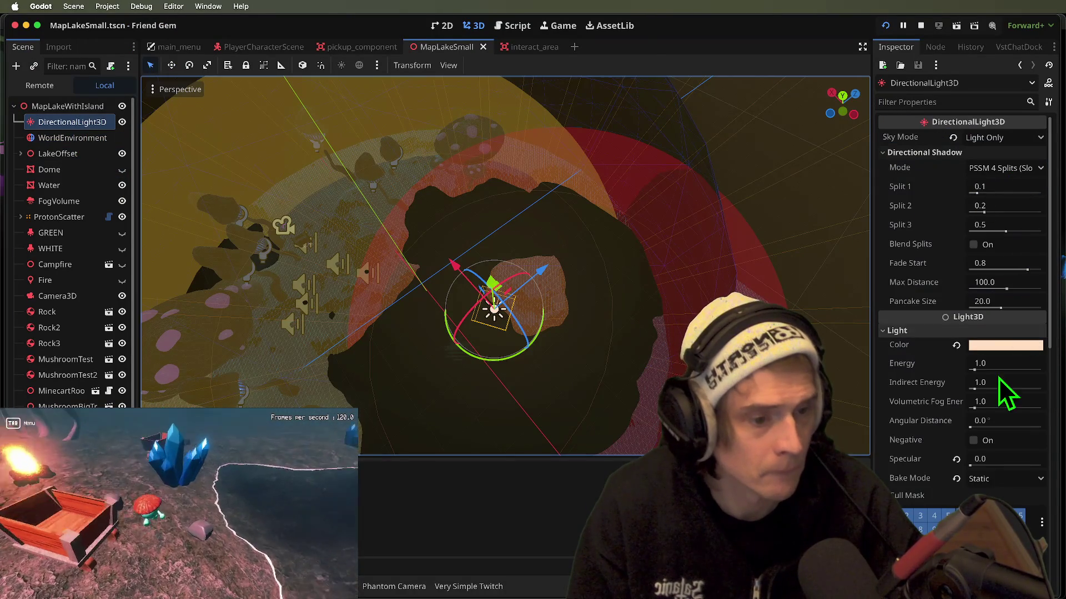
pyautogui.press('super+Tab')
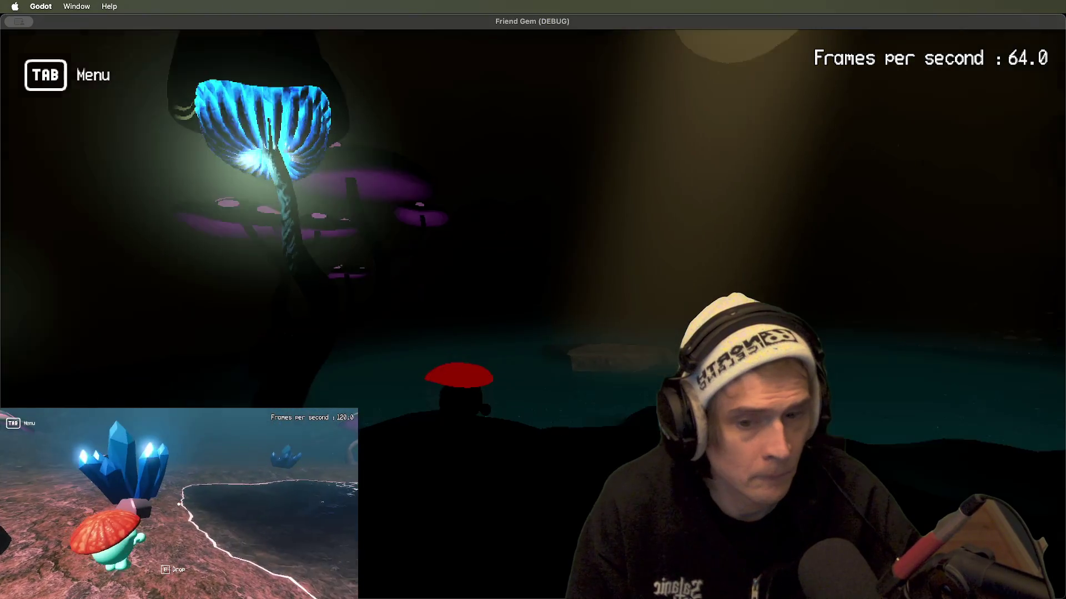
pyautogui.press('super+Tab')
pyautogui.press('super+Tab')
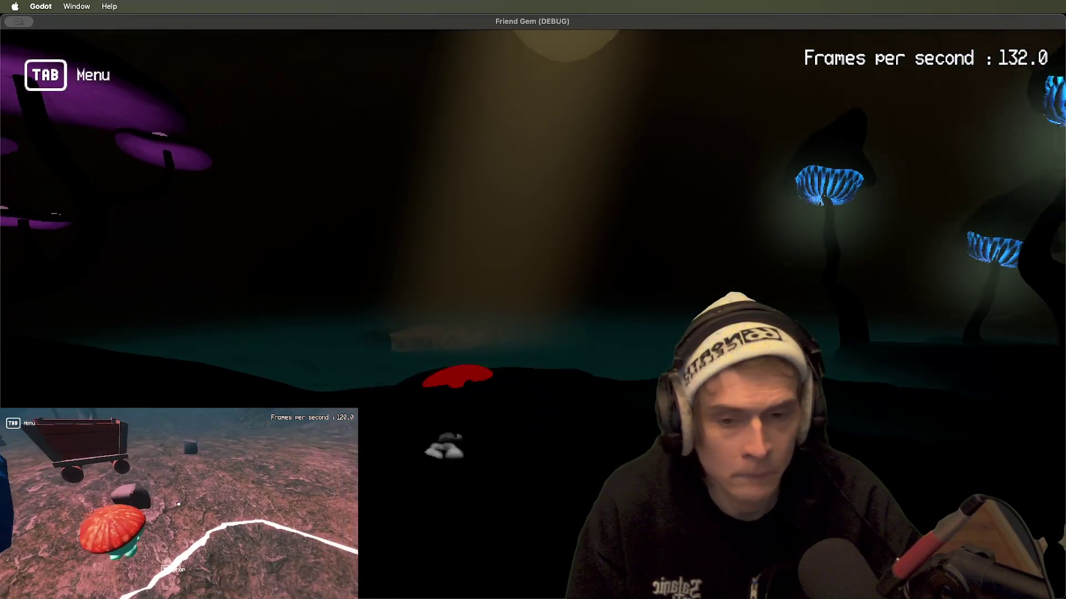
pyautogui.press('super+Tab')
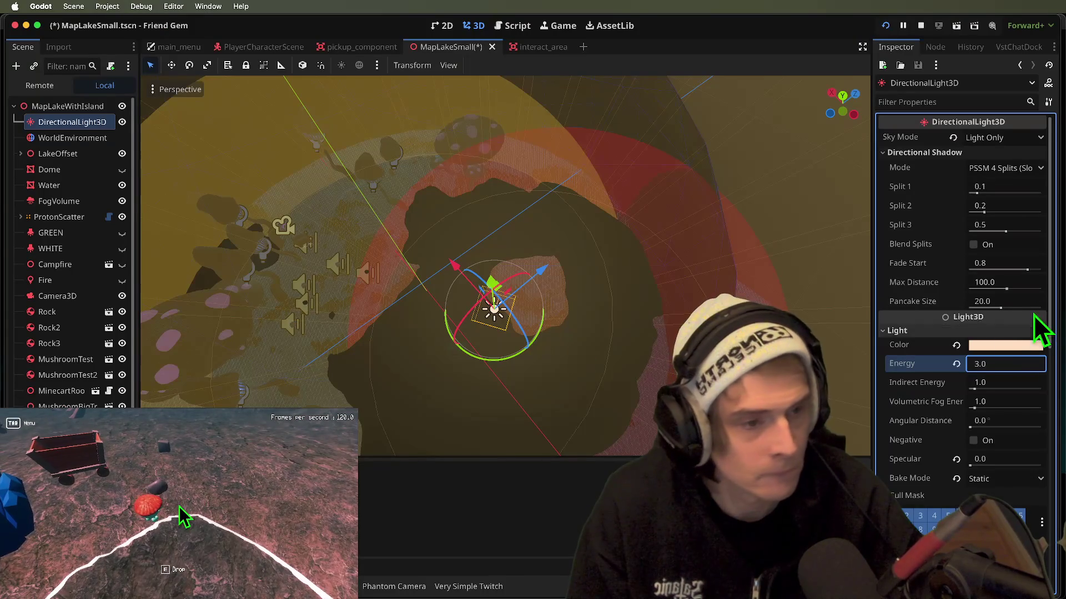
pyautogui.hotkey('ctrl', 's')
# - Turn on SSAO in the world environment at radius 1.0 and intensity 2.0
pyautogui.click(72, 139)
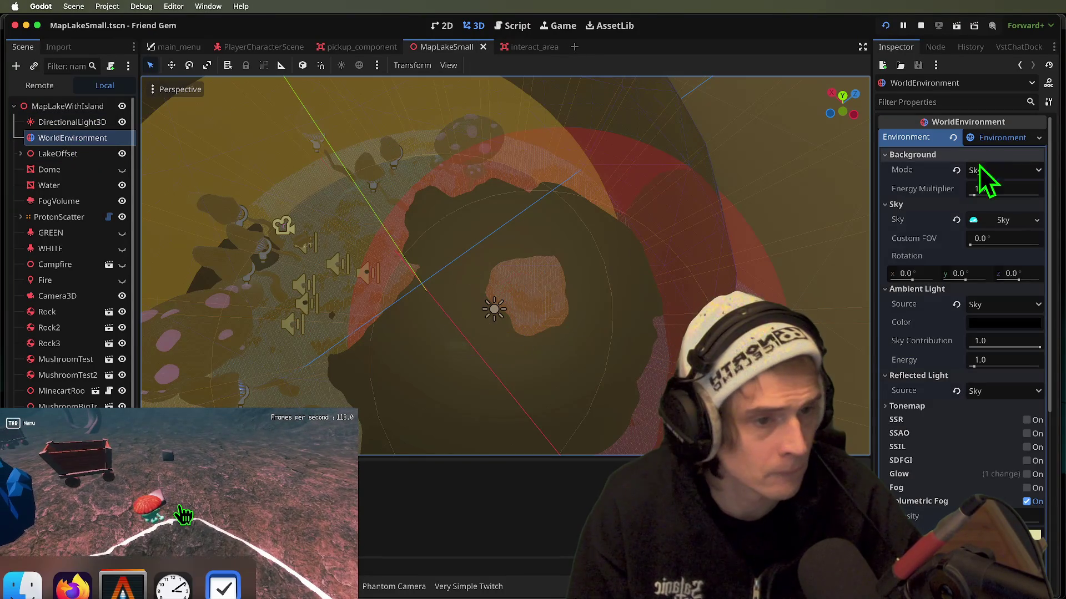
pyautogui.scroll(-5, 955, 360)
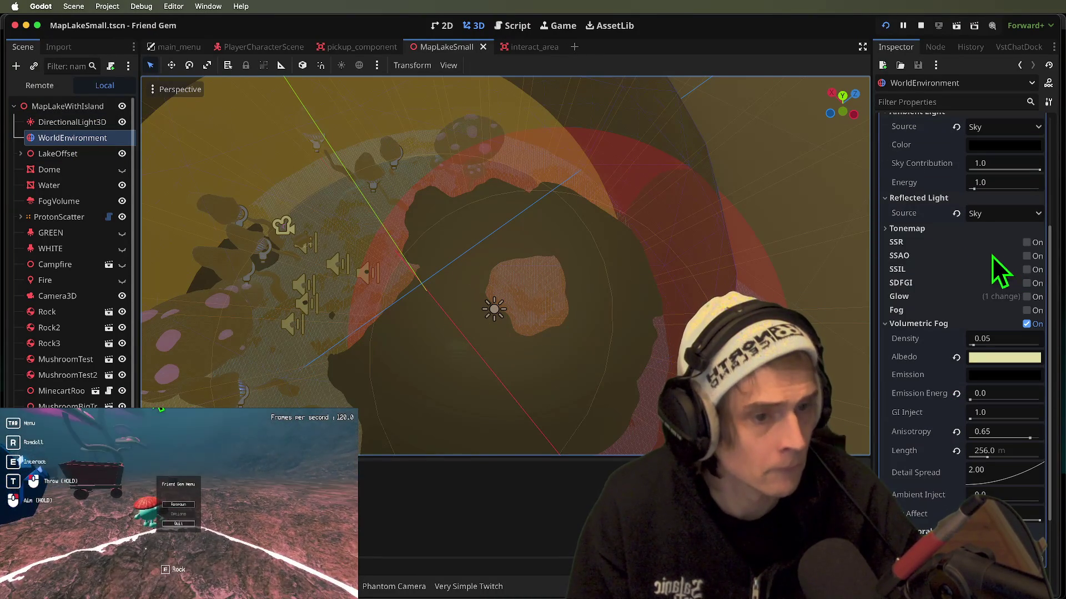
pyautogui.click(1027, 256)
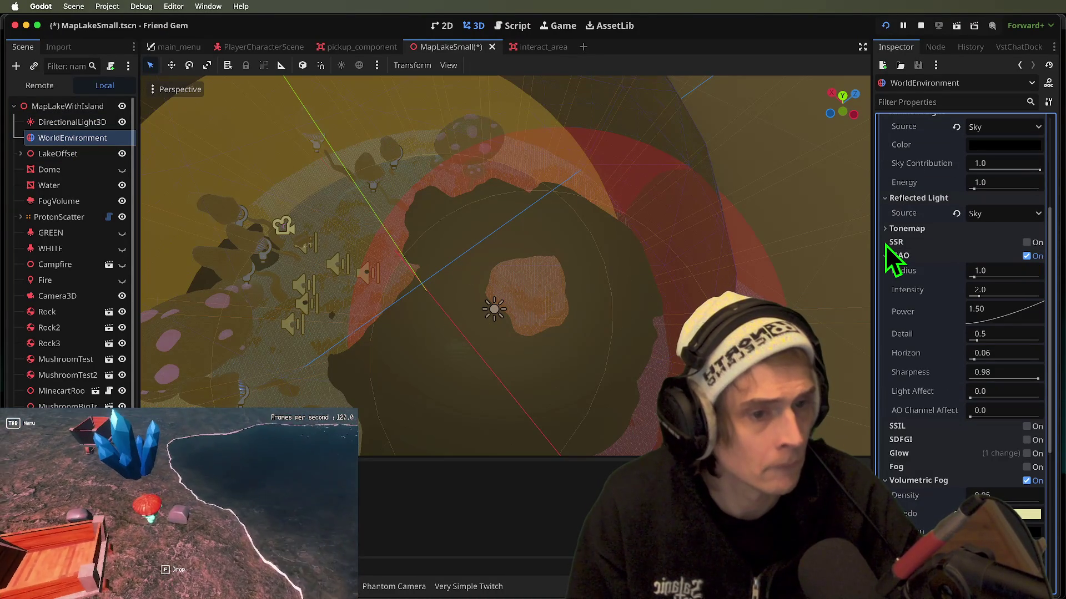
pyautogui.click(905, 229)
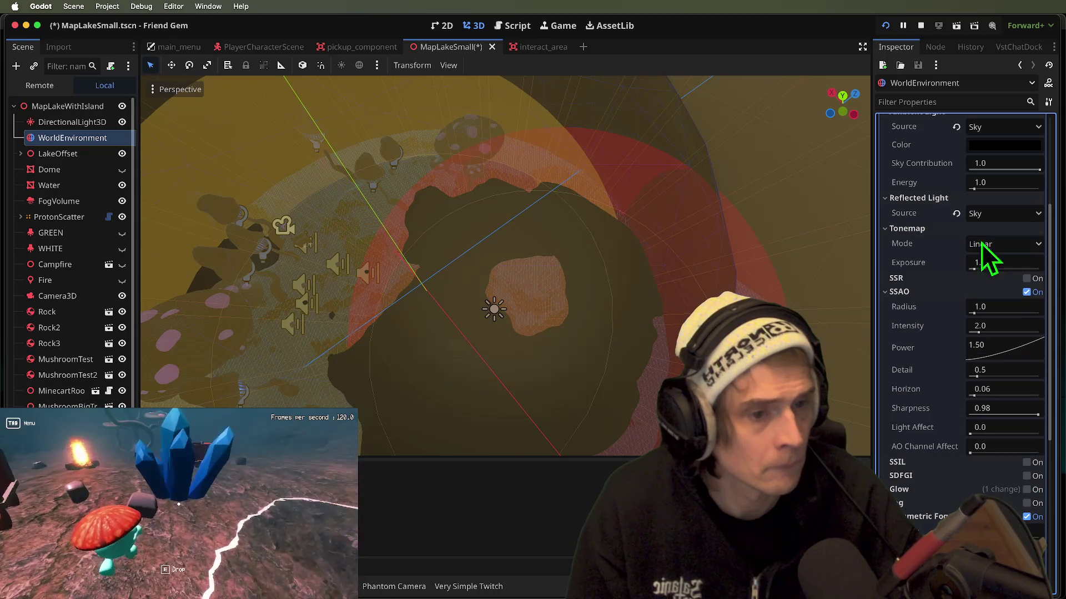
# - Set tonemap mode to ACES, save, and restart the game to view the cave
pyautogui.click(973, 244)
pyautogui.click(999, 307)
pyautogui.press('super+s')
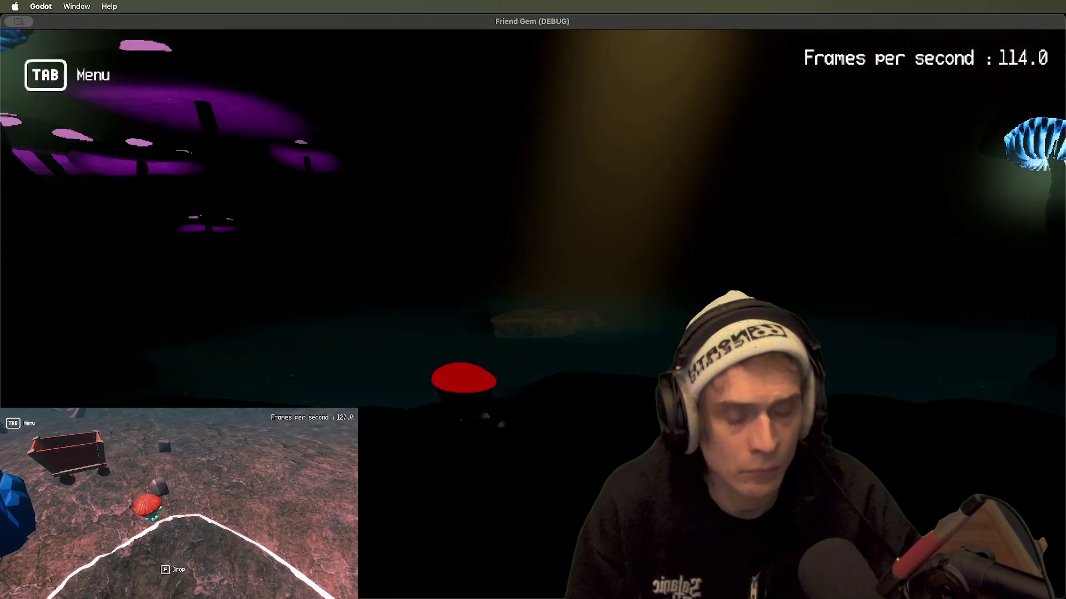
pyautogui.press('super+Tab')
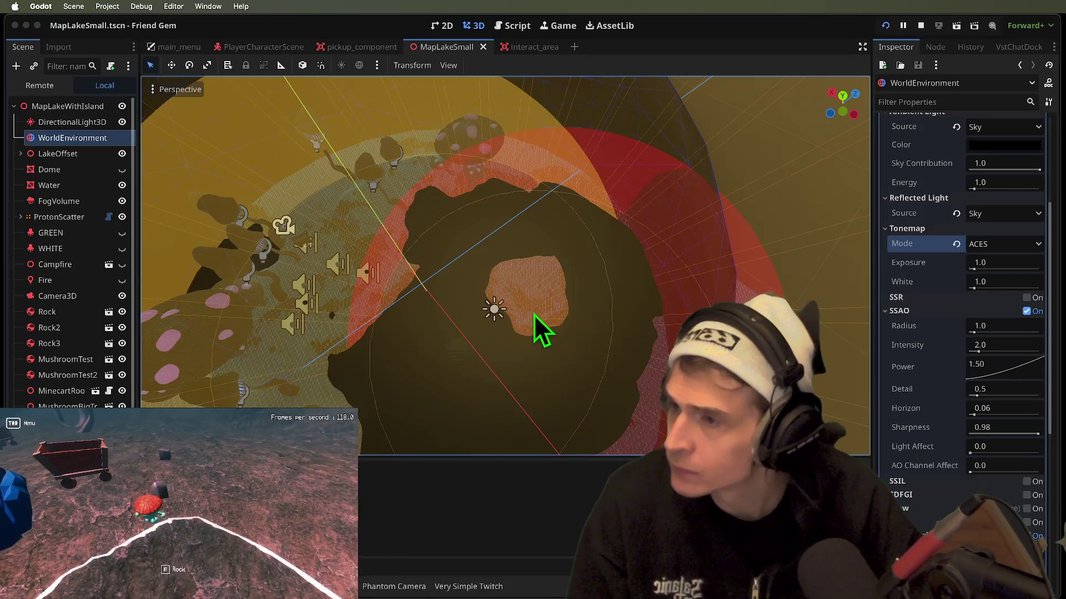
pyautogui.press('super+b')
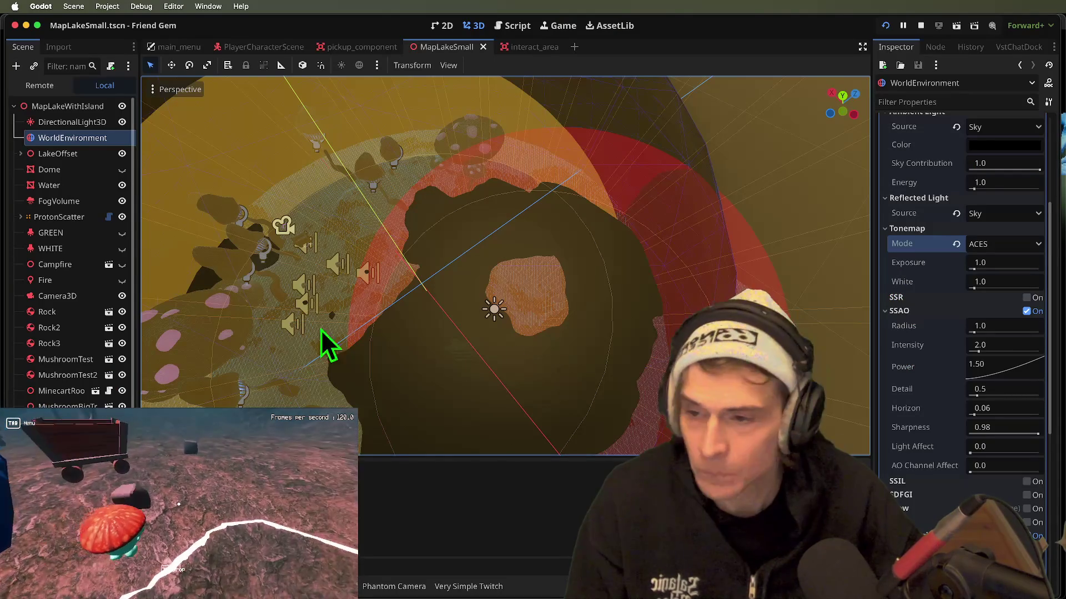
pyautogui.moveTo(321, 329); pyautogui.dragTo(146, 404)
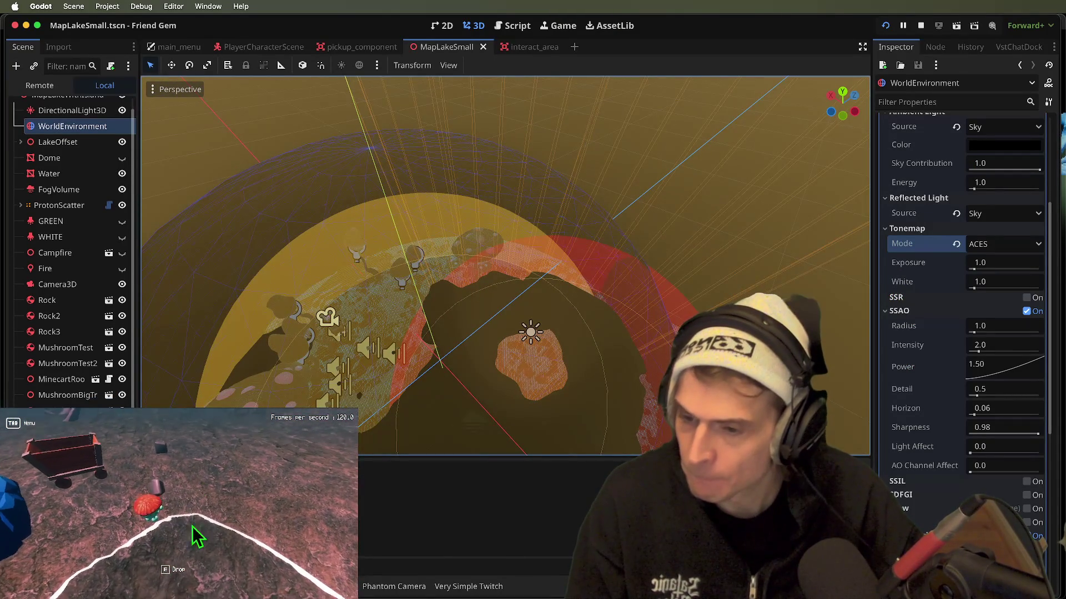
# - Select the orange light-shaft cylinder, check it in-game, and undo its radius change
pyautogui.click(530, 360)
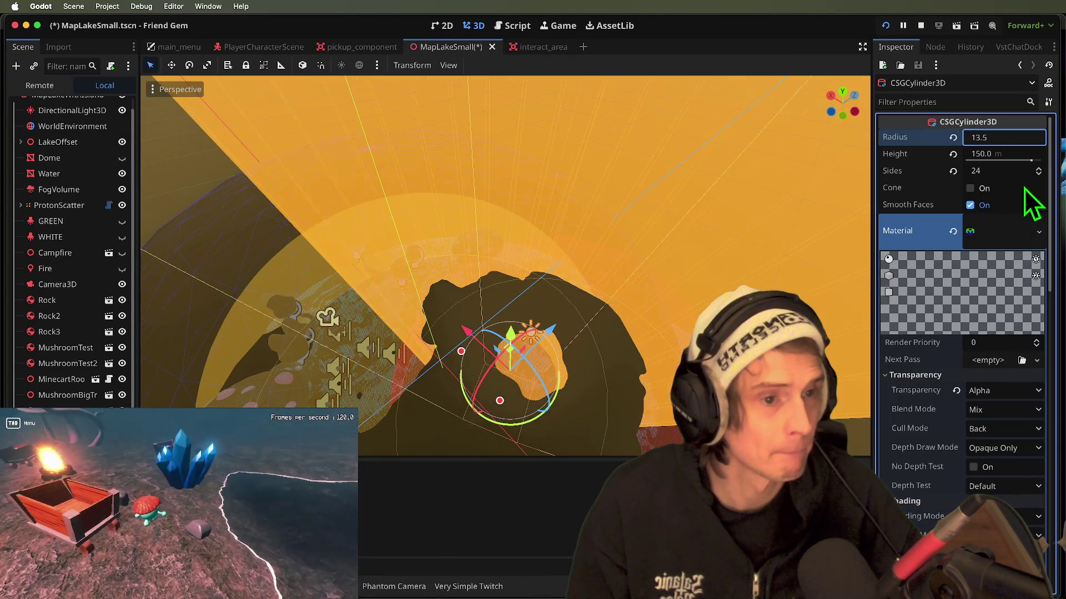
pyautogui.press('super+Tab')
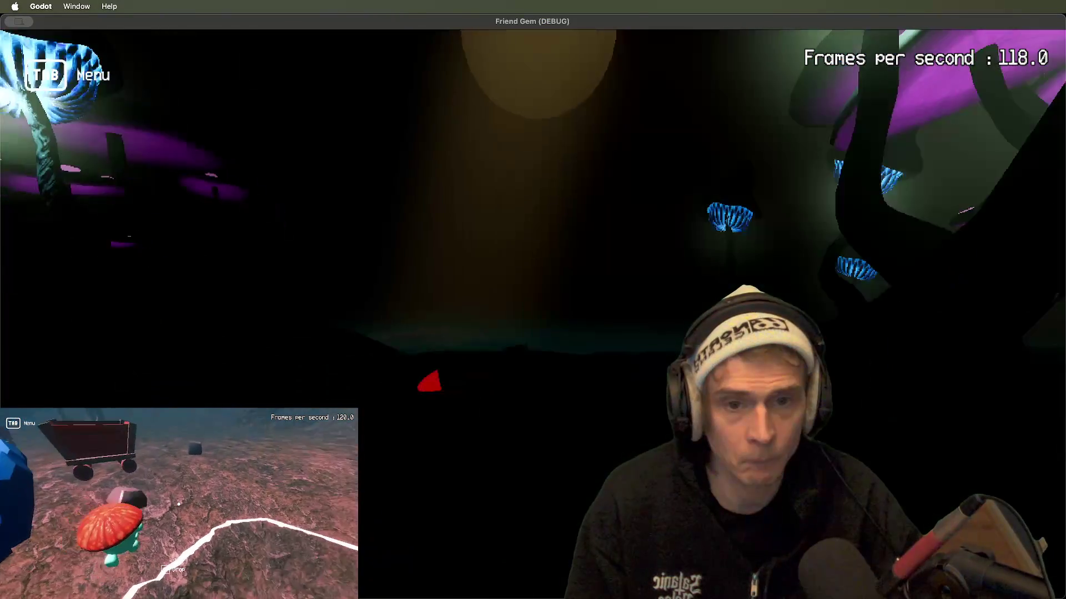
pyautogui.press('super+Tab')
pyautogui.press('super+z')
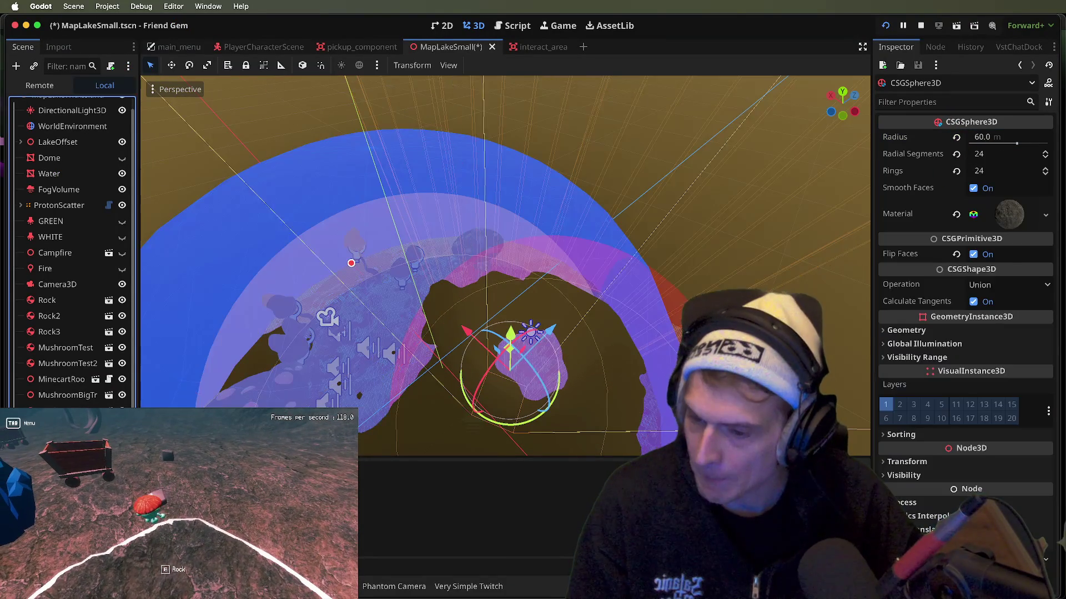
pyautogui.press('Tab')
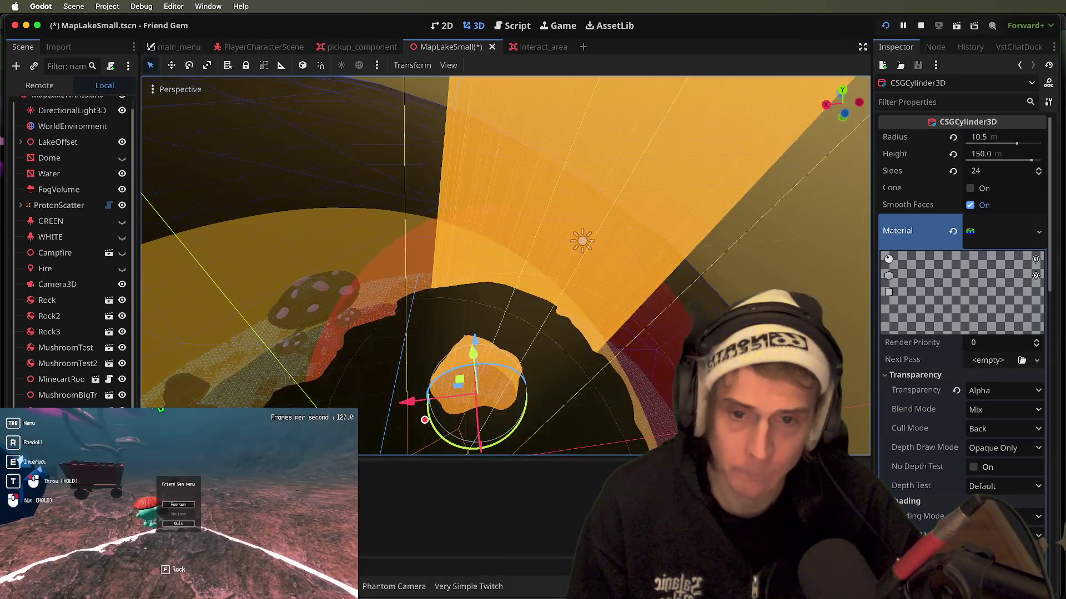
pyautogui.press('Tab')
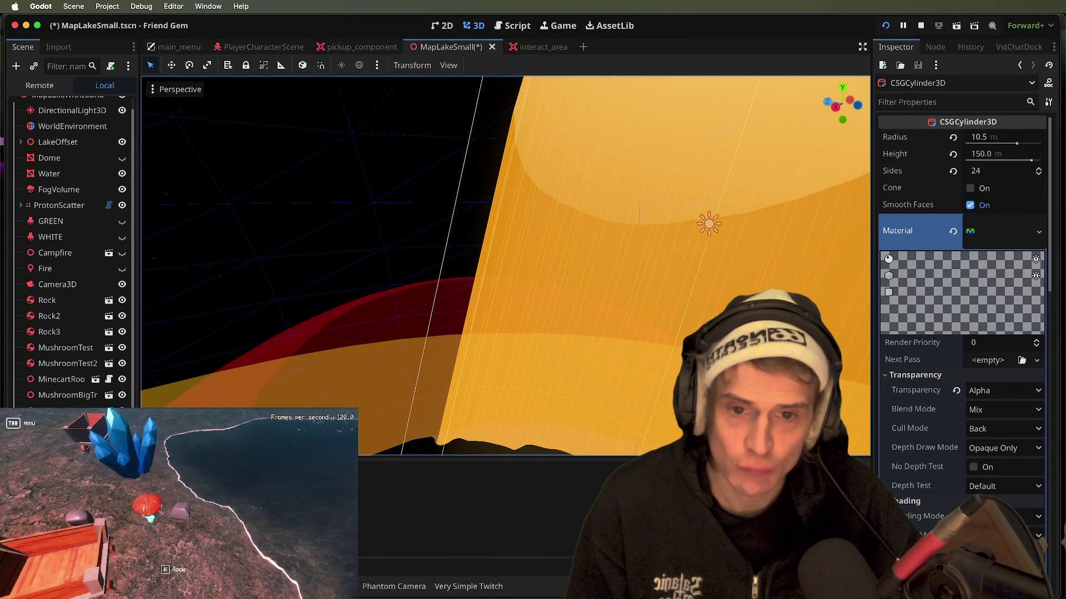
# - Enlarge the outer dome sphere to radius 70 and check it in the game
pyautogui.press('super+z')
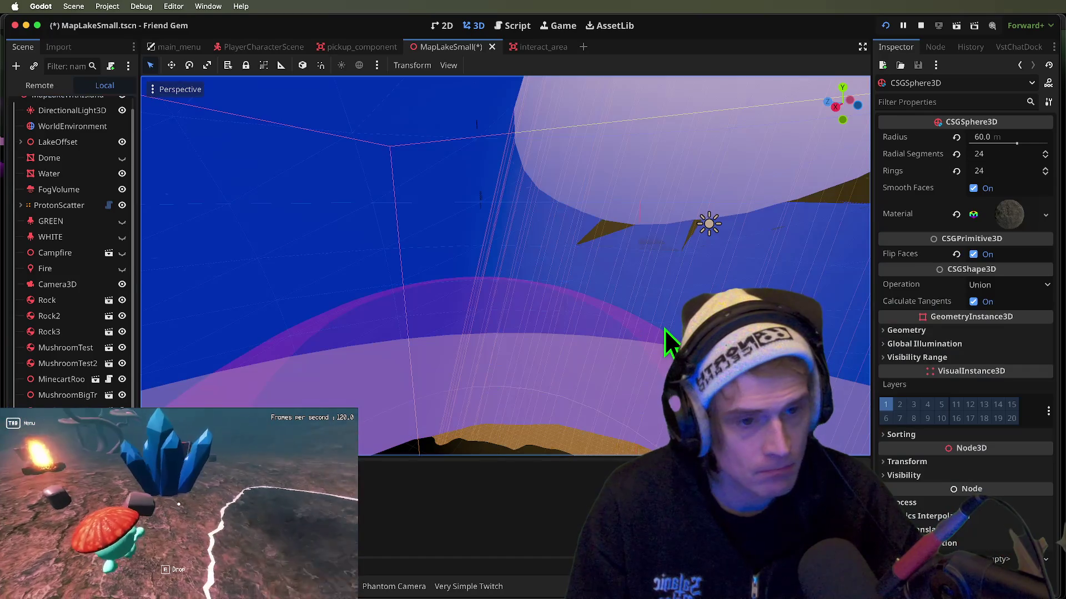
pyautogui.press('super+z')
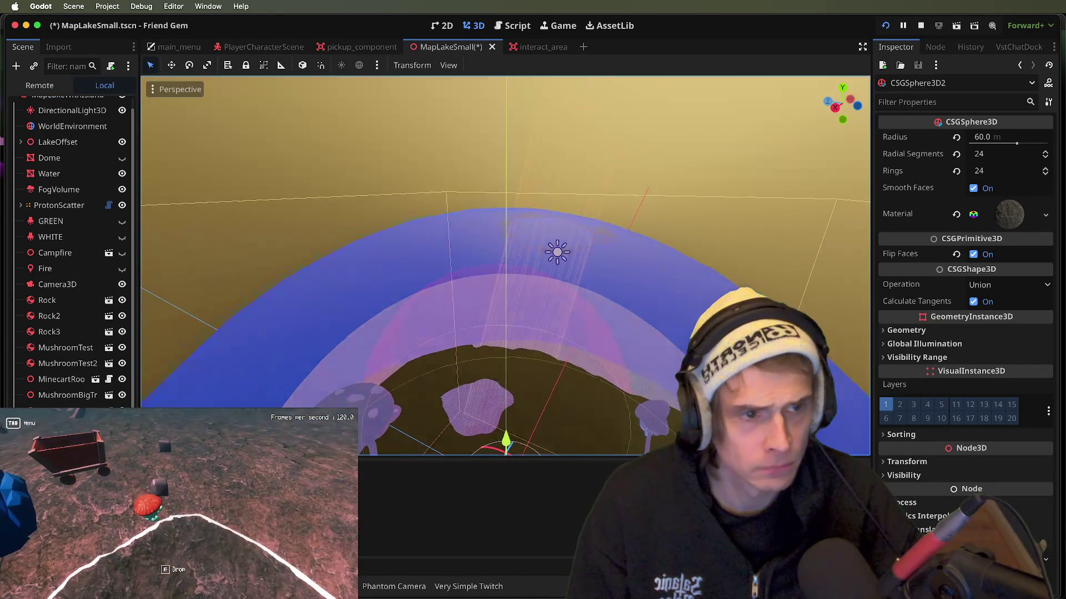
pyautogui.click(1015, 138)
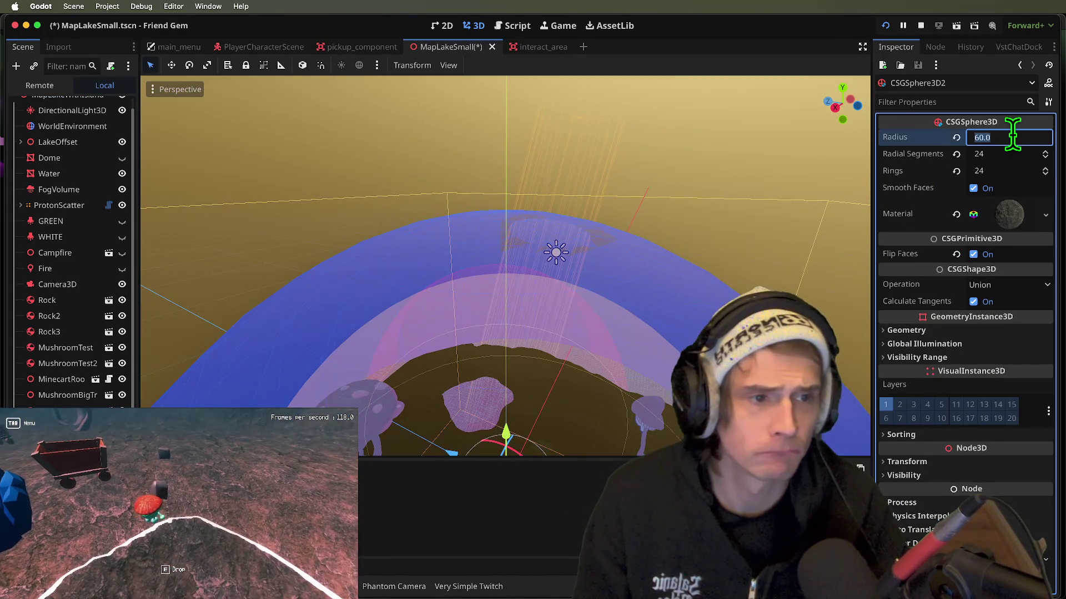
pyautogui.write('70')
pyautogui.press('Return')
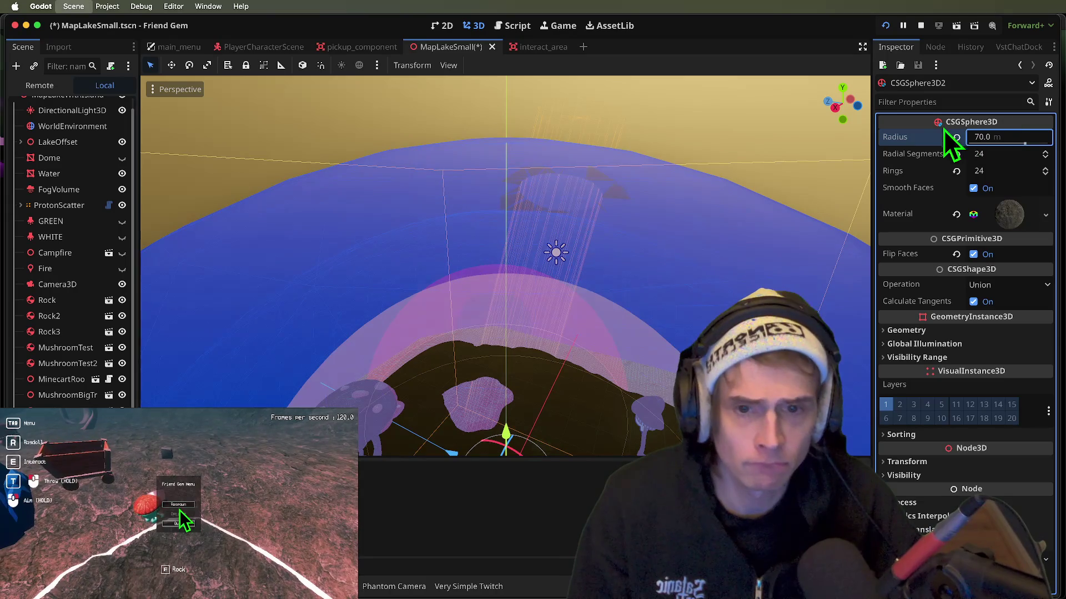
pyautogui.press('super+b')
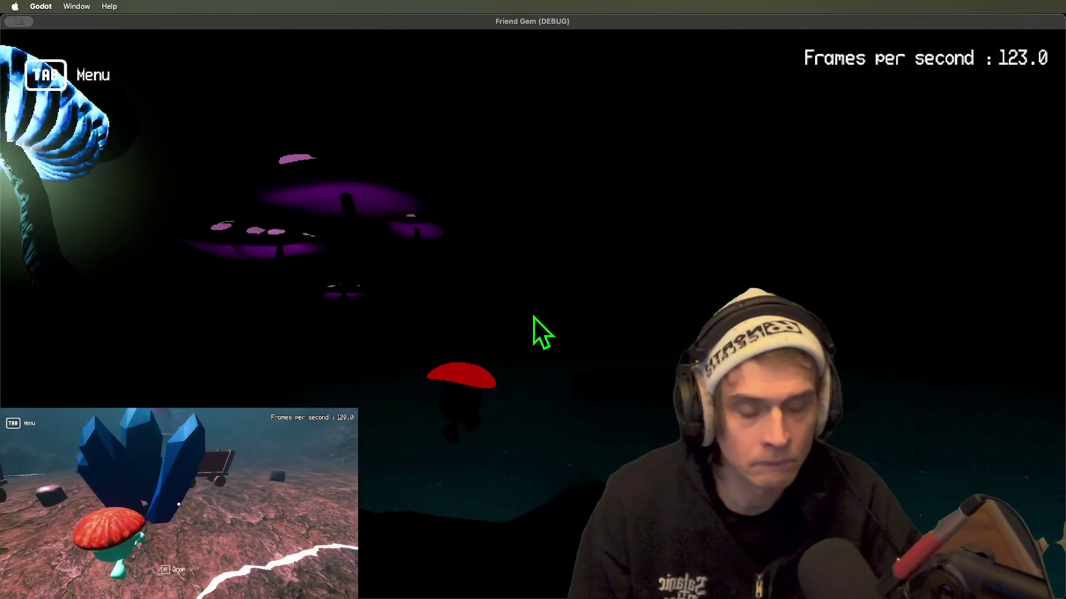
pyautogui.press('super+period')
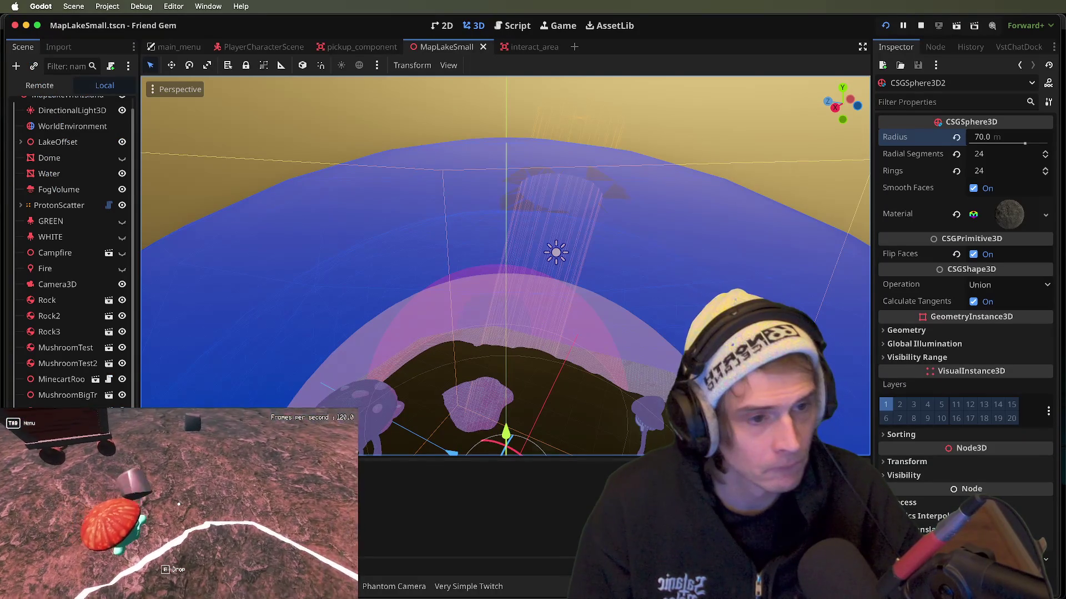
# - Turn off Flip Faces on the outer dome sphere and test it in the running game
pyautogui.click(66, 410)
pyautogui.press('Down')
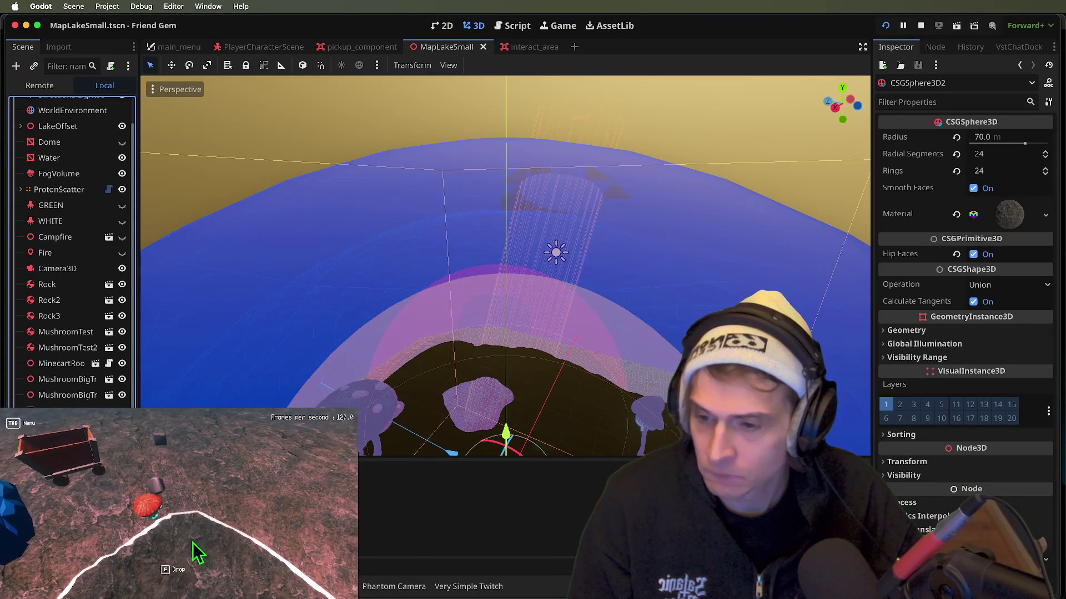
pyautogui.press('Down')
pyautogui.scroll(5, 582, 288)
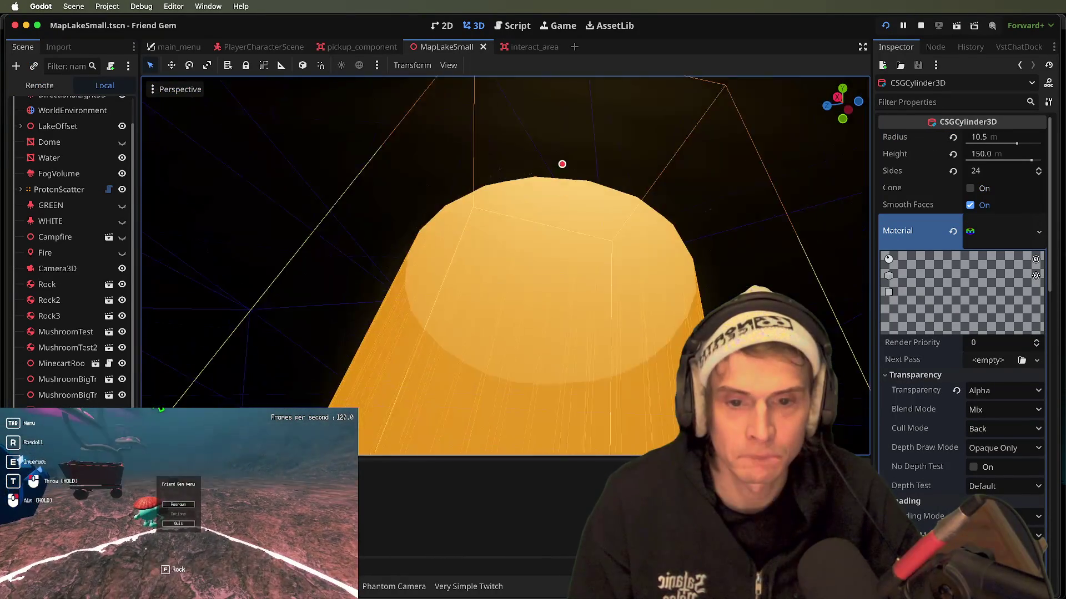
pyautogui.scroll(5, 563, 165)
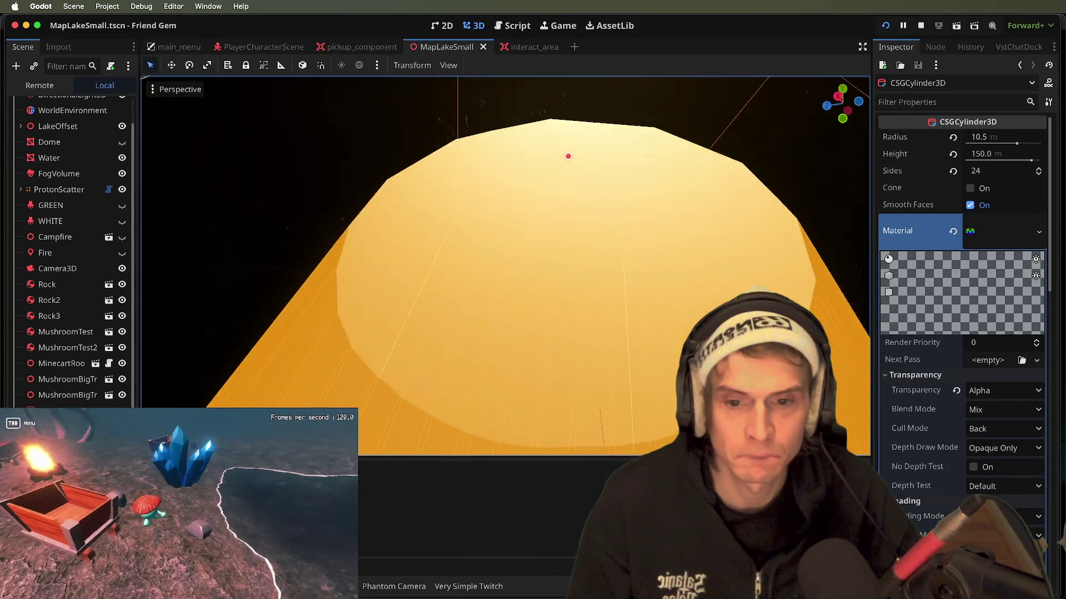
pyautogui.scroll(-6, 505, 266)
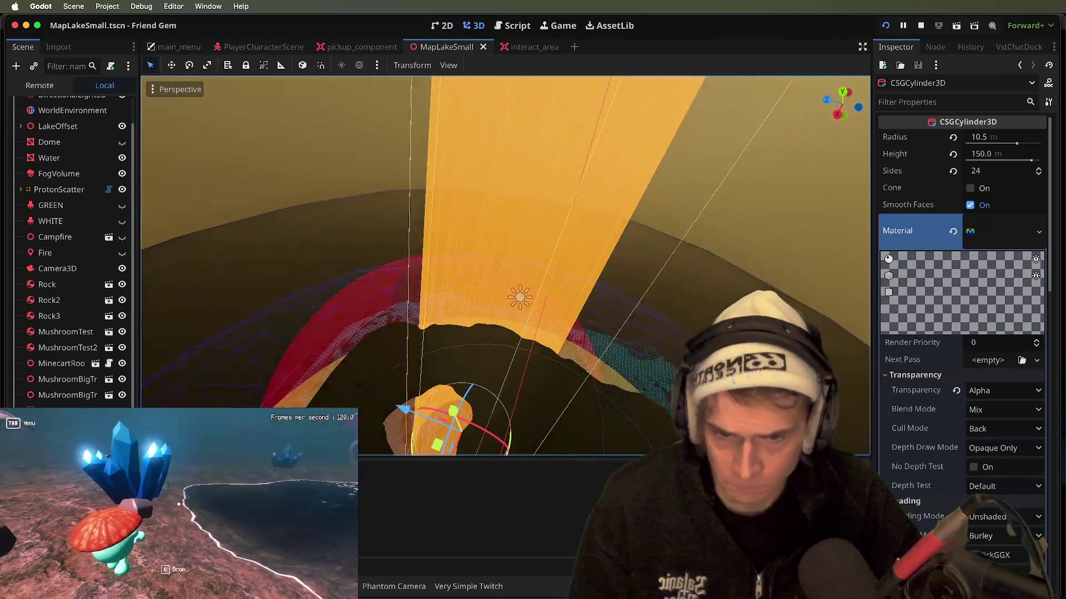
pyautogui.scroll(-5, 505, 265)
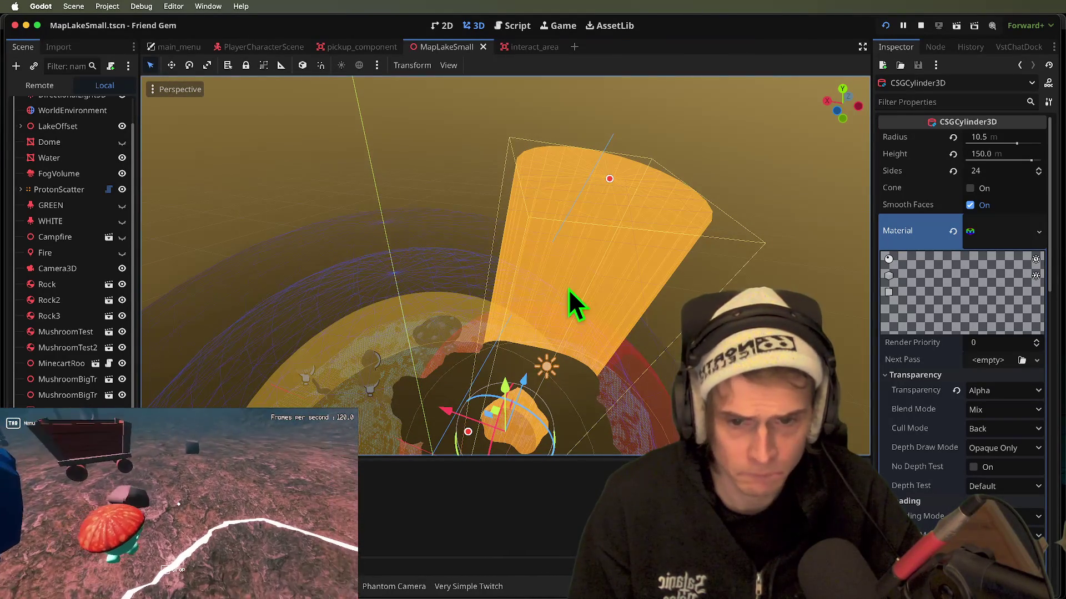
pyautogui.click(167, 377)
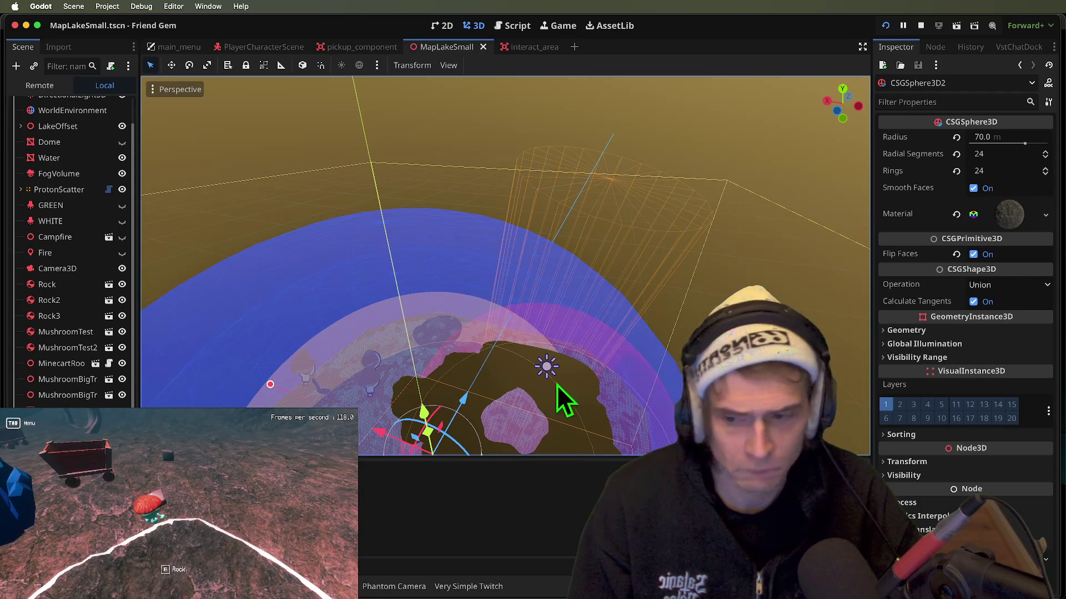
pyautogui.click(1010, 257)
pyautogui.press('super+Tab')
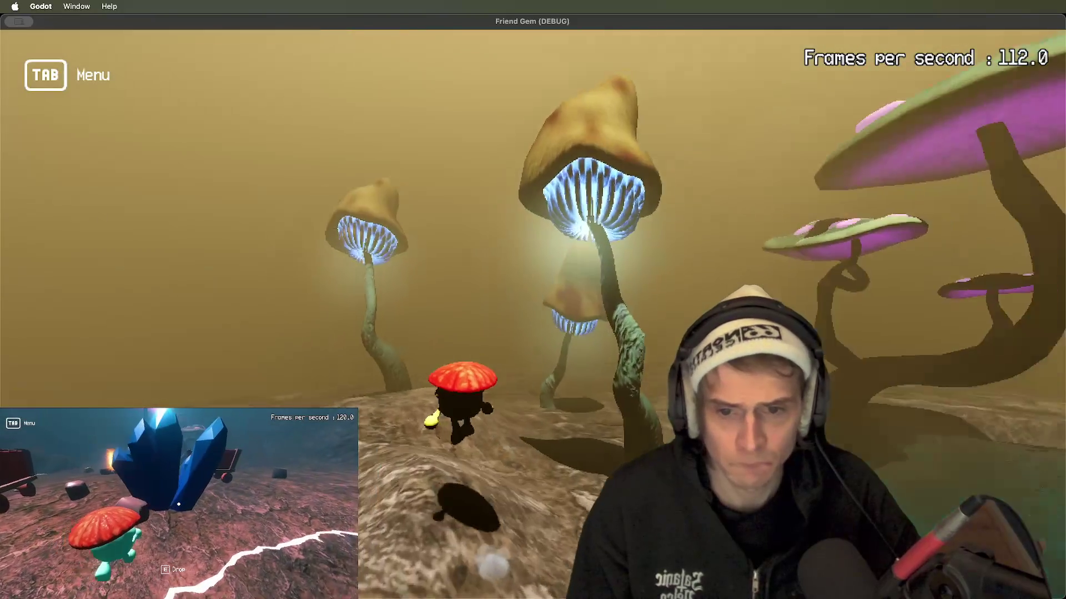
pyautogui.press('super+Tab')
pyautogui.moveTo(271, 384); pyautogui.dragTo(626, 301)
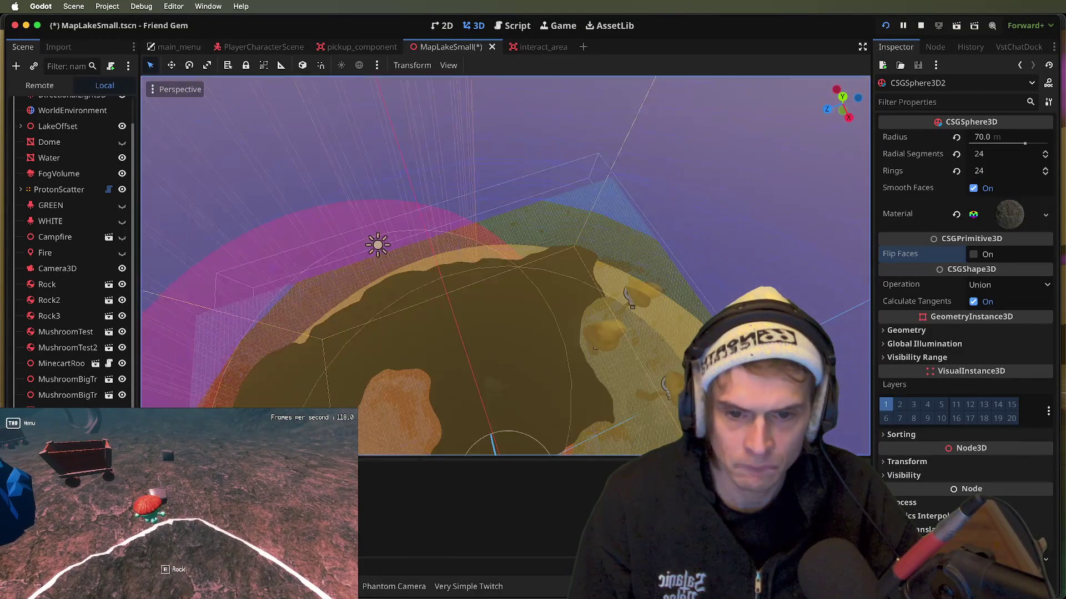
# - Review the directional light's shadow settings, test the cave lighting in-game, then select the inner dome sphere
pyautogui.press('Tab')
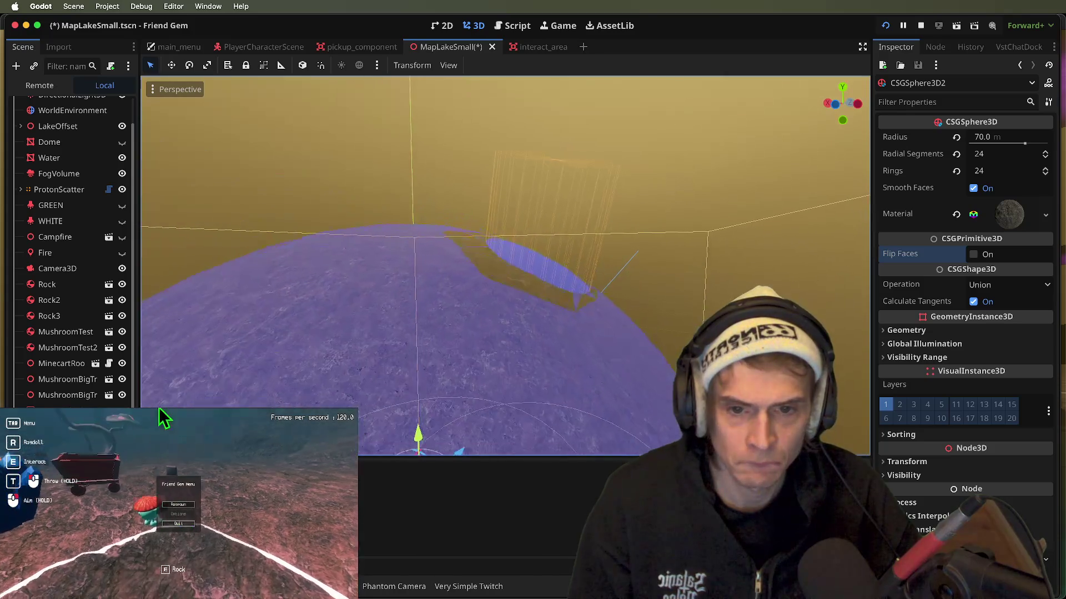
pyautogui.scroll(3, 79, 166)
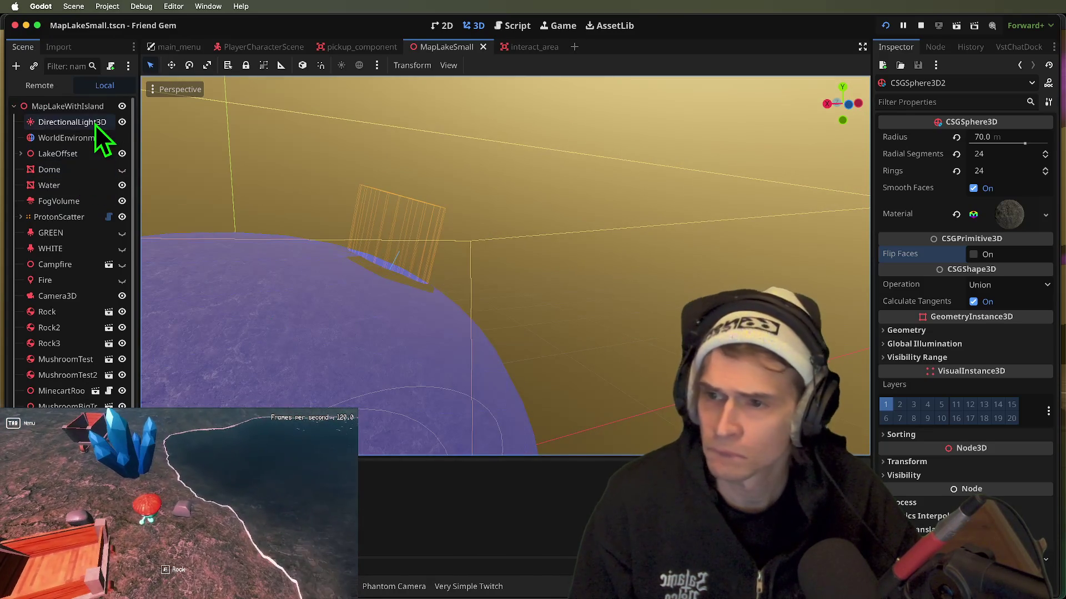
pyautogui.click(95, 124)
pyautogui.scroll(-3, 999, 433)
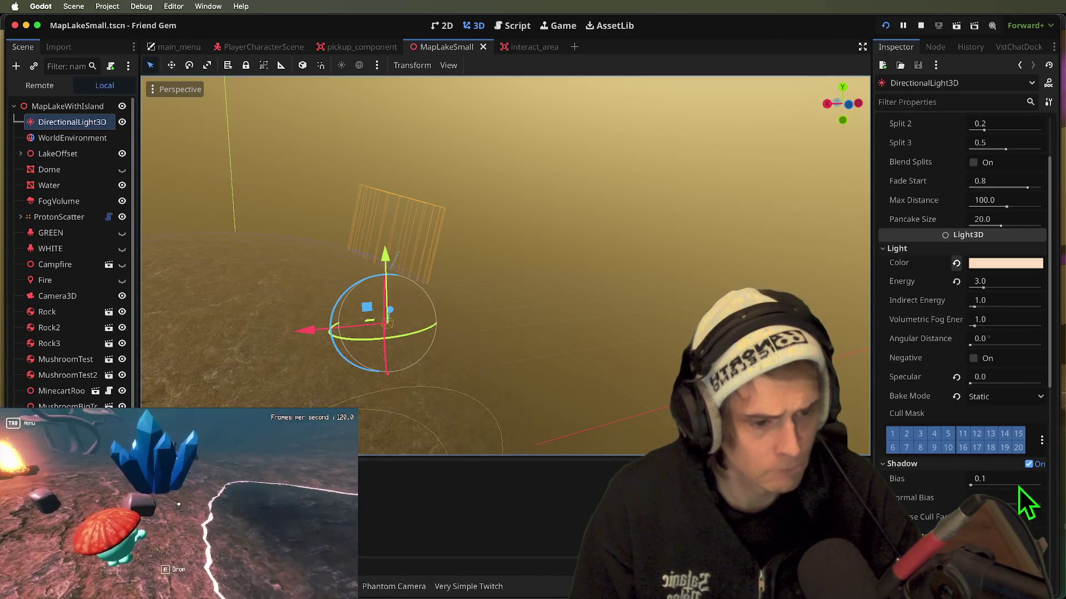
pyautogui.scroll(-3, 1026, 508)
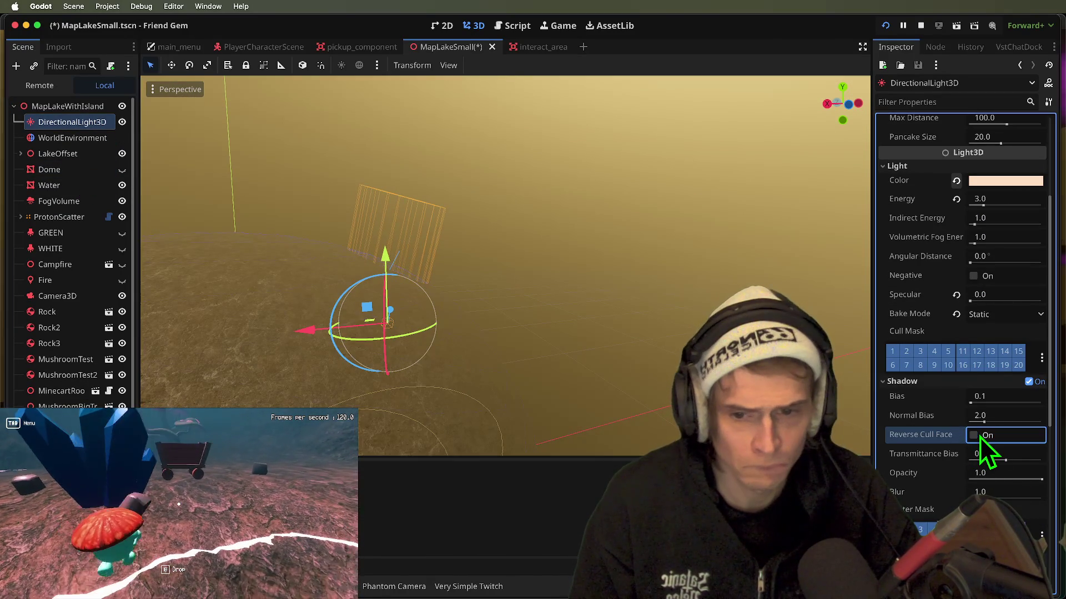
pyautogui.press('super+b')
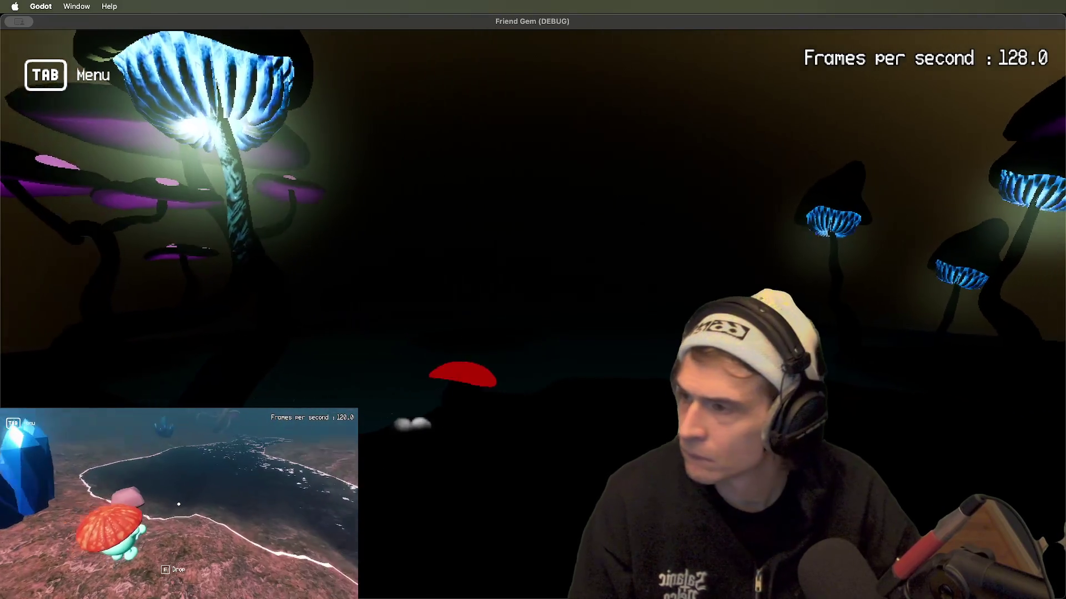
pyautogui.press('super+Tab')
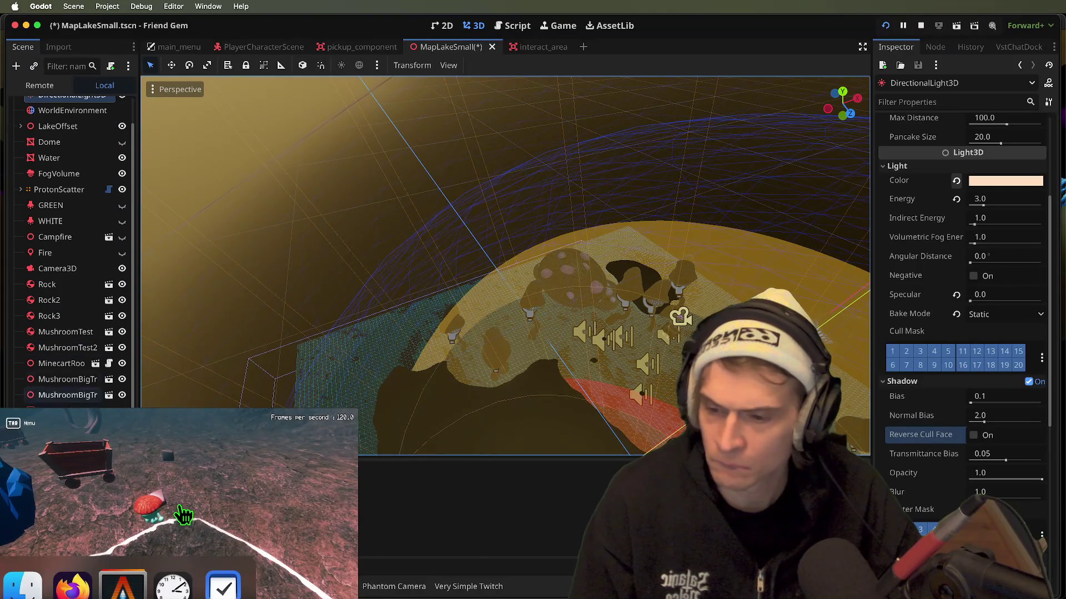
pyautogui.click(180, 515)
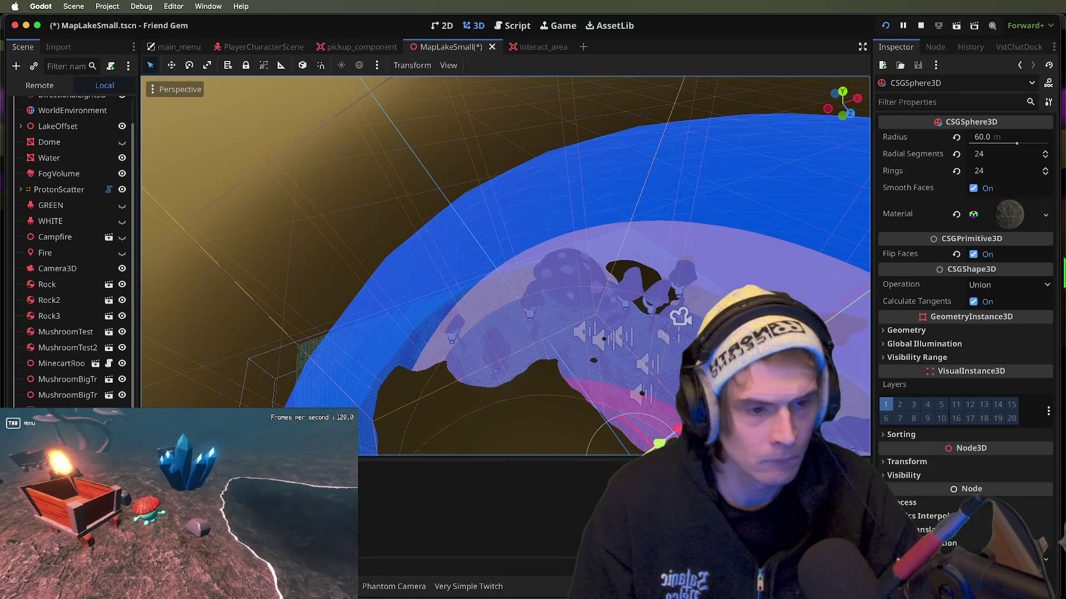
# - Try Intersection as the combine operation on both the inner and outer dome spheres, then save
pyautogui.click(1010, 284)
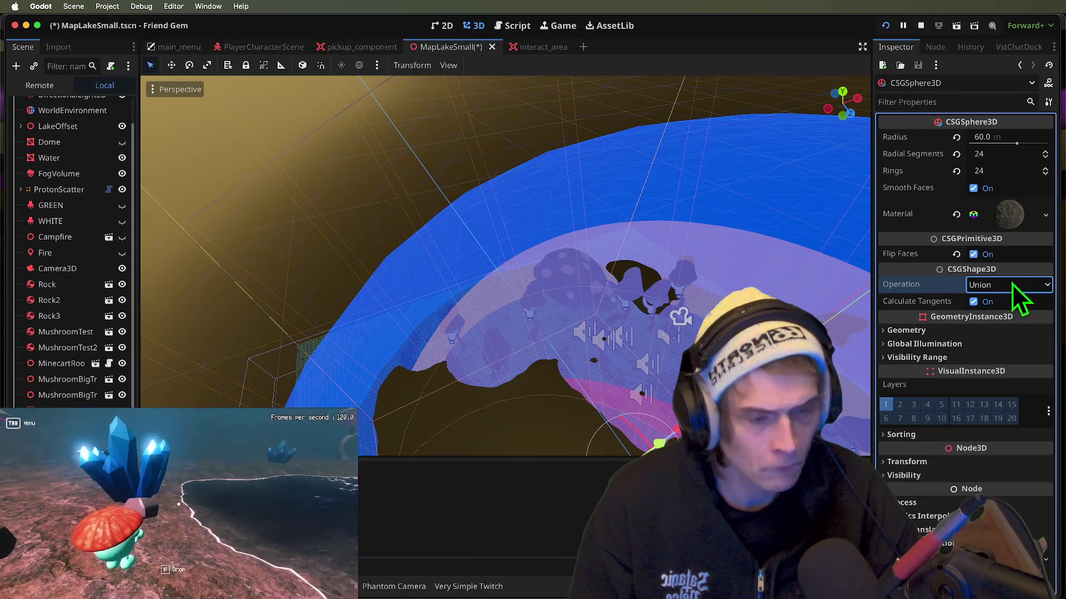
pyautogui.click(1011, 283)
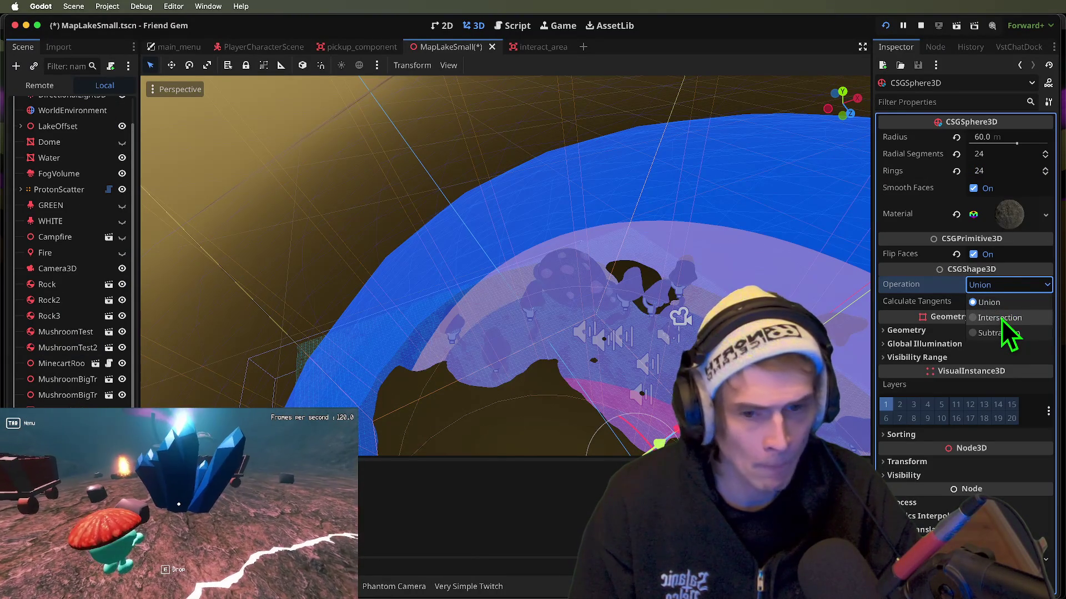
pyautogui.click(1009, 319)
pyautogui.hotkey('ctrl', 'z')
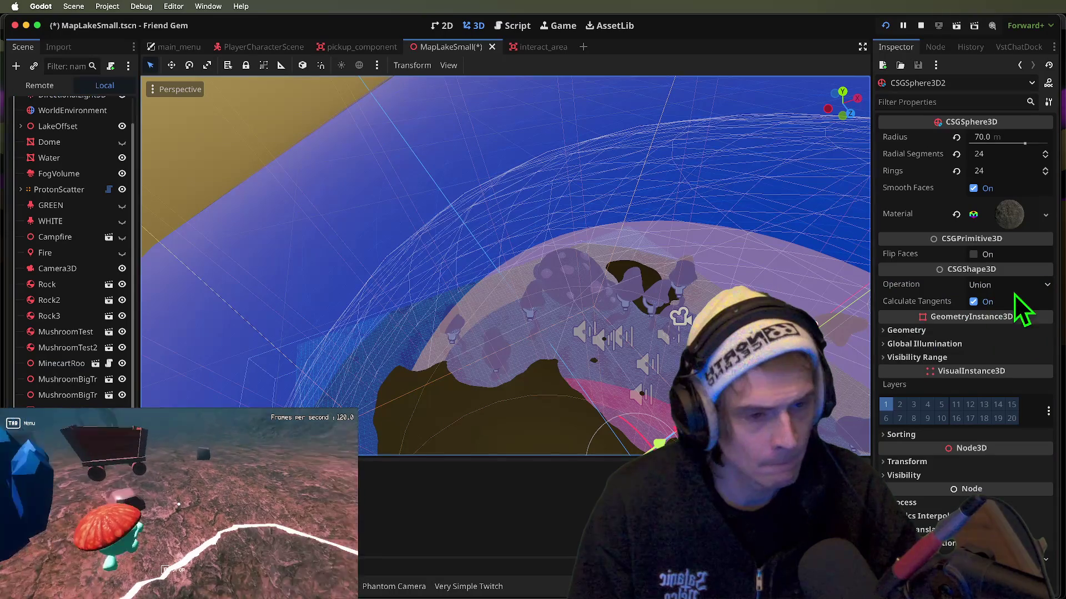
pyautogui.click(1021, 286)
pyautogui.click(1008, 319)
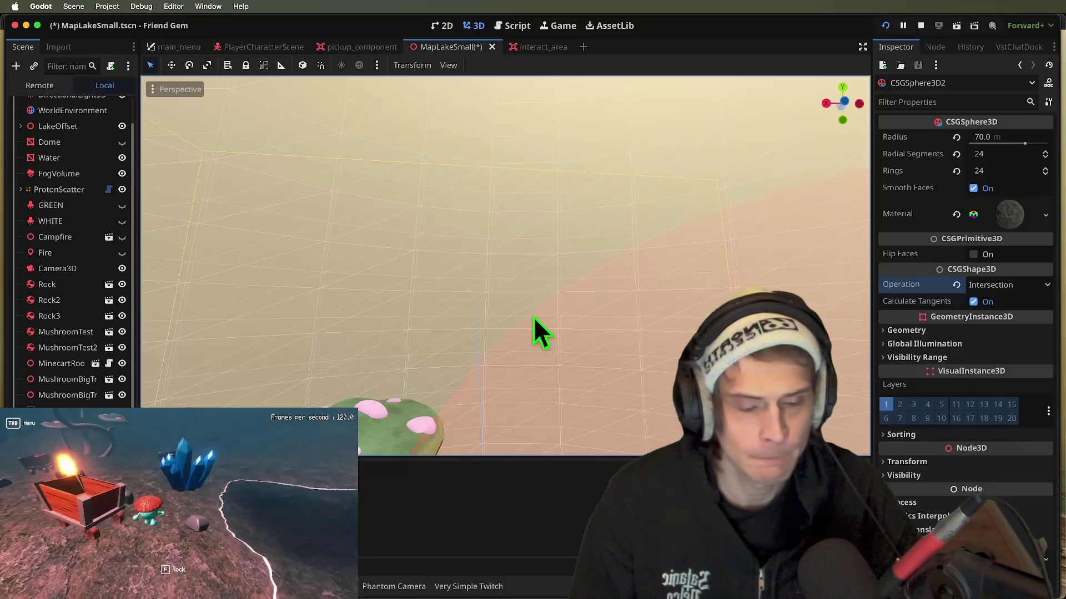
pyautogui.press('super+s')
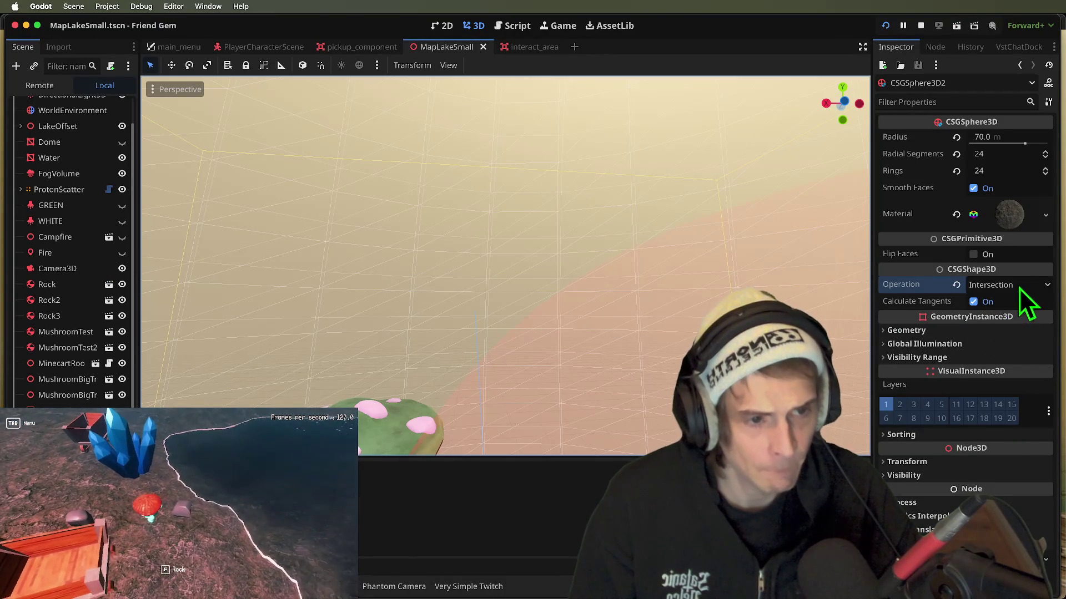
# - Set both the outer and inner spheres back to Union and save the scene
pyautogui.click(1020, 288)
pyautogui.click(989, 301)
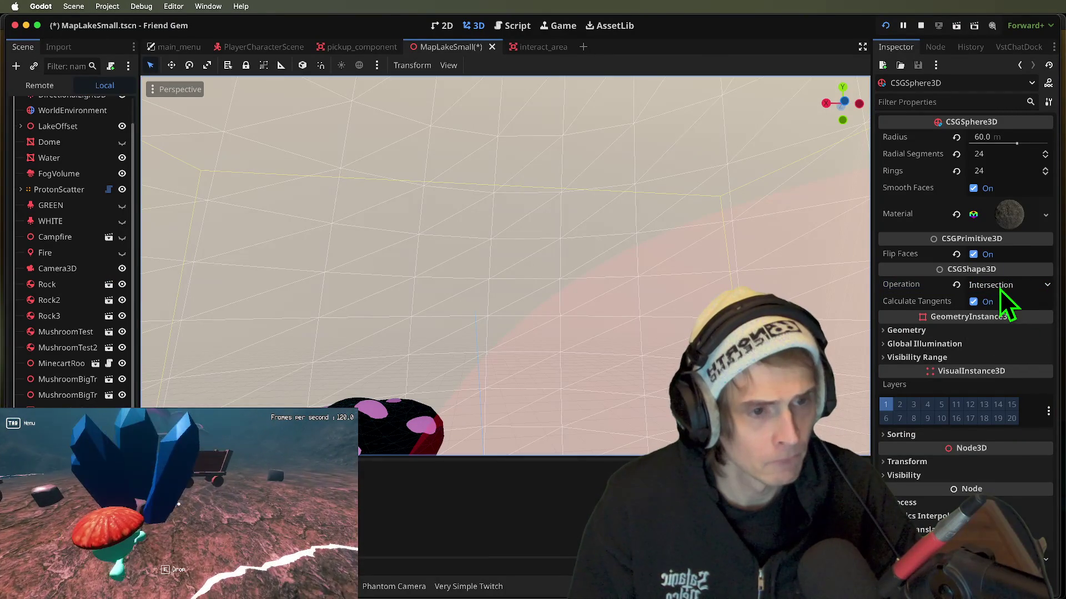
pyautogui.click(1000, 287)
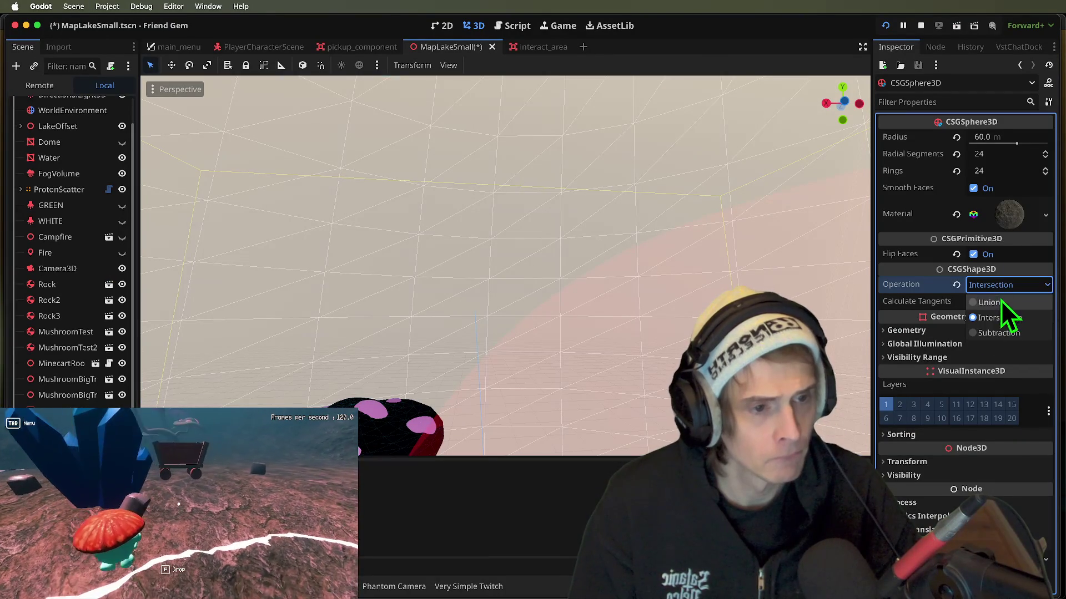
pyautogui.click(1018, 306)
pyautogui.press('super+s')
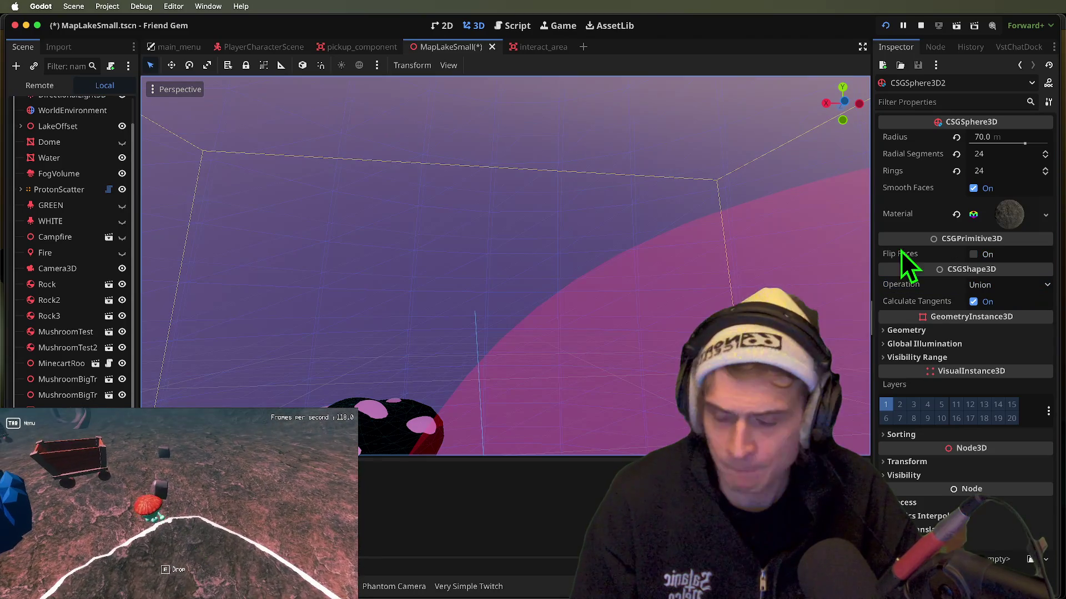
# - Make the outer sphere a Subtraction, then test turning off the inner sphere's flipped faces and undo it
pyautogui.click(999, 333)
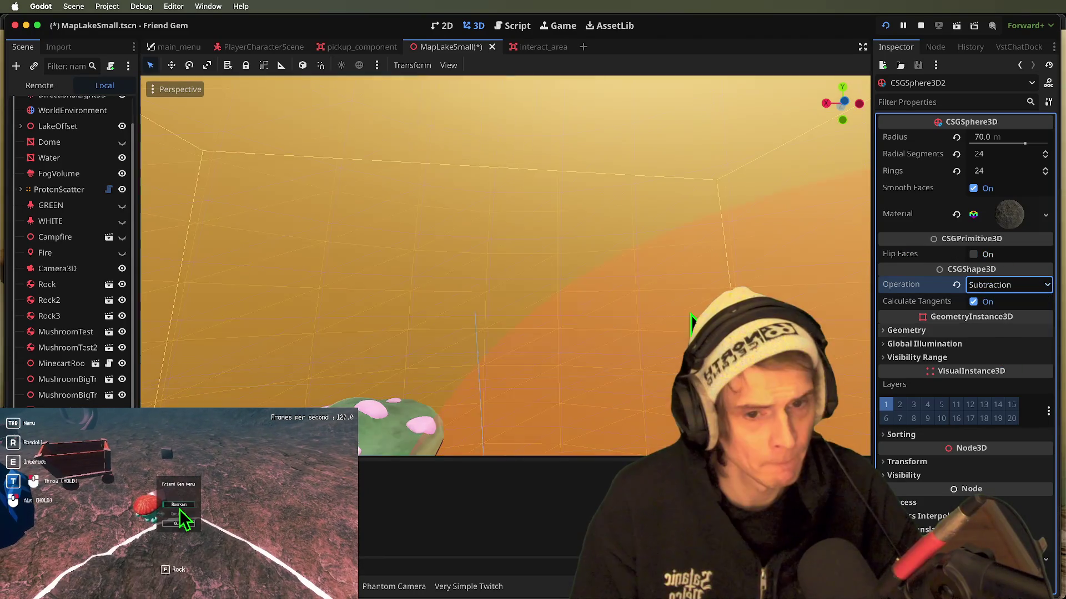
pyautogui.scroll(-10, 561, 312)
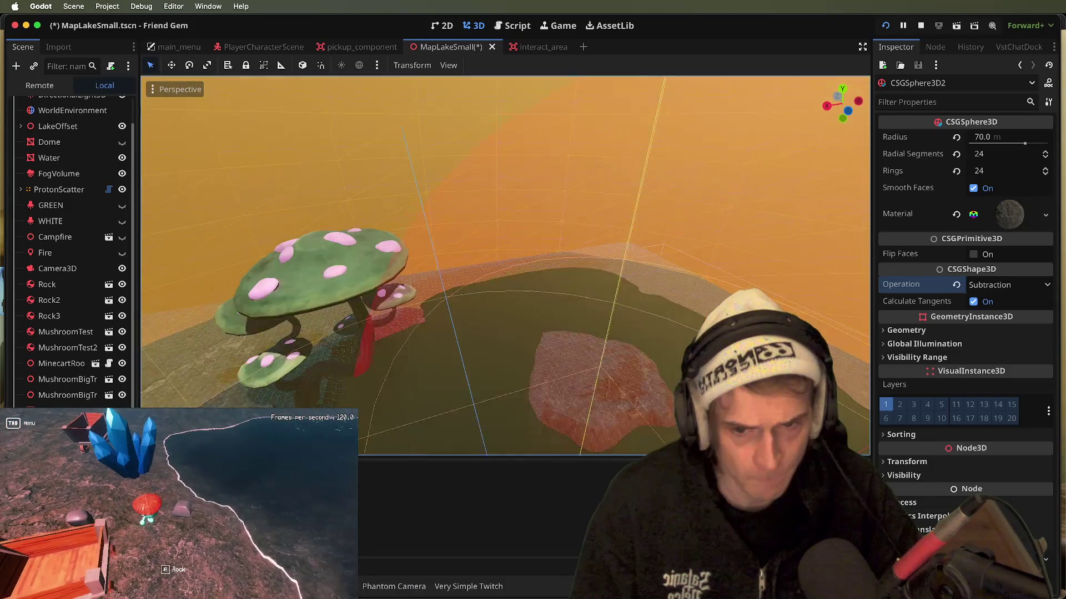
pyautogui.scroll(-5, 318, 329)
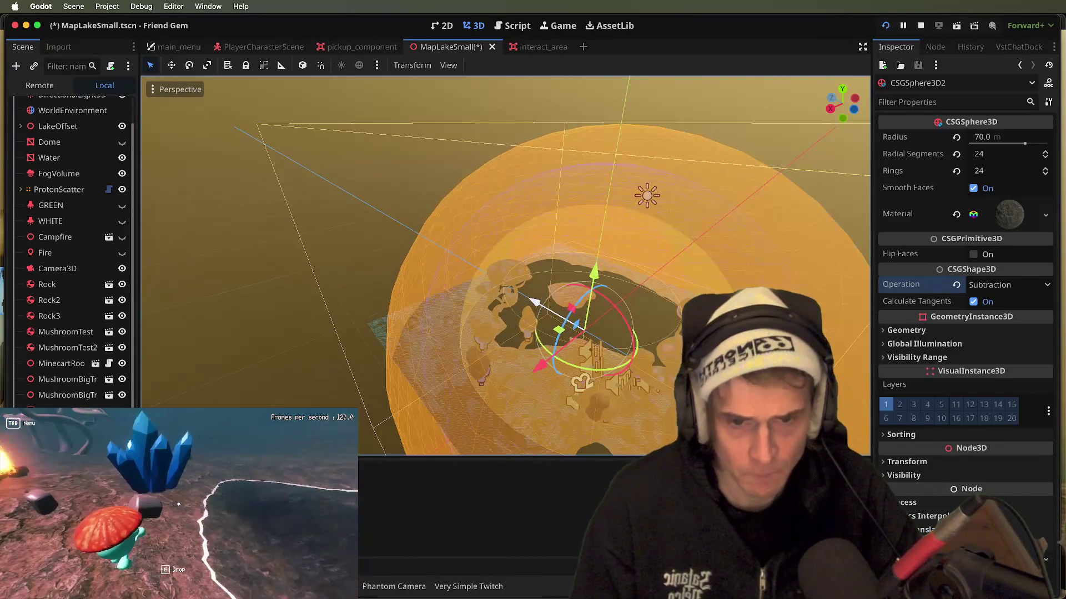
pyautogui.click(318, 328)
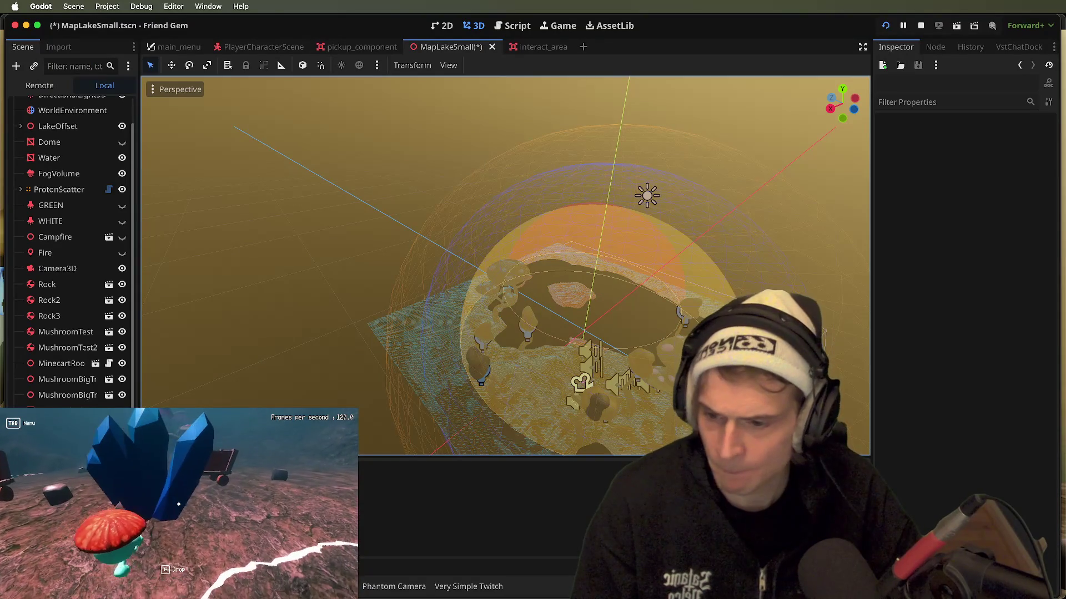
pyautogui.click(449, 440)
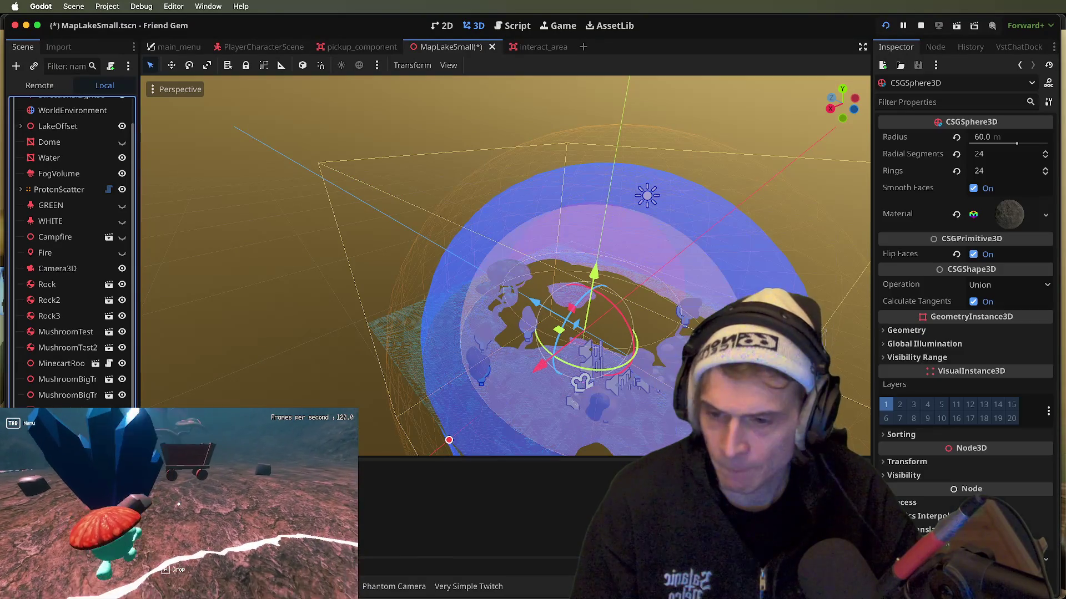
pyautogui.click(1015, 256)
pyautogui.hotkey('ctrl', 's')
pyautogui.hotkey('ctrl', 'z')
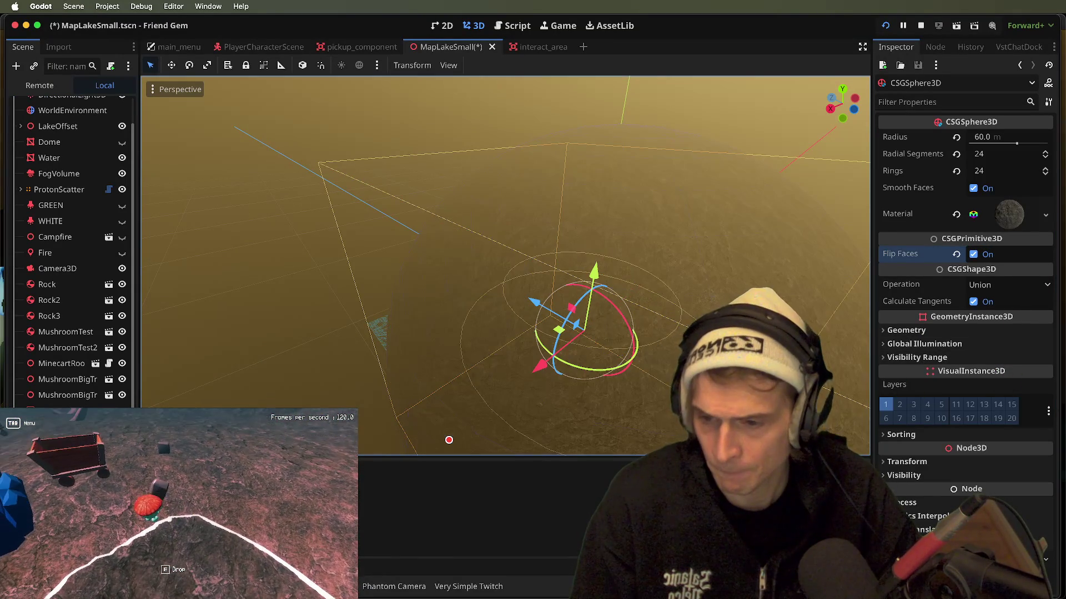
pyautogui.hotkey('ctrl', 'z')
pyautogui.hotkey('ctrl', 'z')
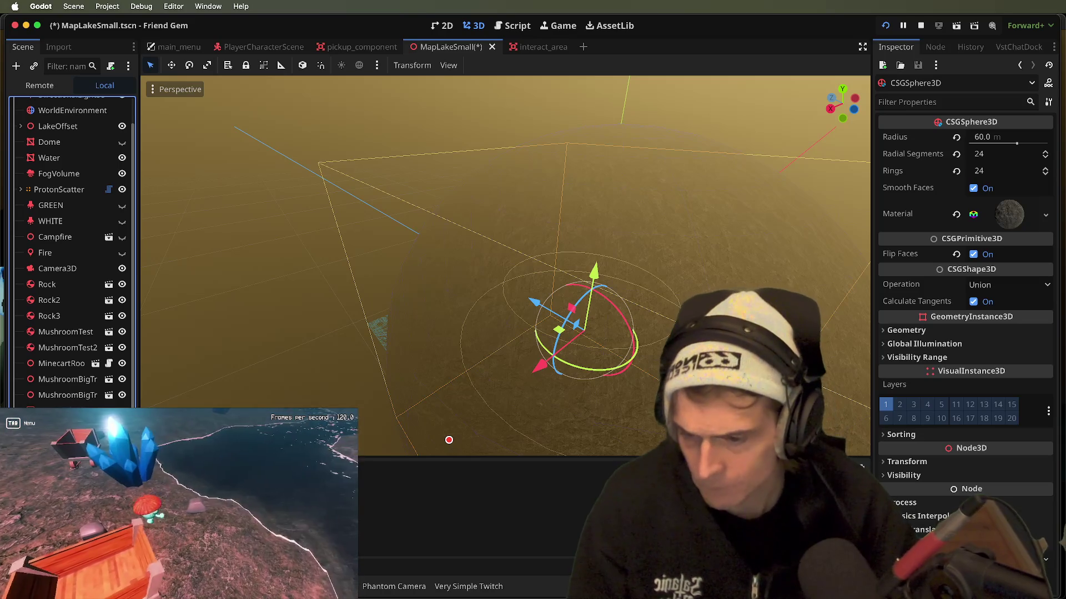
pyautogui.hotkey('ctrl', 'shift', 'z')
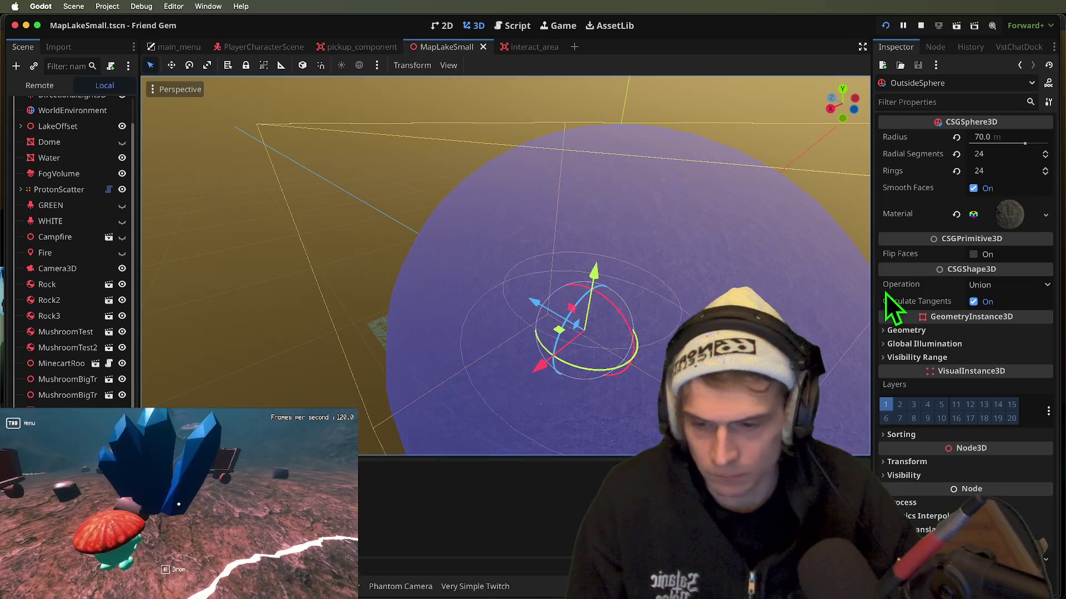
# - Stop the game, set the inner 60 m sphere to Subtraction, and save and rerun the game
pyautogui.click(921, 26)
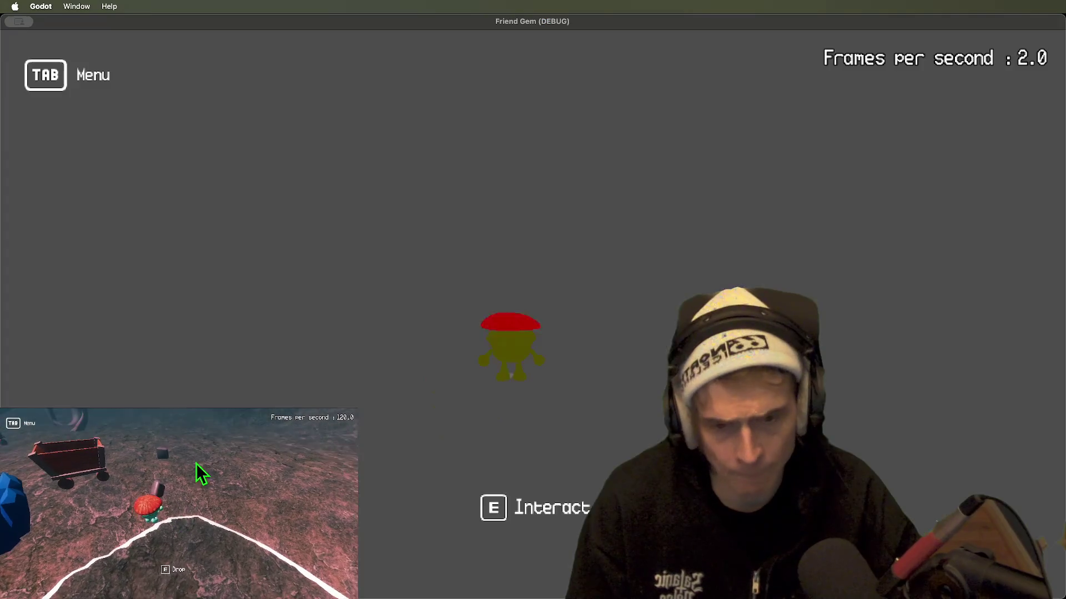
pyautogui.press('super+q')
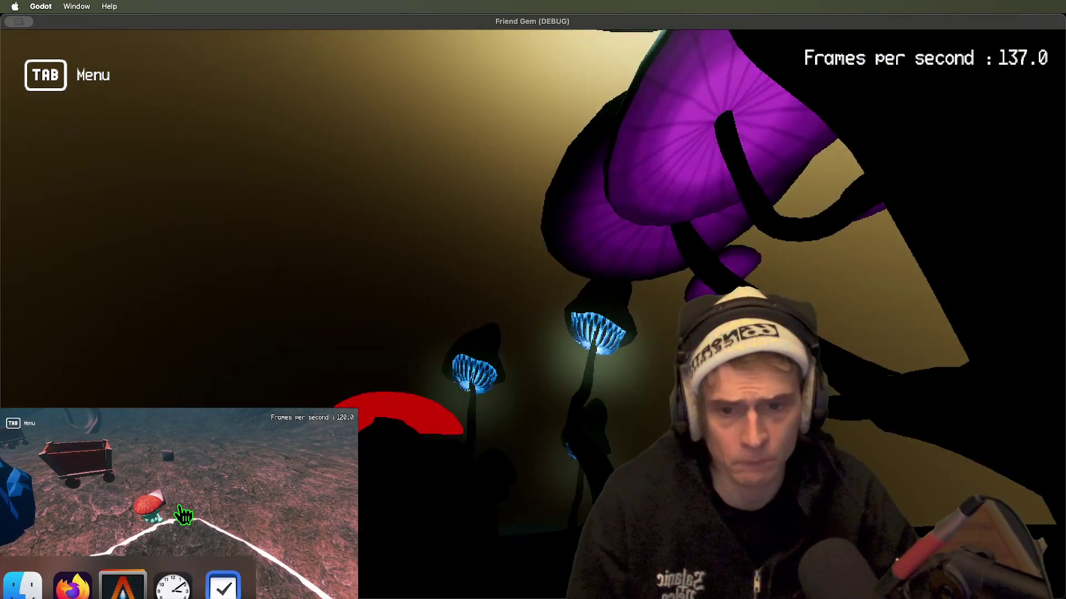
pyautogui.click(449, 440)
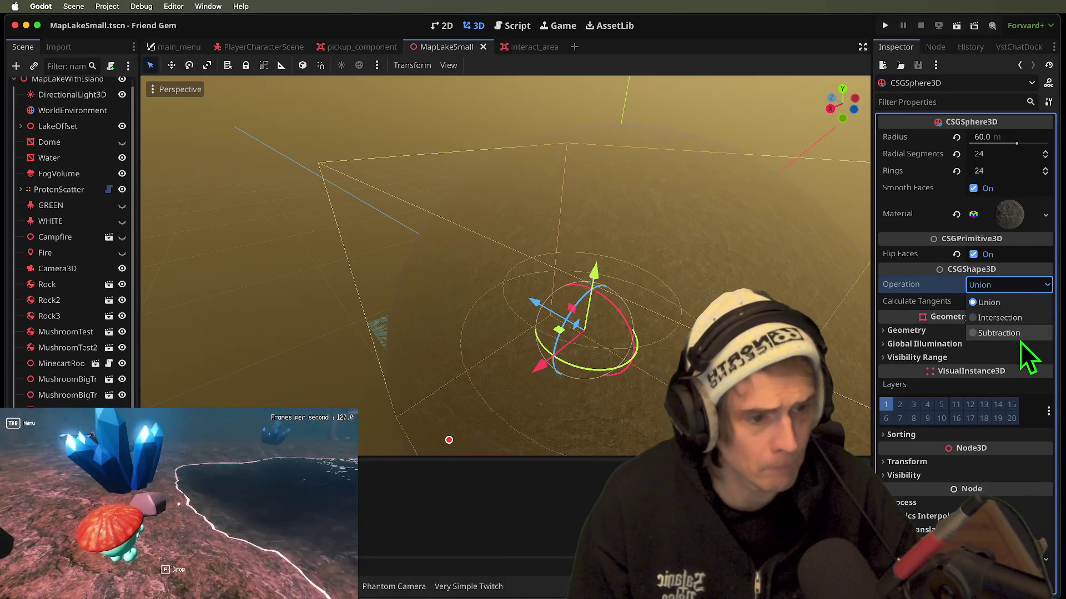
pyautogui.click(998, 333)
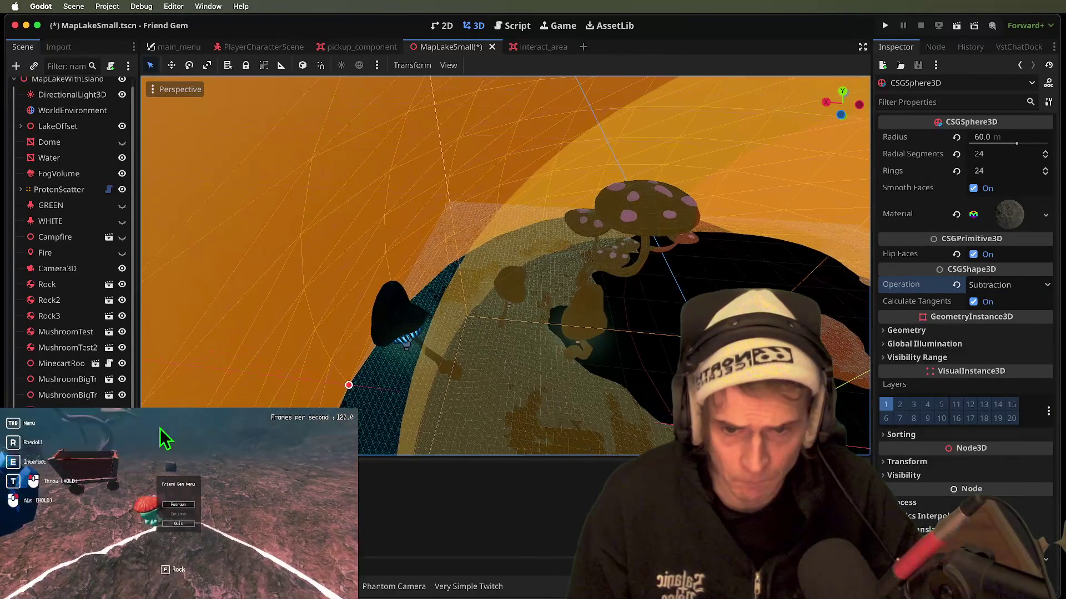
pyautogui.press('super+b')
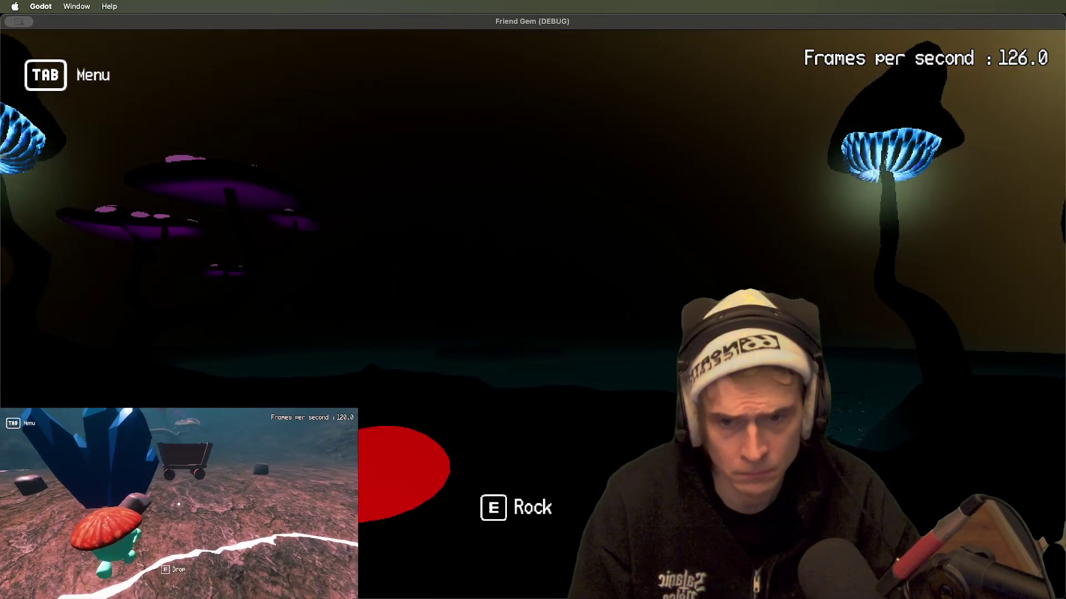
pyautogui.press('super+Tab')
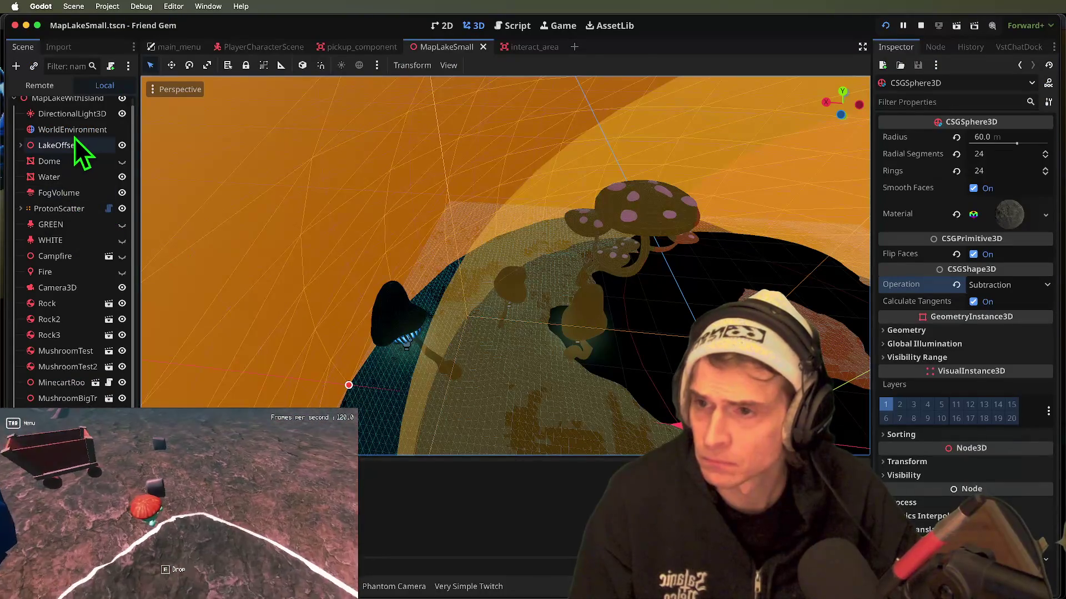
# - Set the WorldEnvironment ambient light source to Color and pick a near-white, bluish tint
pyautogui.click(72, 129)
pyautogui.scroll(4, 974, 268)
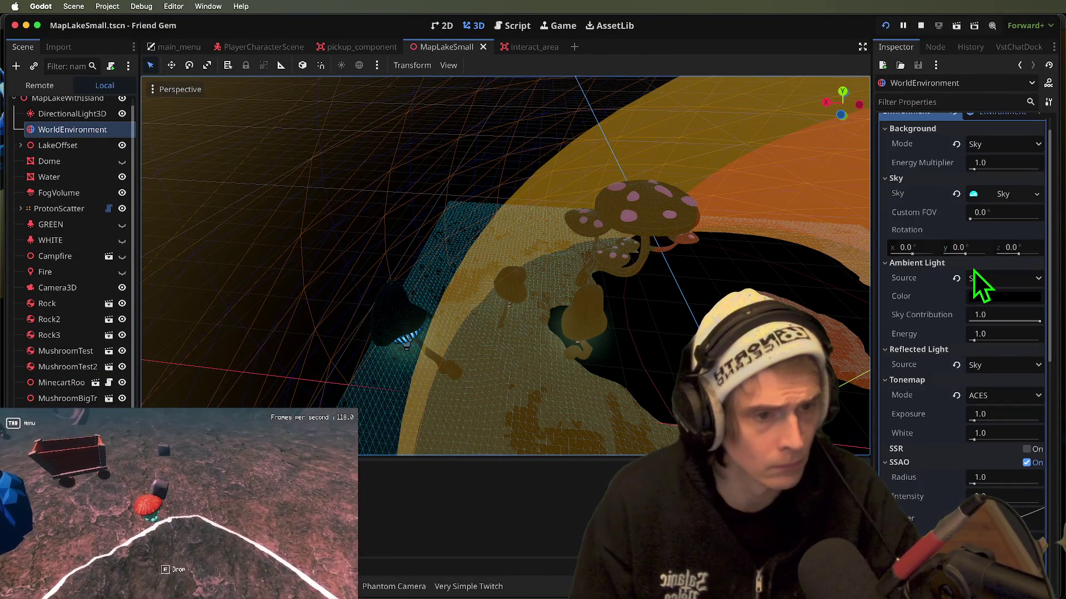
pyautogui.scroll(1, 974, 272)
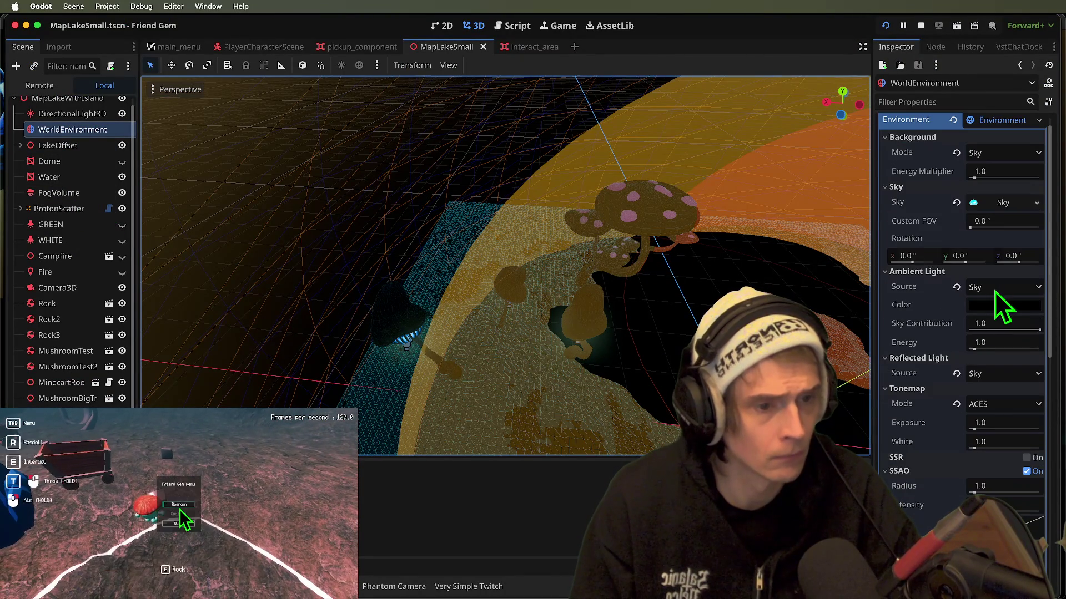
pyautogui.click(999, 288)
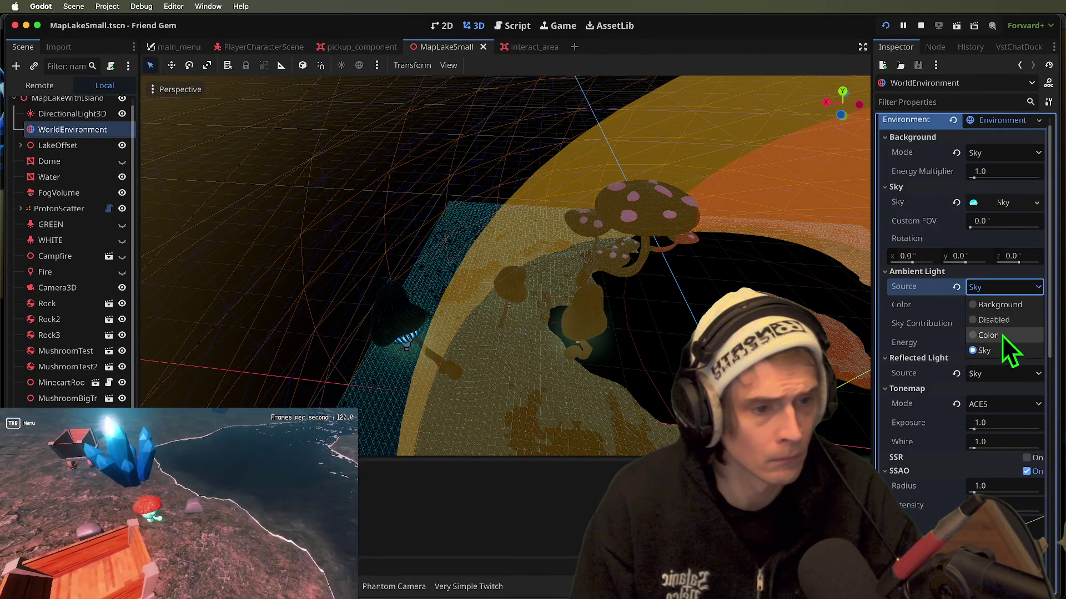
pyautogui.click(1003, 335)
pyautogui.click(1002, 323)
pyautogui.moveTo(977, 245); pyautogui.dragTo(934, 249)
pyautogui.moveTo(1054, 97); pyautogui.dragTo(1050, 50)
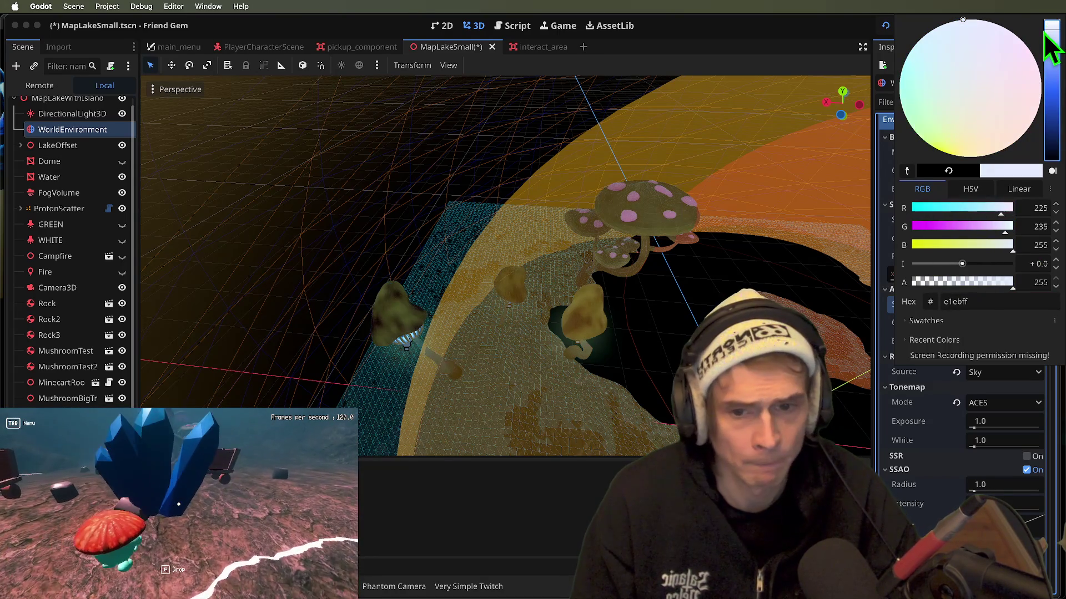
# - Run the game and orbit toward the mushrooms to check the new ambient lighting
pyautogui.press('super+b')
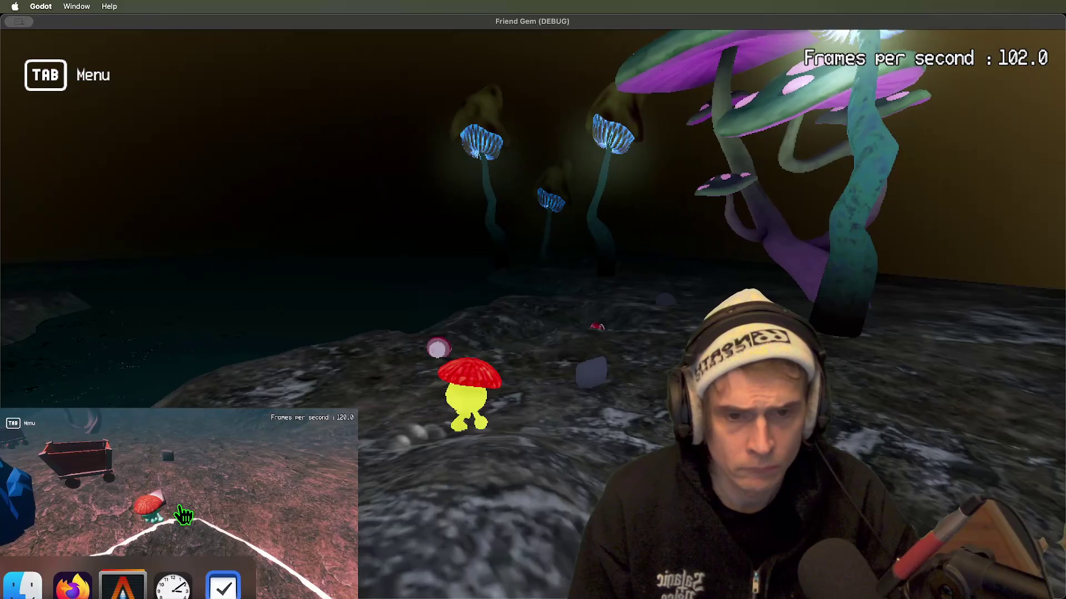
pyautogui.press('super+Tab')
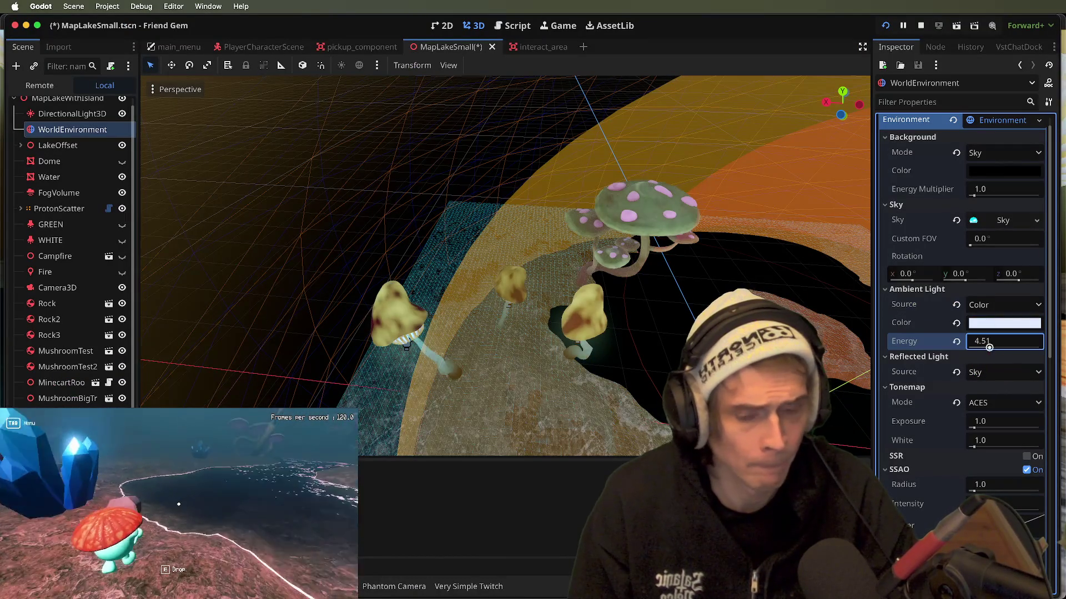
pyautogui.press('super+Tab')
pyautogui.press('super+Tab')
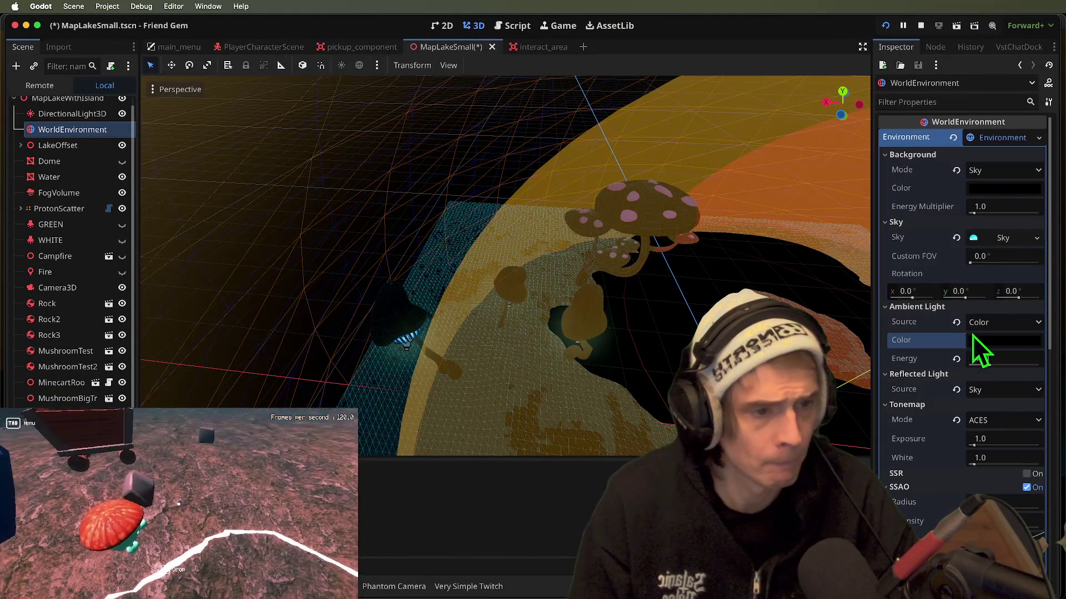
pyautogui.moveTo(604, 348)
pyautogui.mouseDown()
pyautogui.moveTo(500, 400)
pyautogui.moveTo(178, 510)
pyautogui.mouseUp()
# - Set the inner 60 m dome sphere's operation to Intersection and run the game to check it
pyautogui.click(178, 508)
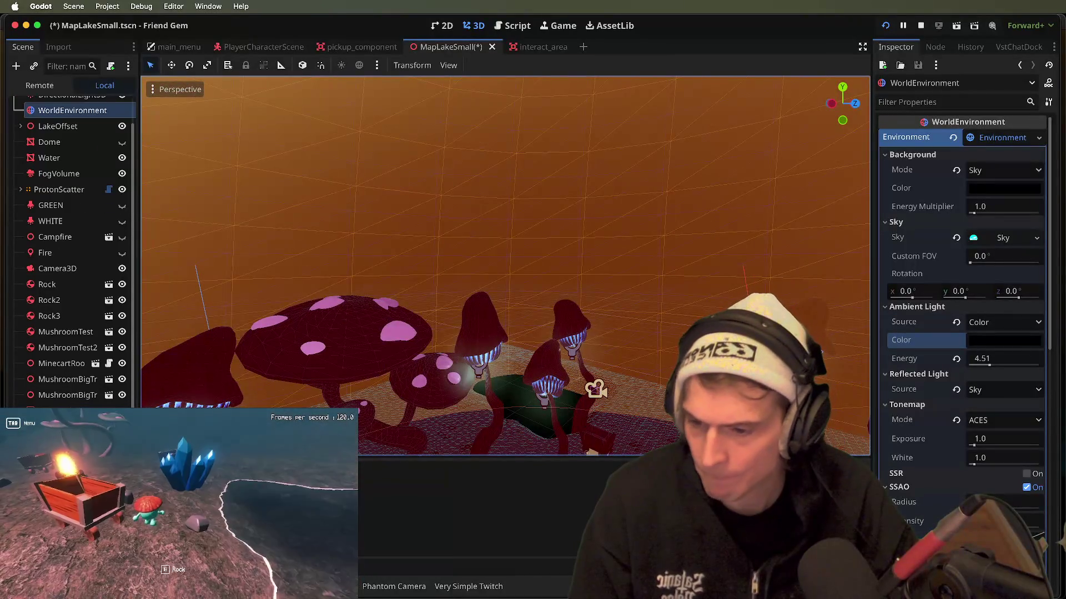
pyautogui.click(476, 320)
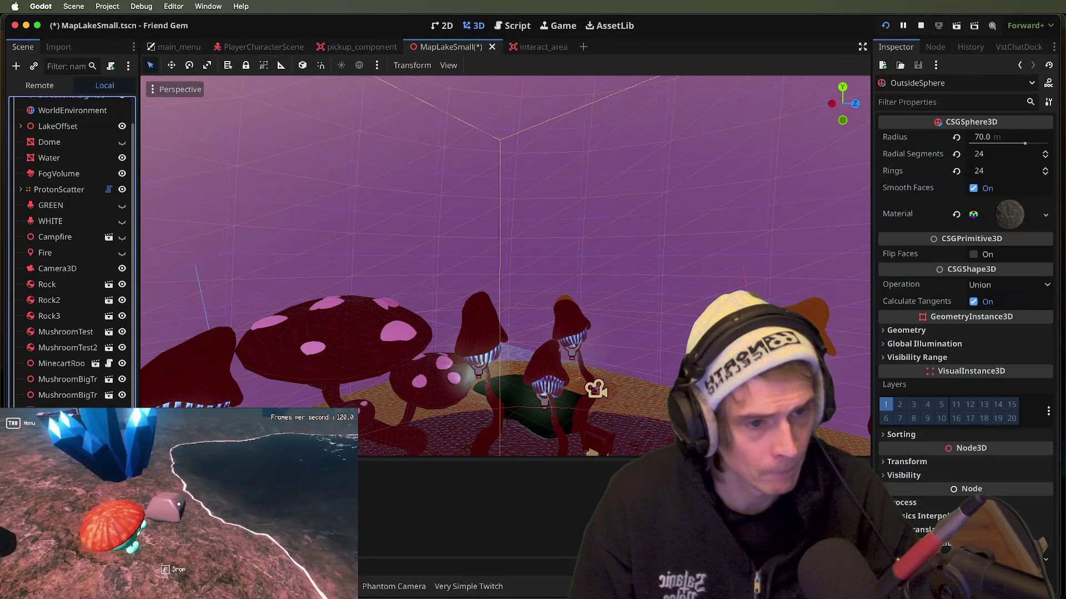
pyautogui.click(475, 321)
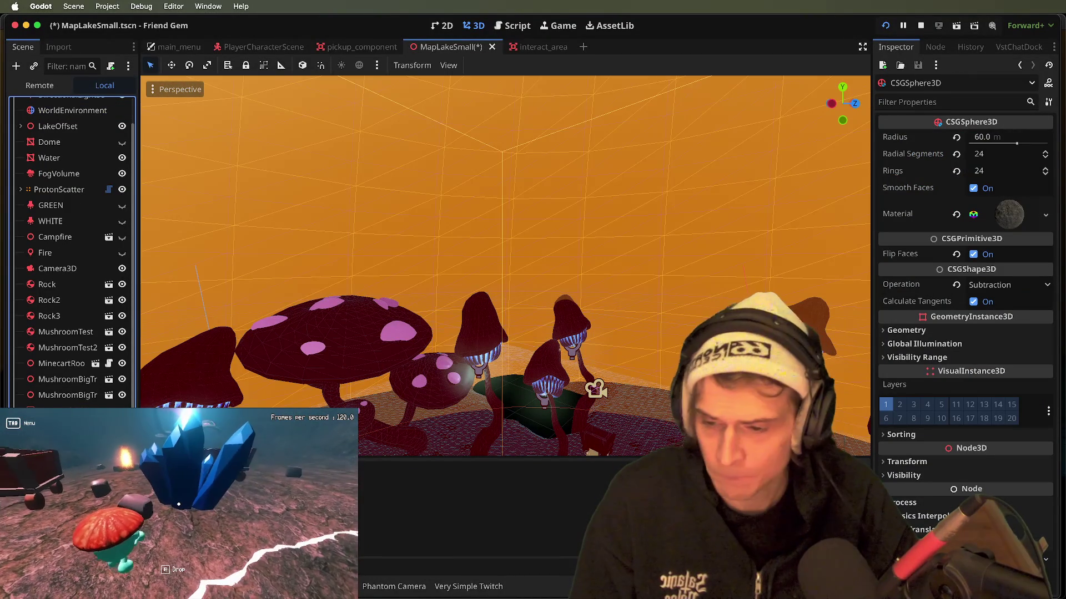
pyautogui.click(978, 286)
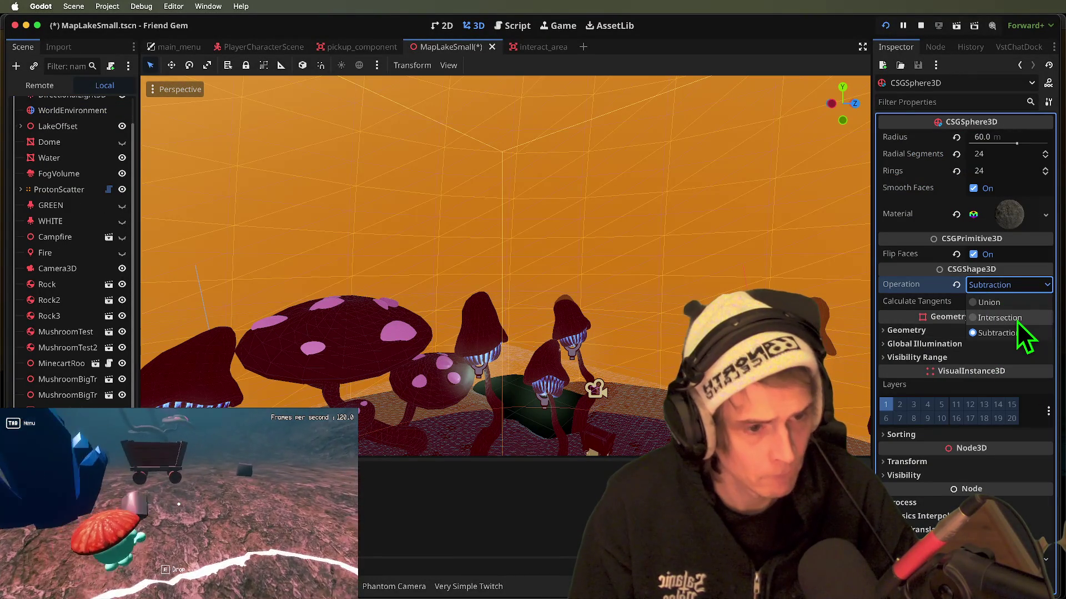
pyautogui.click(1017, 321)
pyautogui.press('super+r')
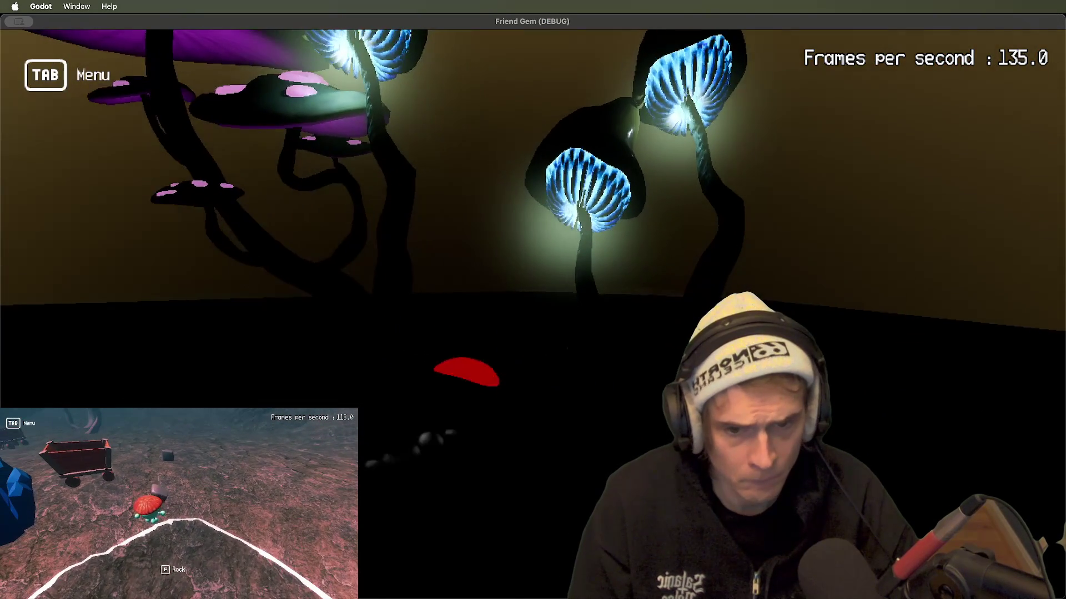
pyautogui.click(122, 585)
# - Toggle the Dome's visibility to compare, then make OutsideSphere an Intersection and relaunch the game
pyautogui.click(179, 510)
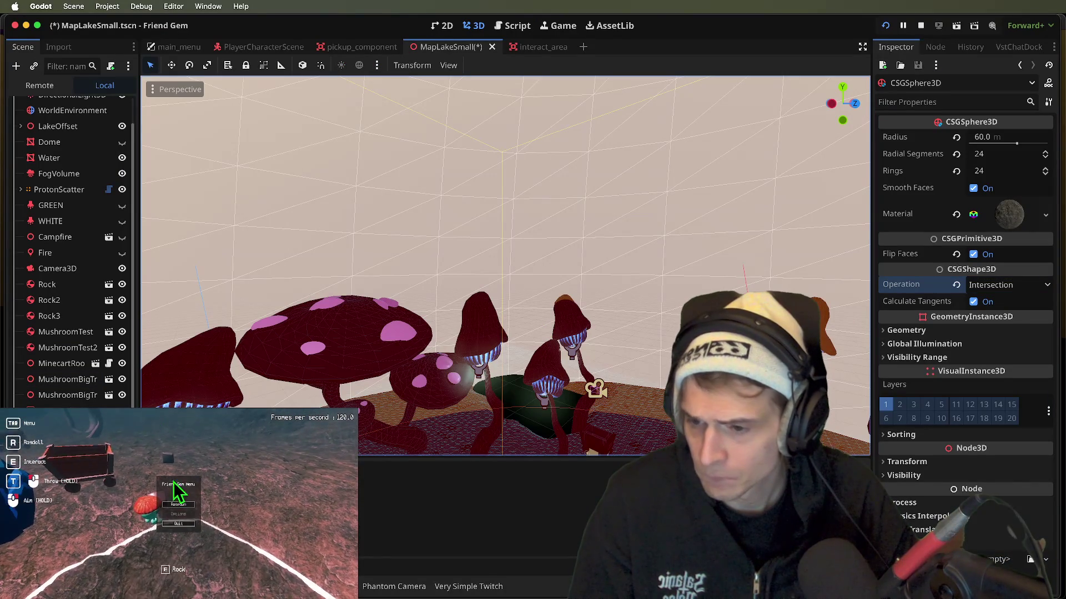
pyautogui.click(123, 142)
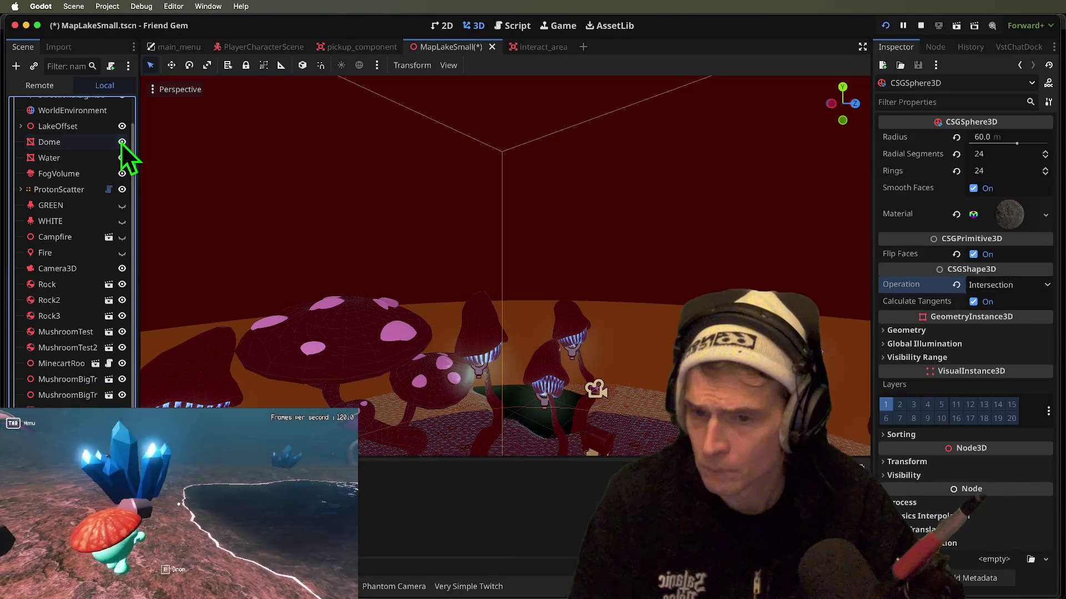
pyautogui.click(122, 142)
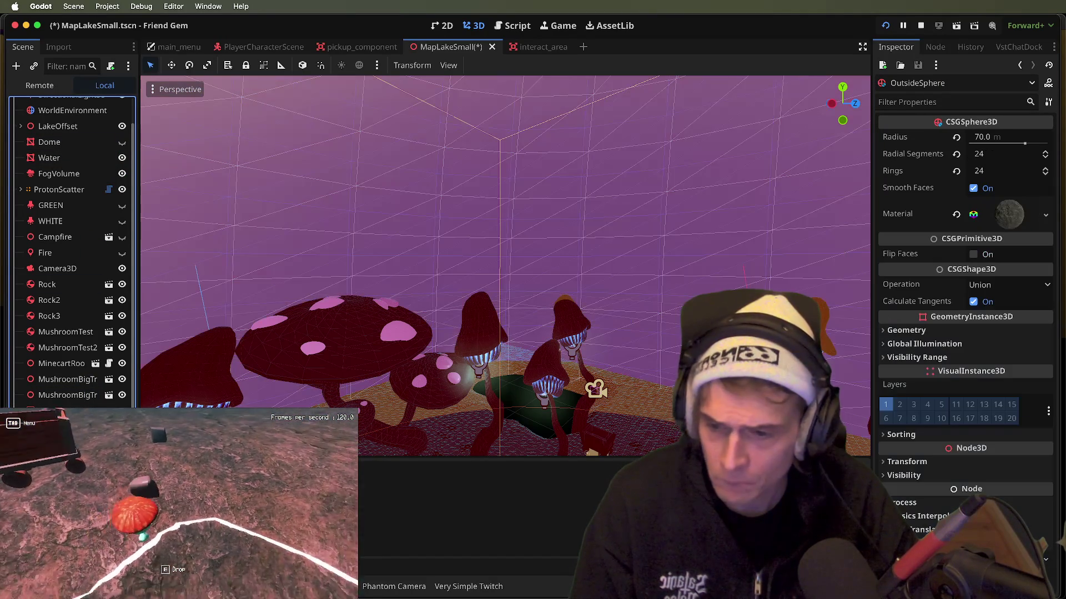
pyautogui.click(1020, 285)
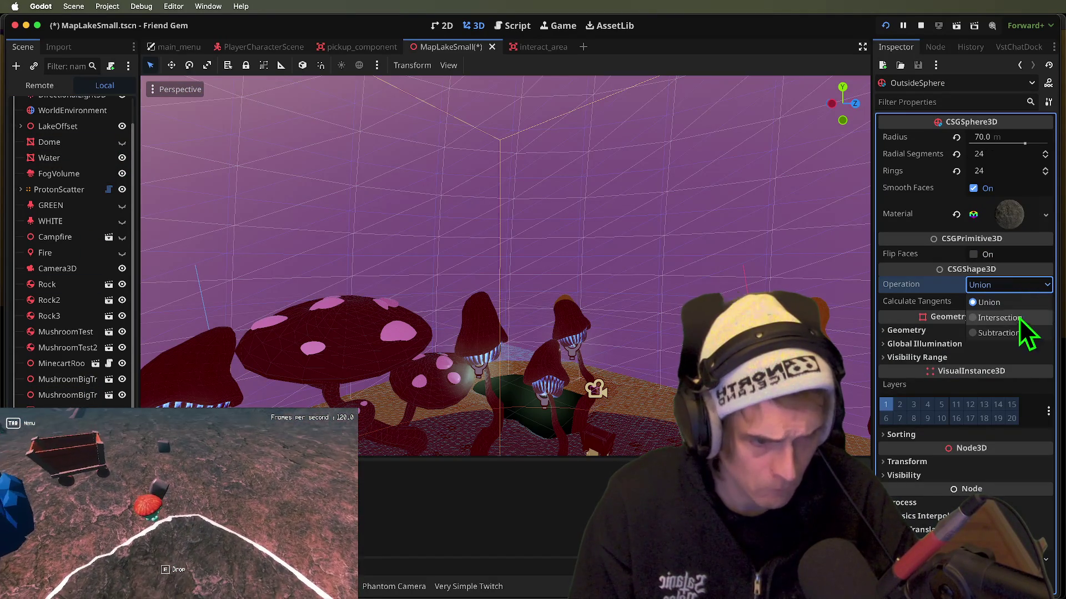
pyautogui.click(1009, 318)
pyautogui.press('super+b')
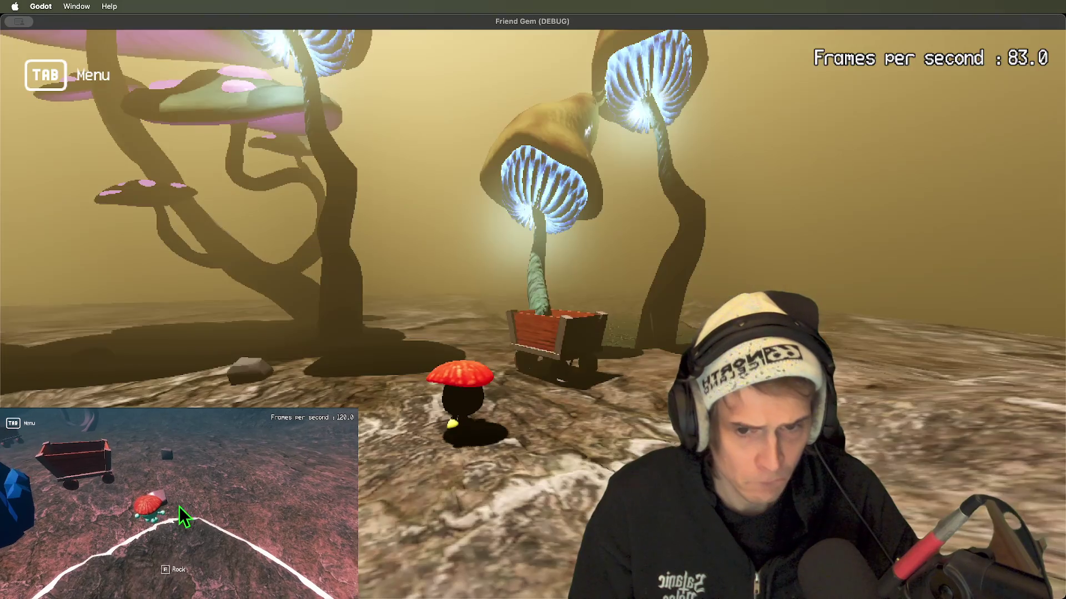
pyautogui.press('super+Tab')
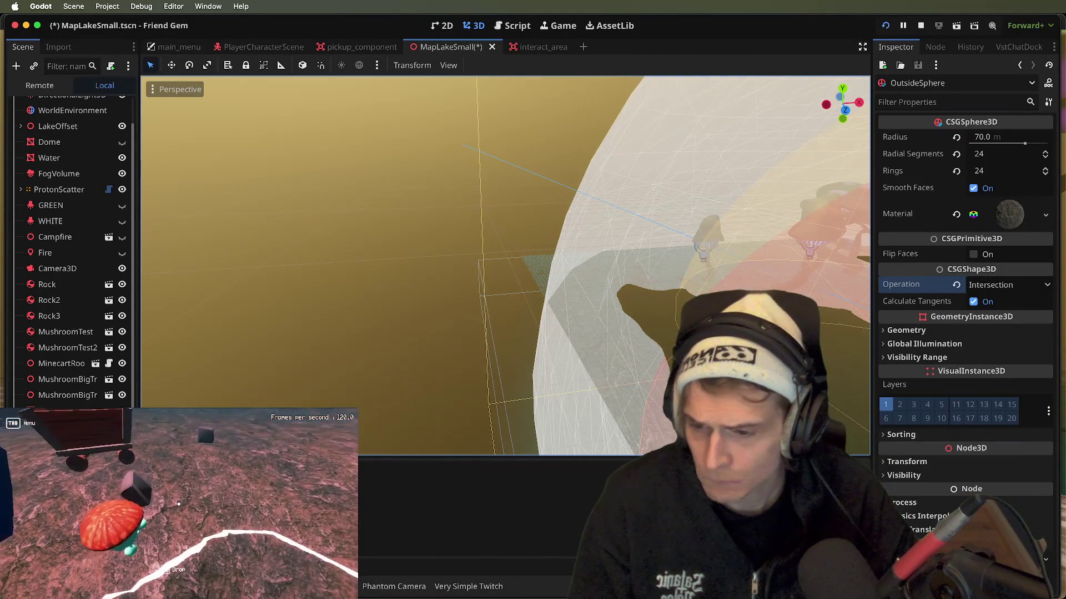
# - Delete the OutsideSphere node, then undo to restore it
pyautogui.rightClick(56, 238)
pyautogui.click(77, 398)
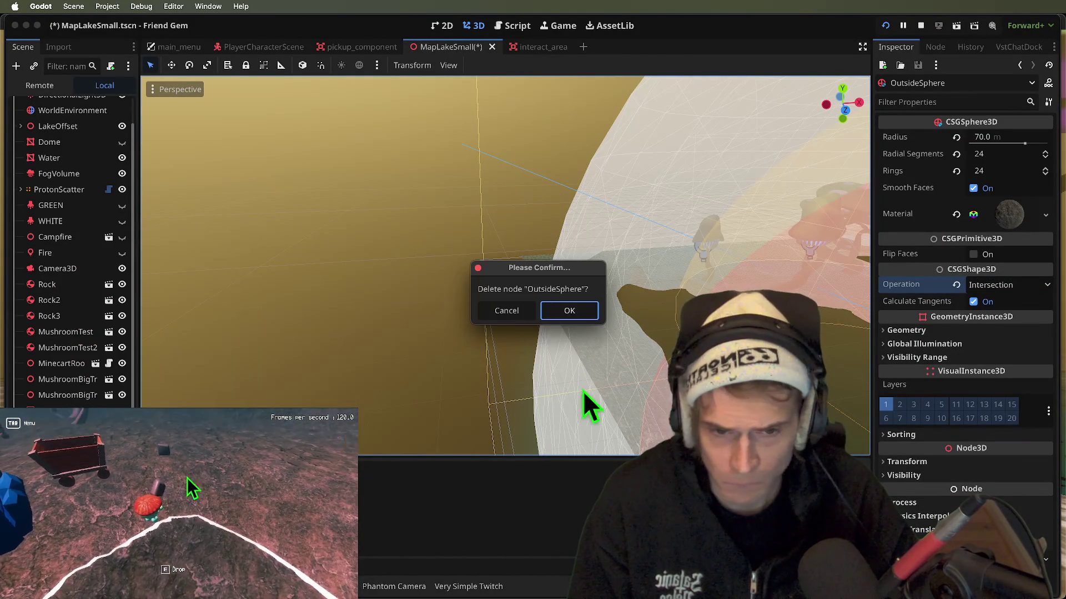
pyautogui.click(546, 311)
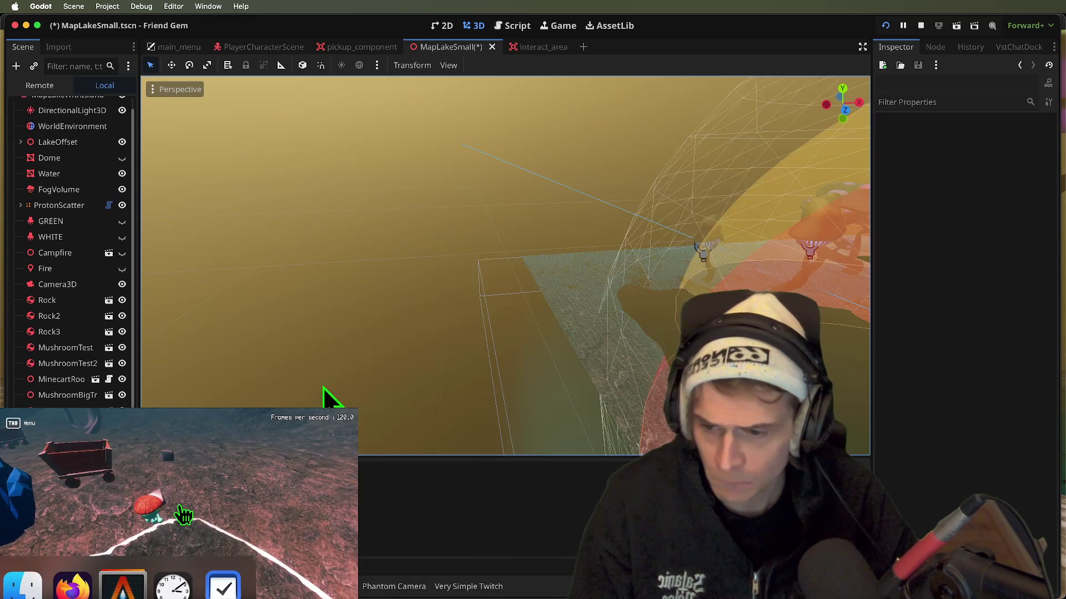
pyautogui.hotkey('ctrl', 'z')
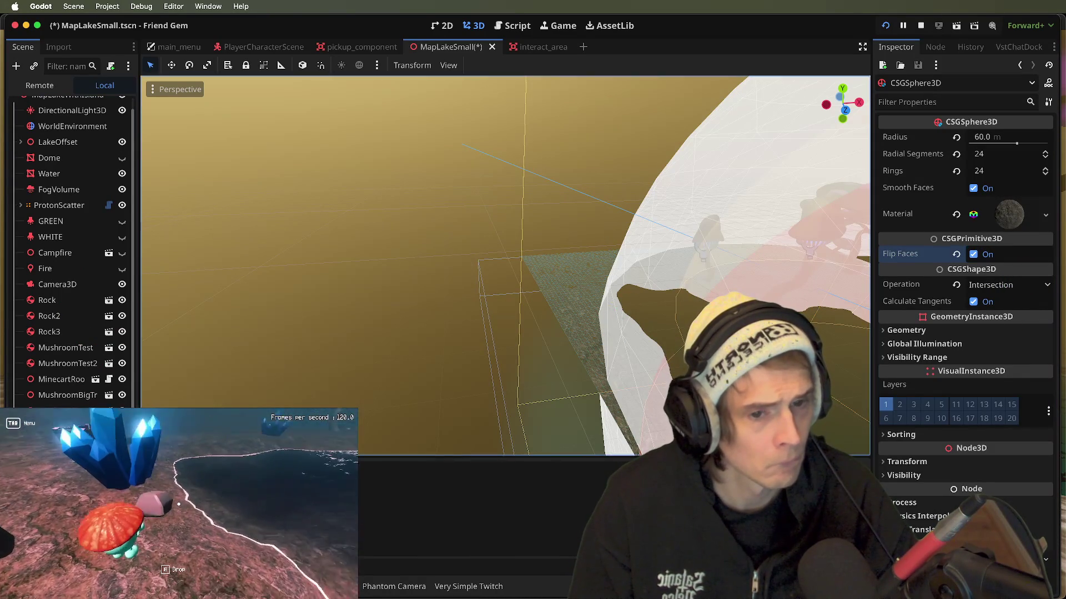
# - Frame the inner 60 m sphere, set its operation back to Union, then save and run the game
pyautogui.press('f')
pyautogui.click(1010, 285)
pyautogui.click(1007, 306)
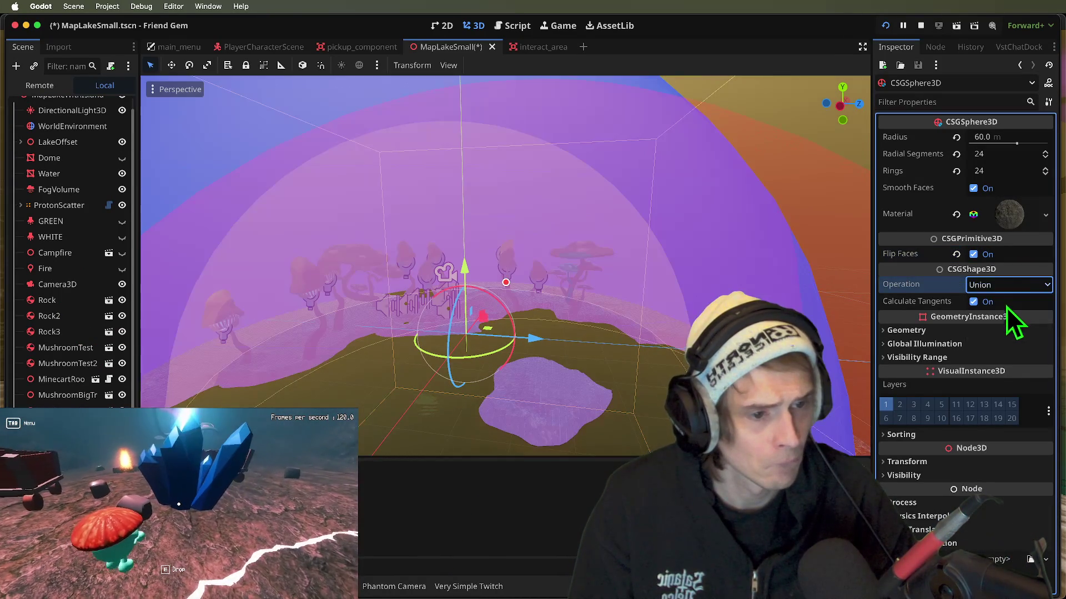
pyautogui.press('super+b')
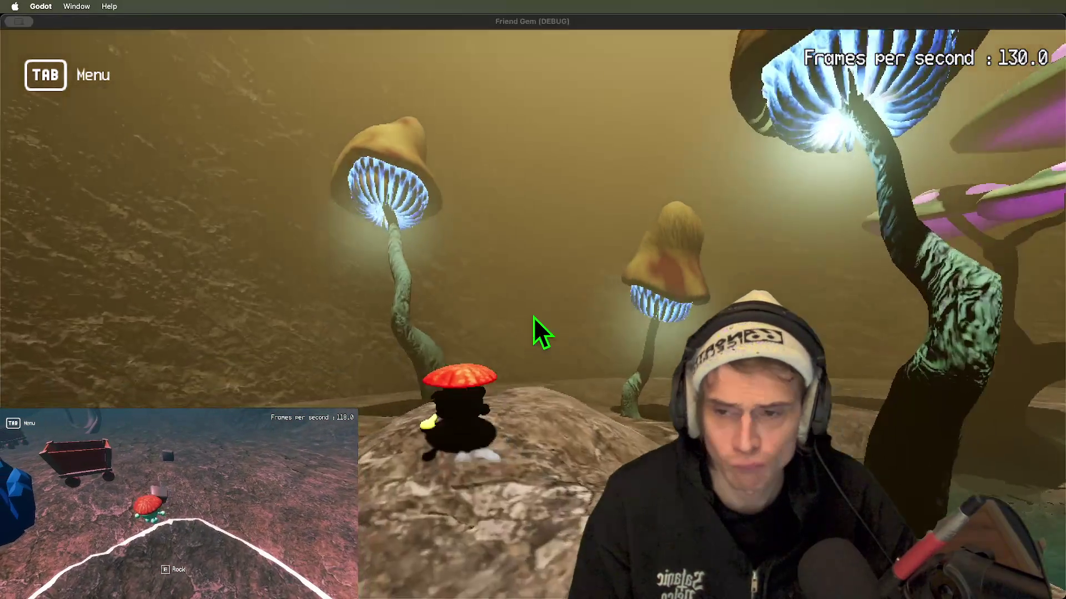
pyautogui.press('super+Tab')
# - Select DirectionalLight3D in the scene tree to view its settings
pyautogui.scroll(1, 98, 137)
pyautogui.click(98, 125)
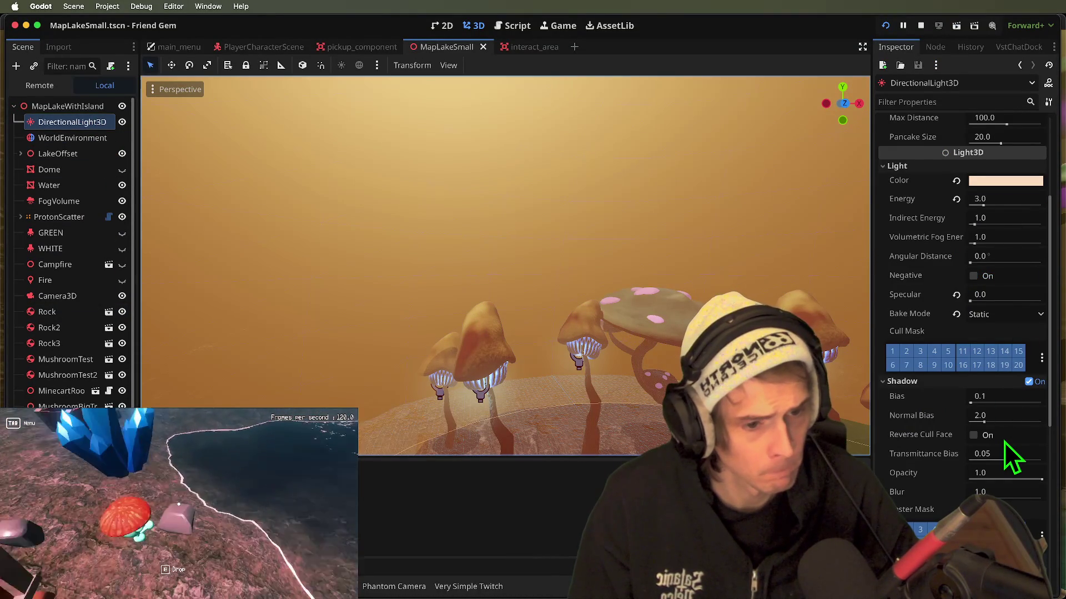
pyautogui.moveTo(895, 435)
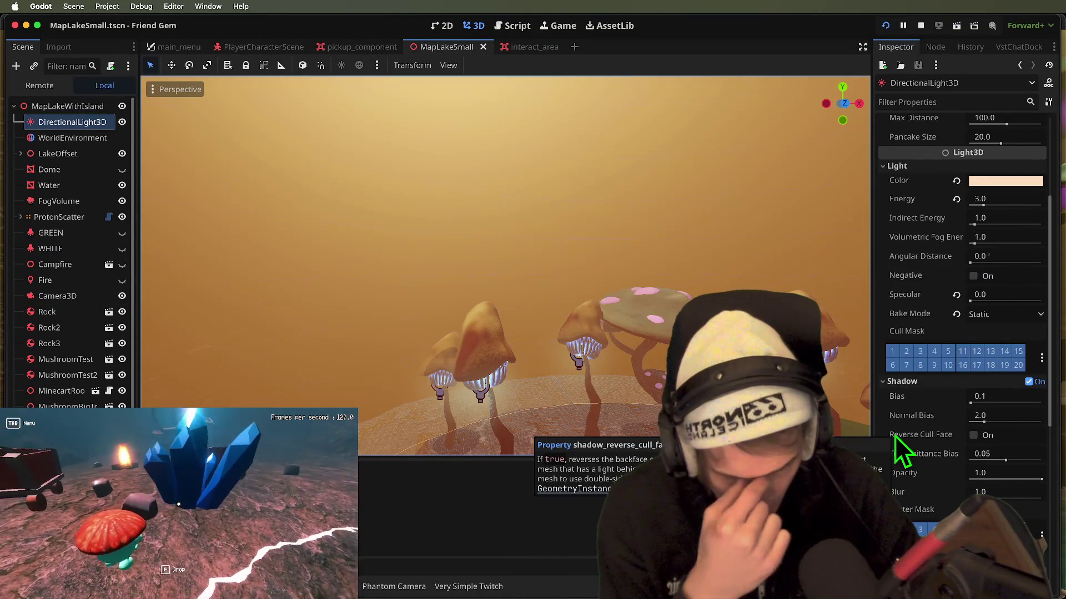
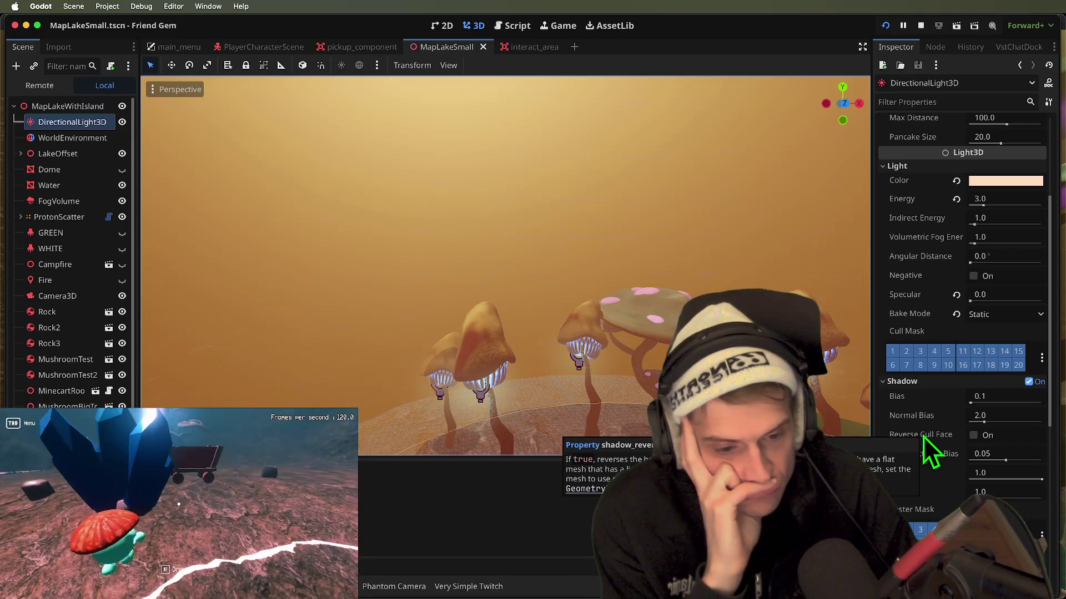
# - Set the Dome CSGSphere3D's Geometry Cast Shadow to Double-Sided
pyautogui.scroll(3, 923, 437)
pyautogui.scroll(-5, 999, 425)
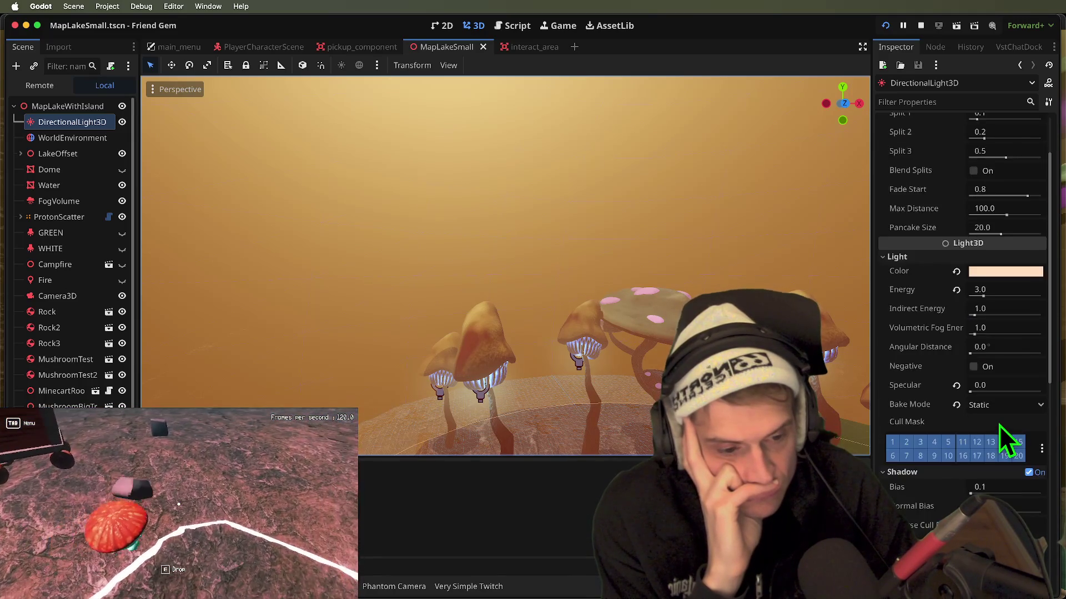
pyautogui.scroll(-1, 1024, 471)
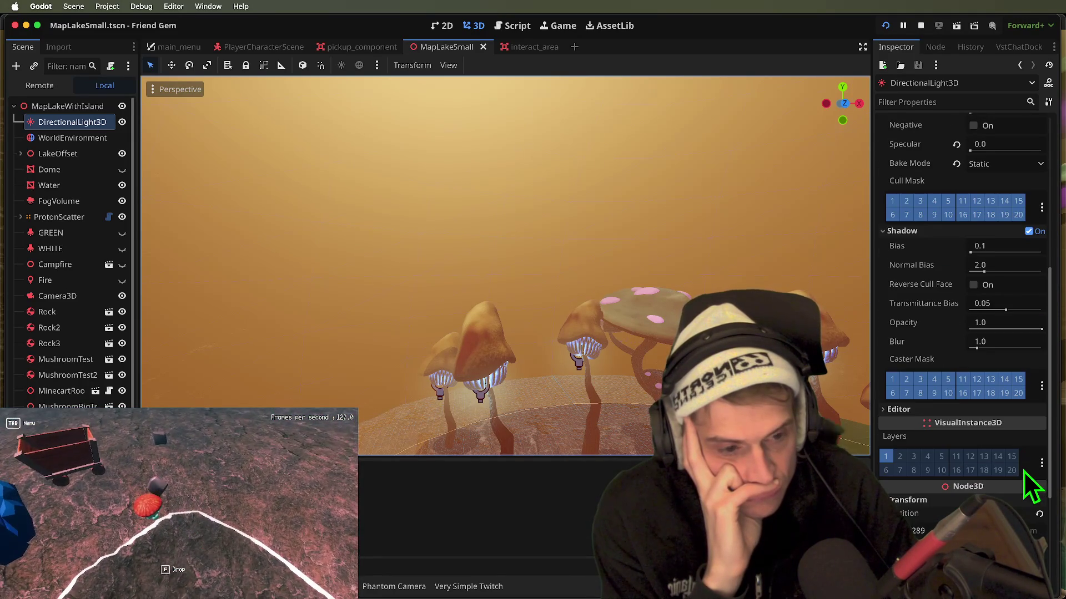
pyautogui.scroll(-1, 1015, 464)
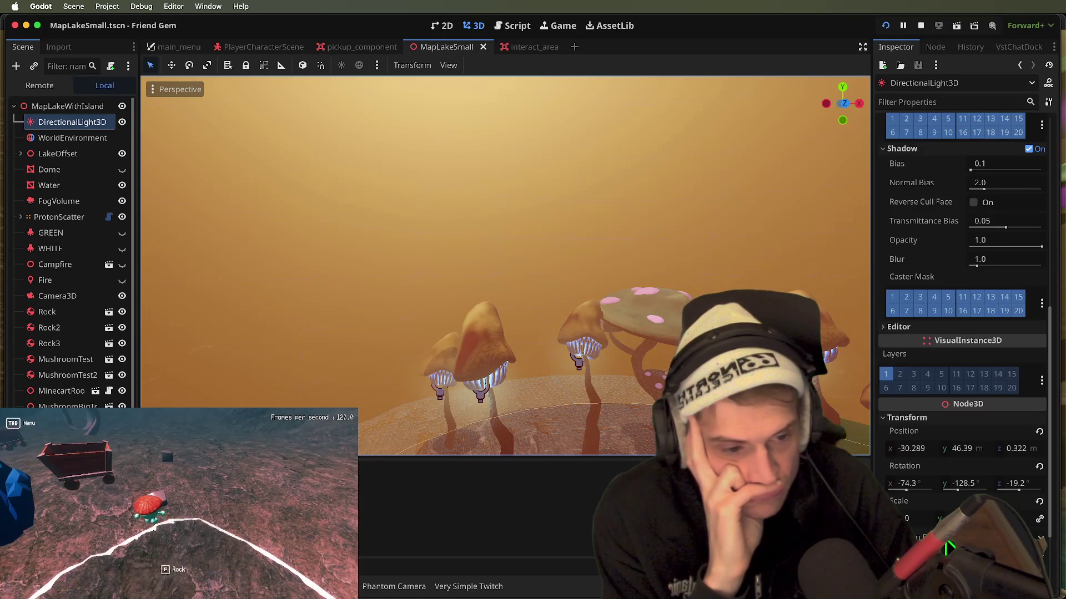
pyautogui.scroll(-2, 995, 462)
pyautogui.press('Tab')
pyautogui.scroll(-1, 999, 461)
pyautogui.scroll(10, 963, 311)
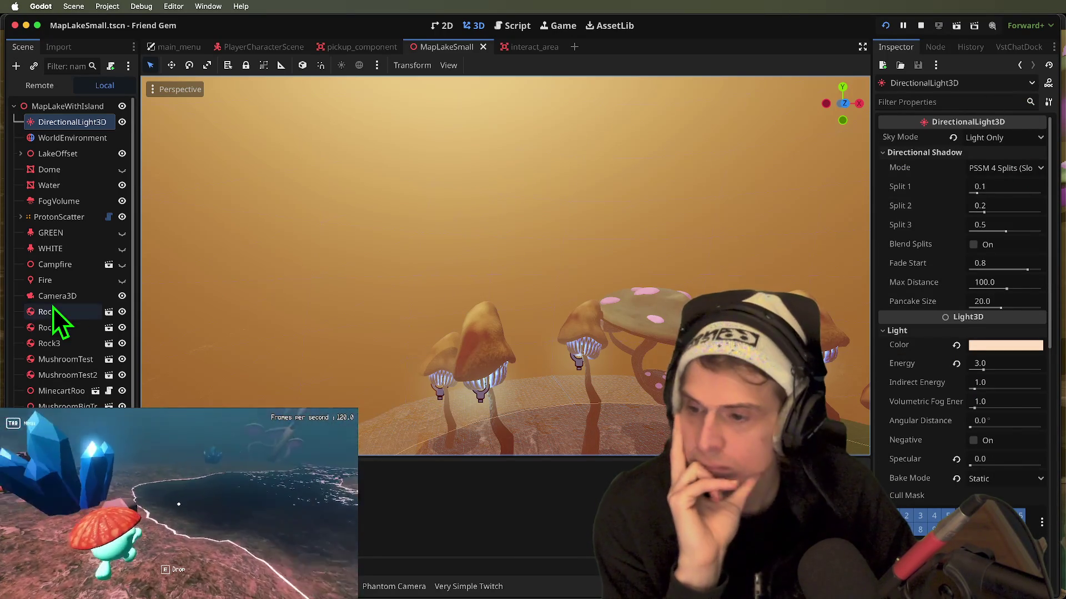
pyautogui.scroll(-1, 94, 272)
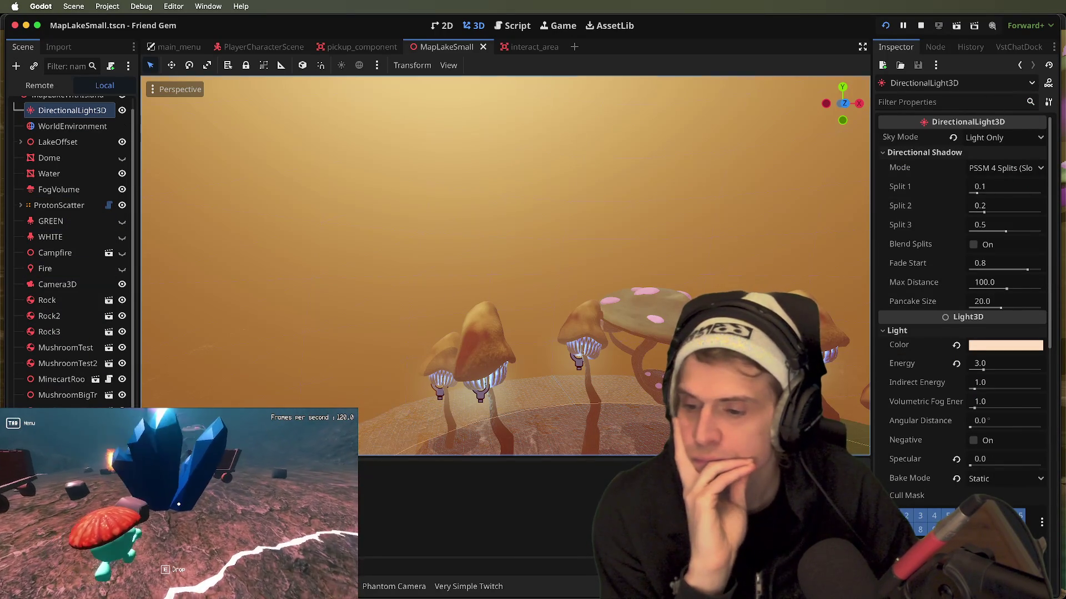
pyautogui.click(721, 194)
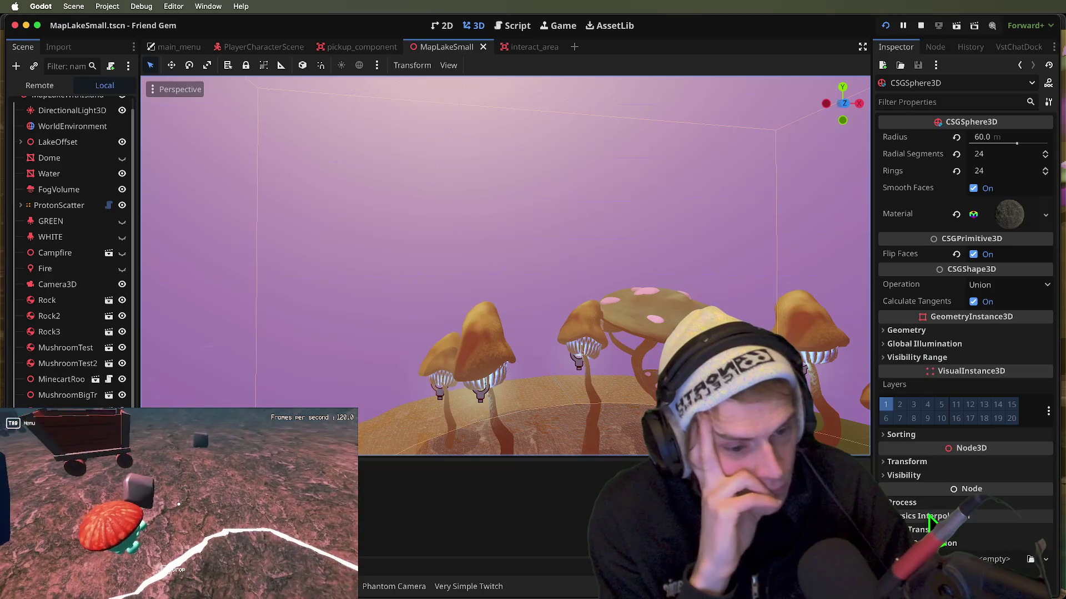
pyautogui.click(955, 332)
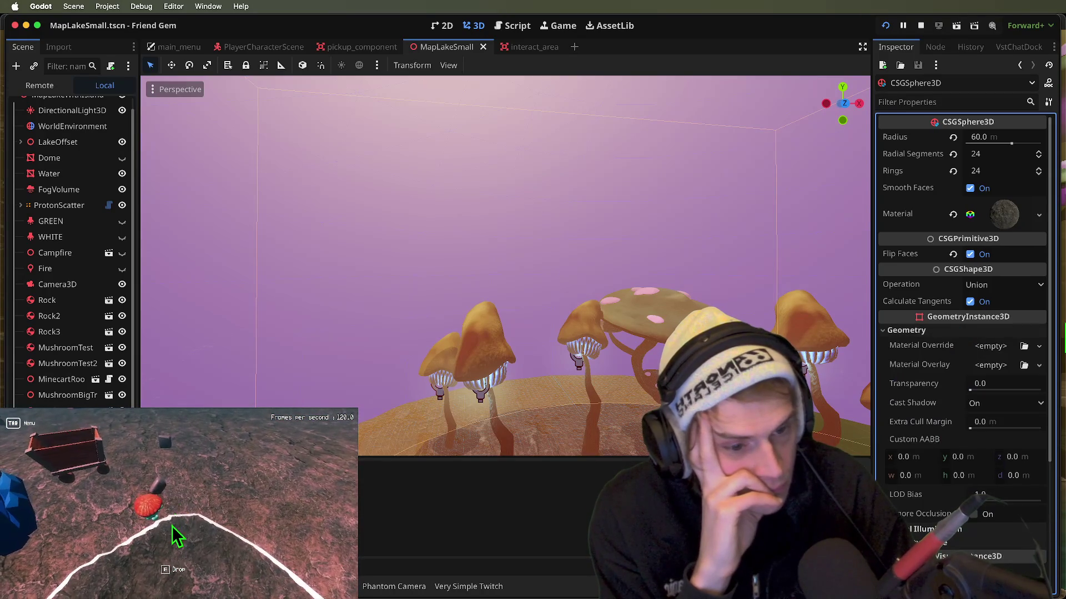
pyautogui.click(1015, 410)
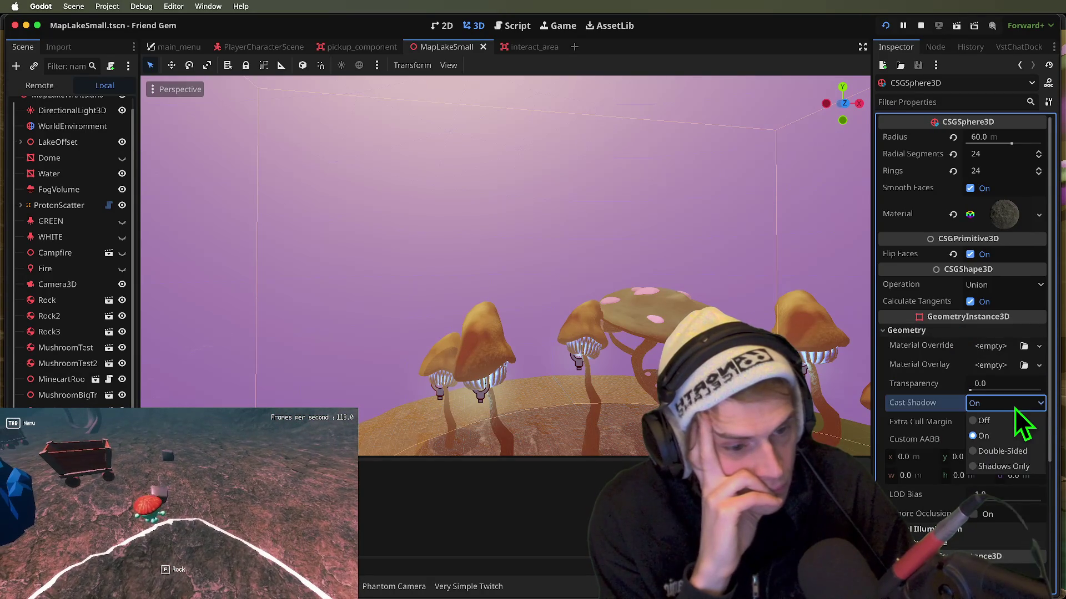
pyautogui.click(1009, 452)
# - Save the scene and run the game to check the dome's lighting
pyautogui.scroll(5, 606, 309)
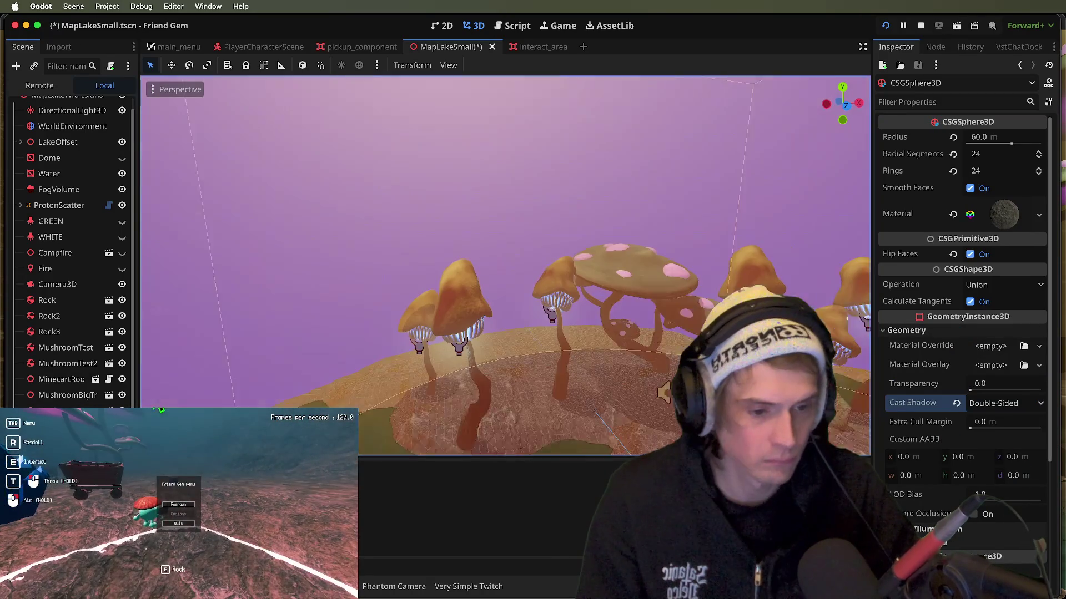
pyautogui.press('super+s')
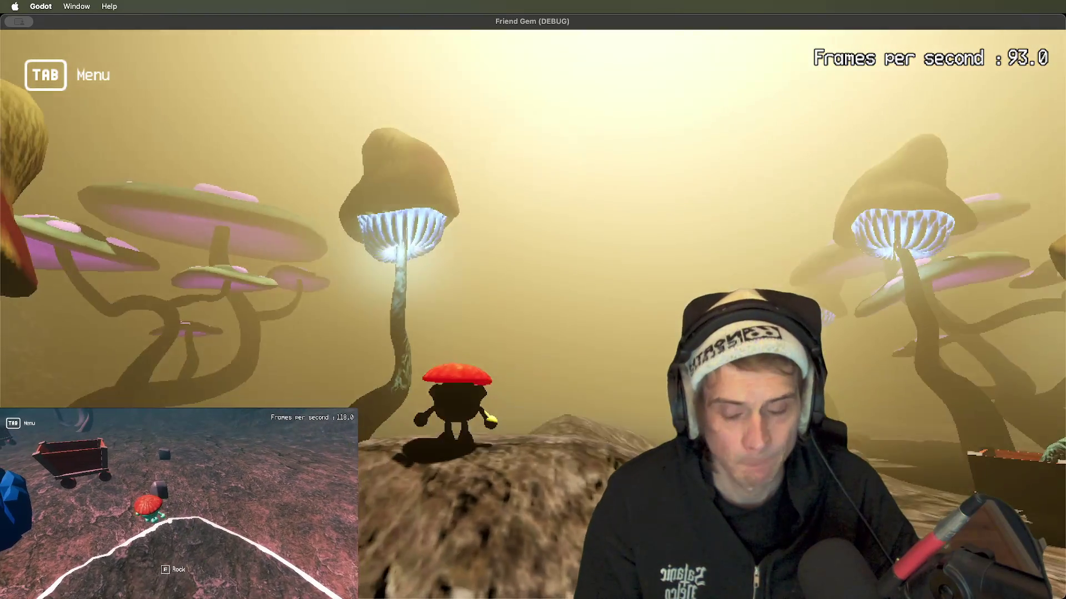
pyautogui.press('super+Tab')
pyautogui.scroll(-10, 1038, 468)
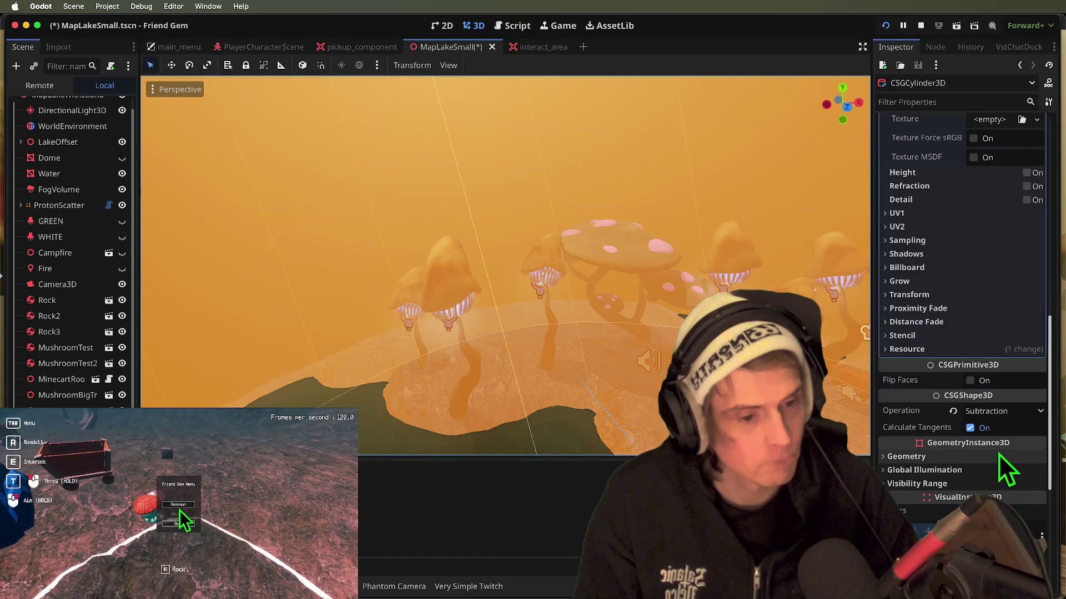
# - Set the CSGCylinder3D's Cast Shadow to Double-Sided and save the scene
pyautogui.click(999, 456)
pyautogui.scroll(-1, 1025, 507)
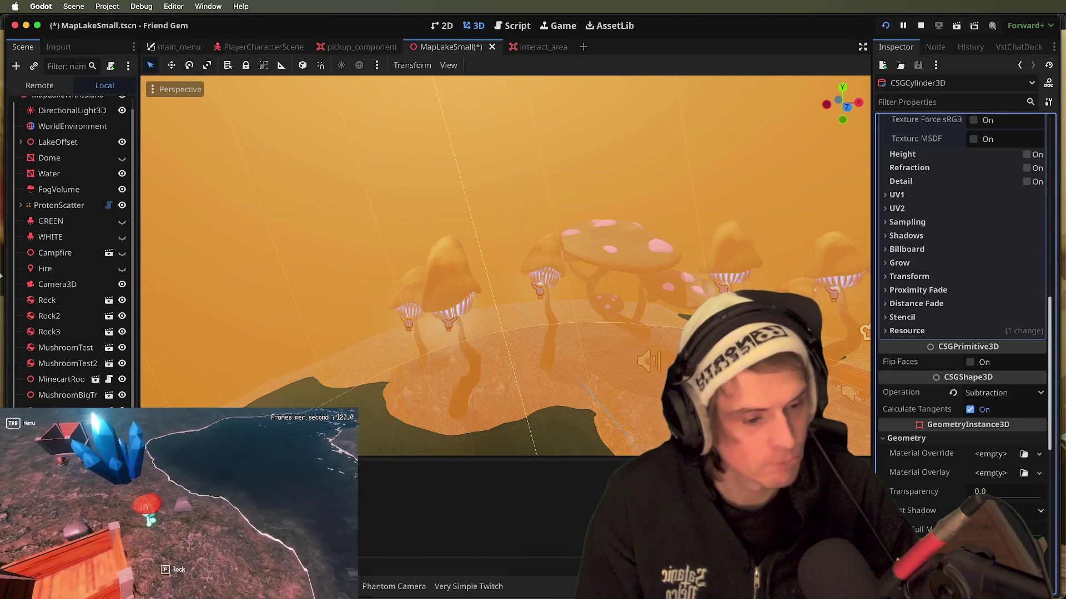
pyautogui.click(1009, 559)
pyautogui.press('super+s')
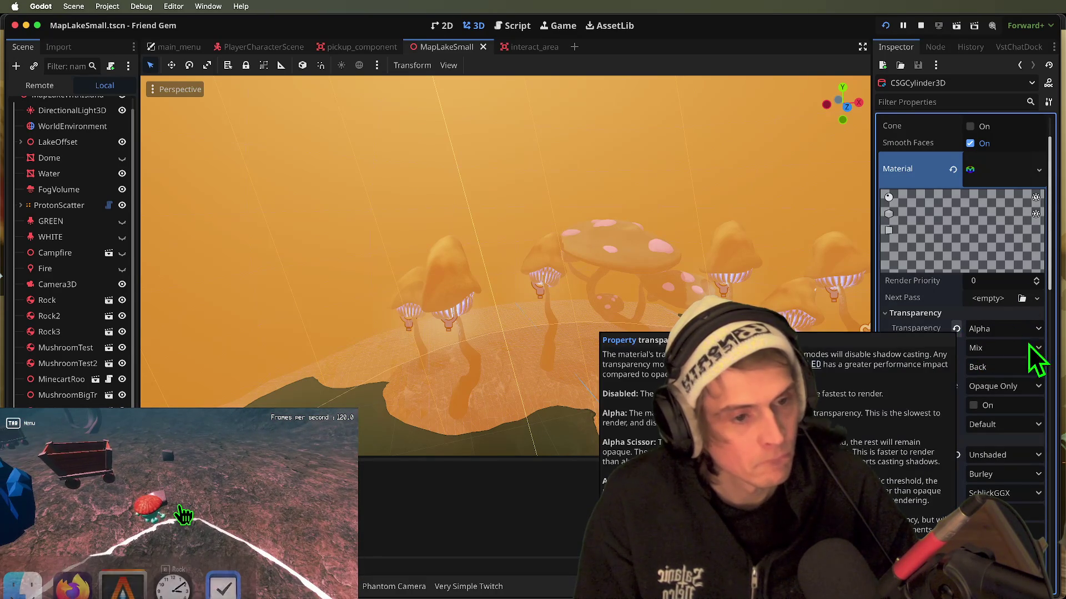
# - Inspect the lake's CSG combiner from above, save, and select the WorldEnvironment
pyautogui.press('Tab')
pyautogui.press('Tab')
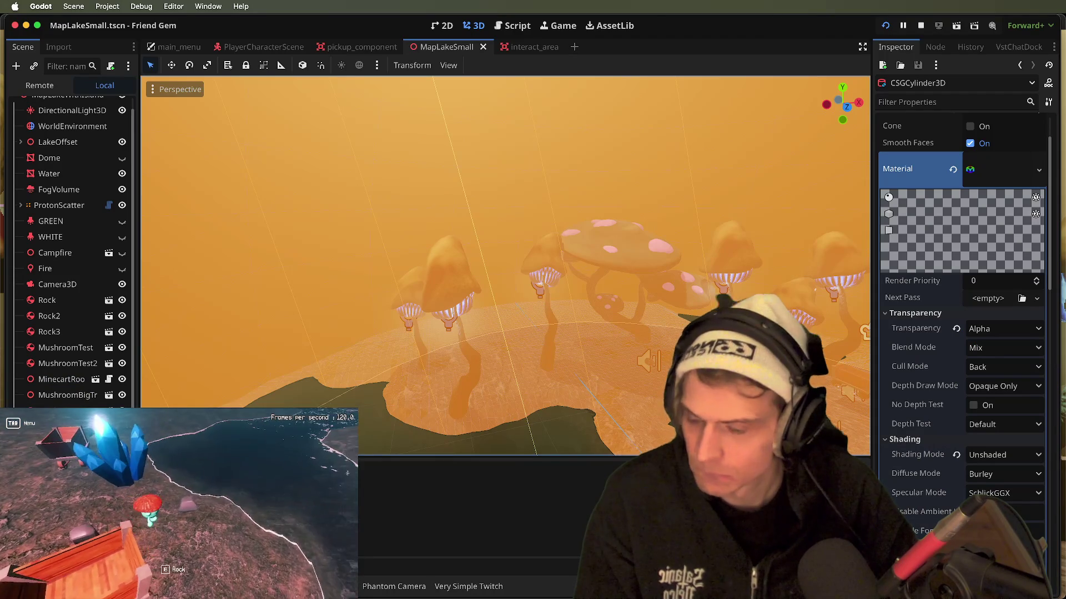
pyautogui.click(466, 345)
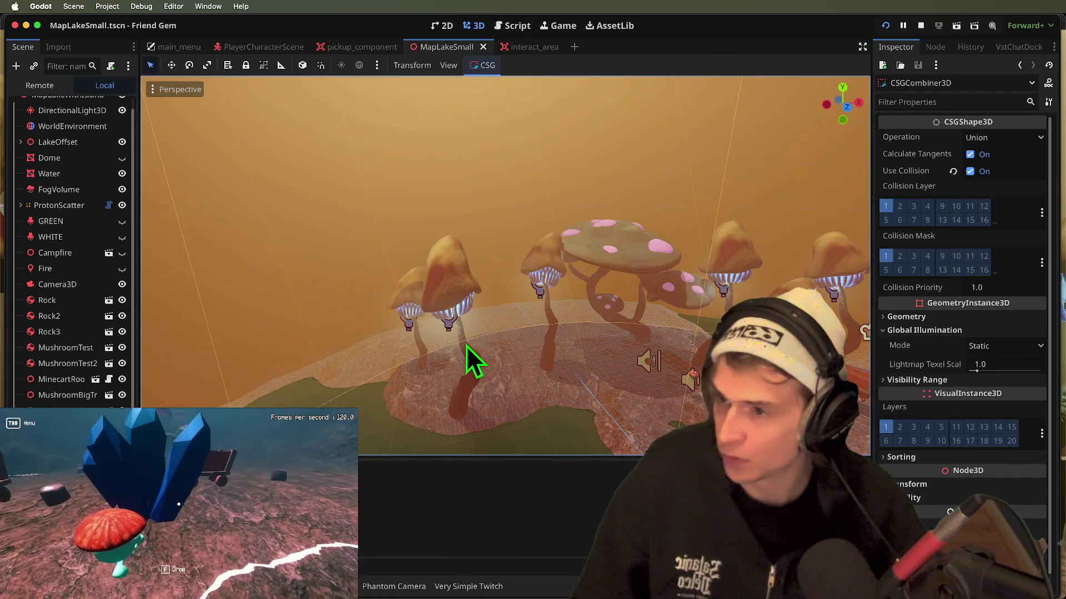
pyautogui.moveTo(451, 273)
pyautogui.mouseDown()
pyautogui.moveTo(377, 191)
pyautogui.moveTo(209, 186)
pyautogui.mouseUp()
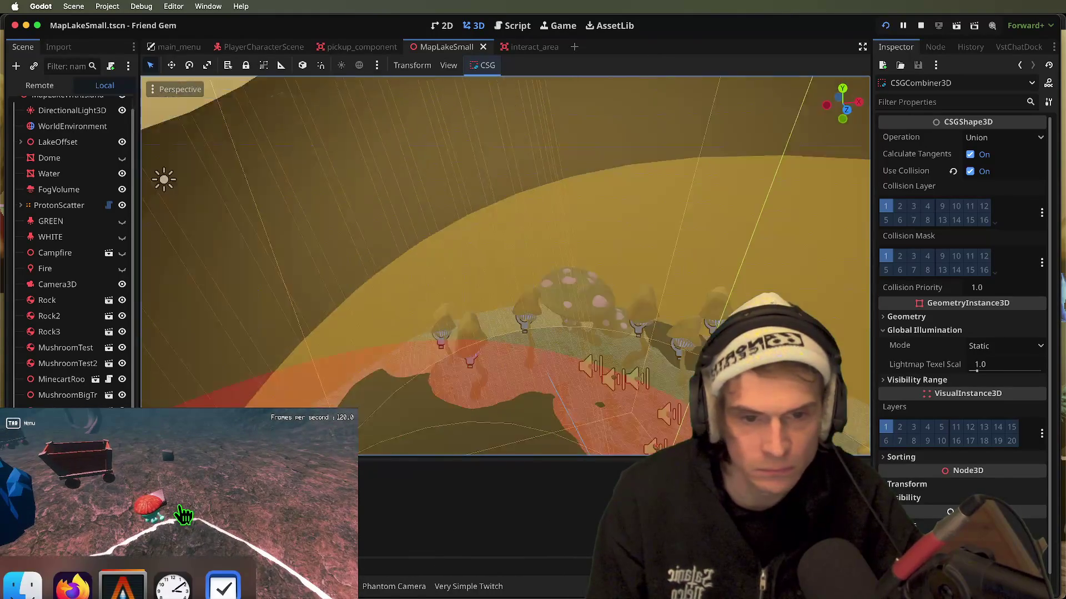
pyautogui.click(179, 510)
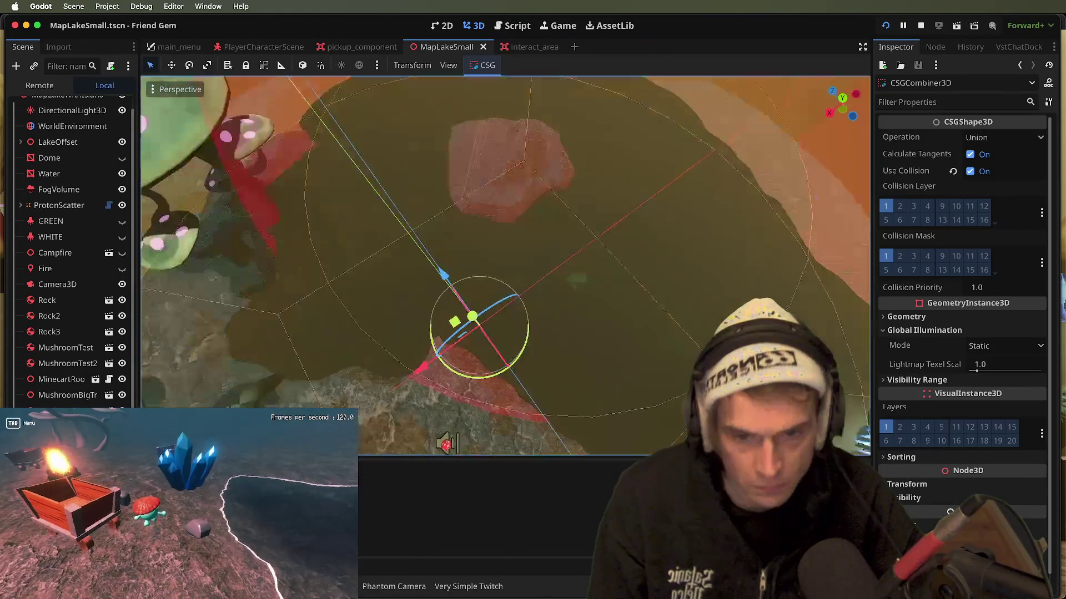
pyautogui.press('super+s')
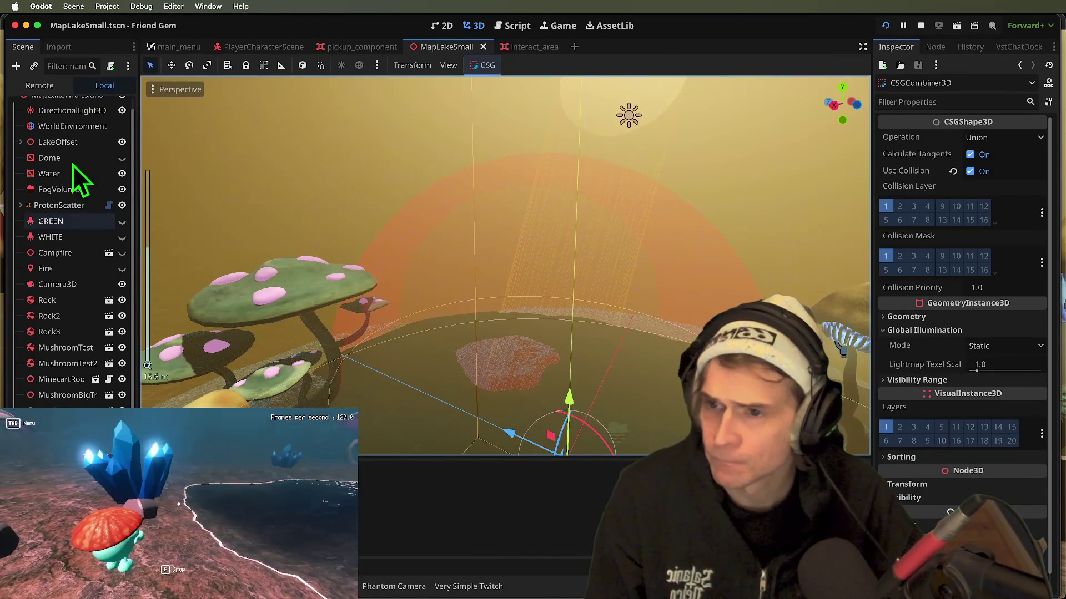
pyautogui.click(75, 128)
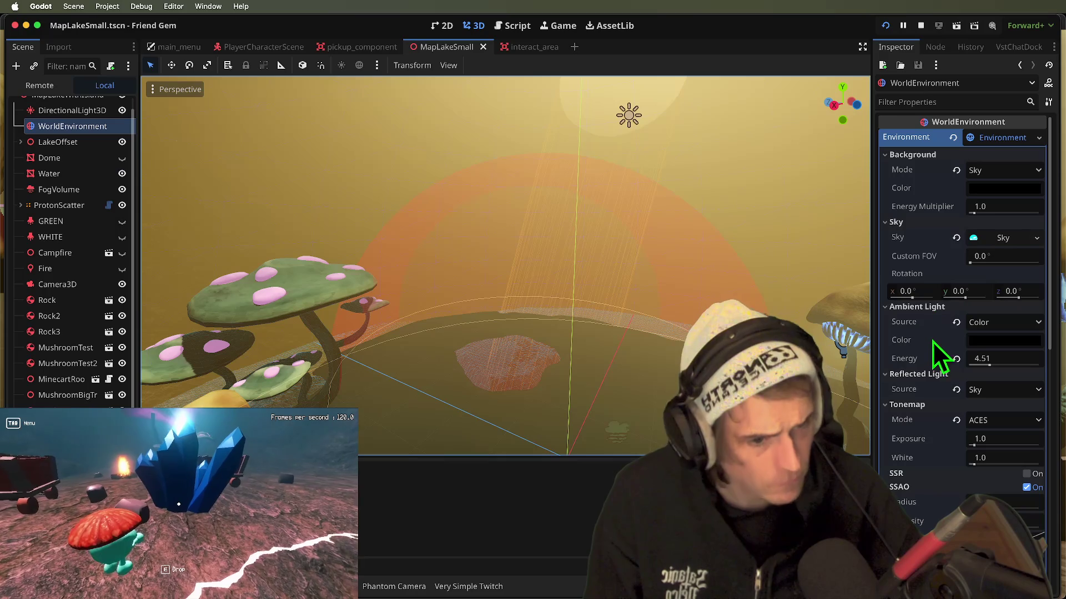
# - Revert the ambient light source and settings to defaults (Background, energy 1.0)
pyautogui.click(956, 322)
pyautogui.click(954, 376)
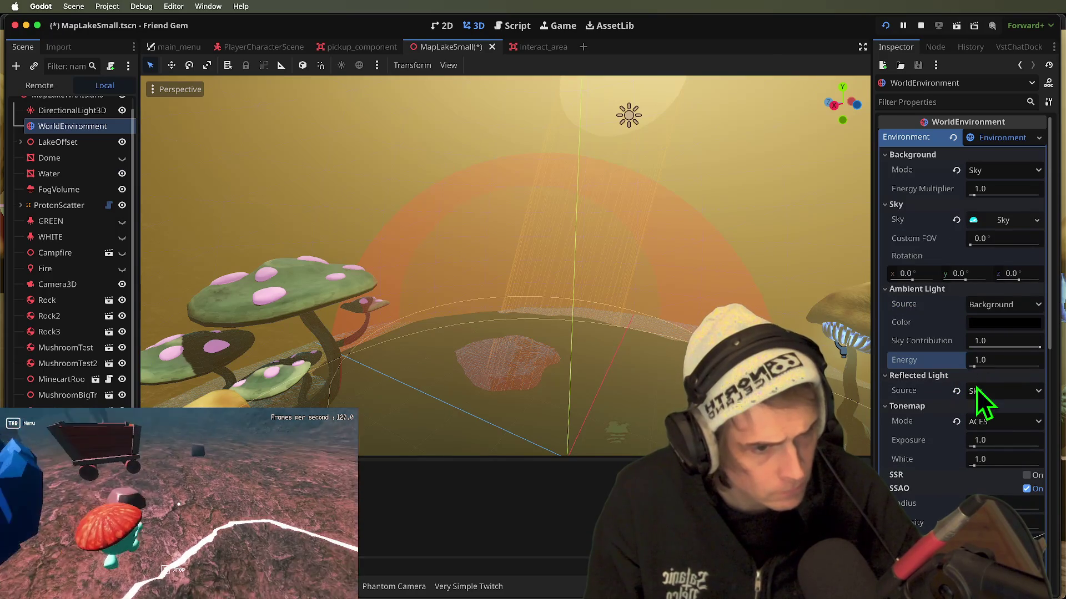
pyautogui.click(923, 289)
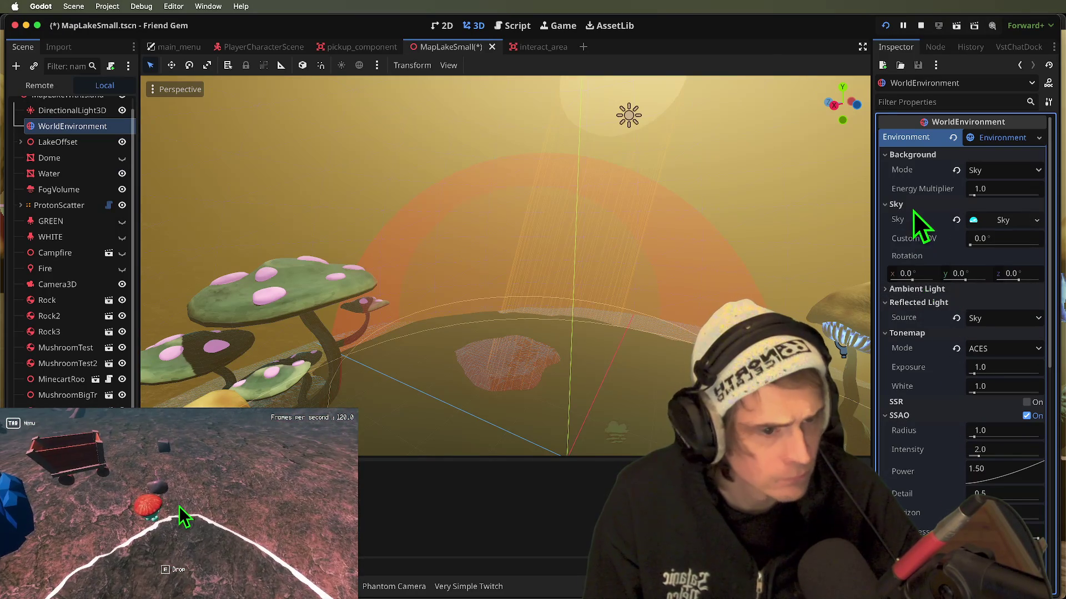
pyautogui.click(953, 204)
pyautogui.click(957, 157)
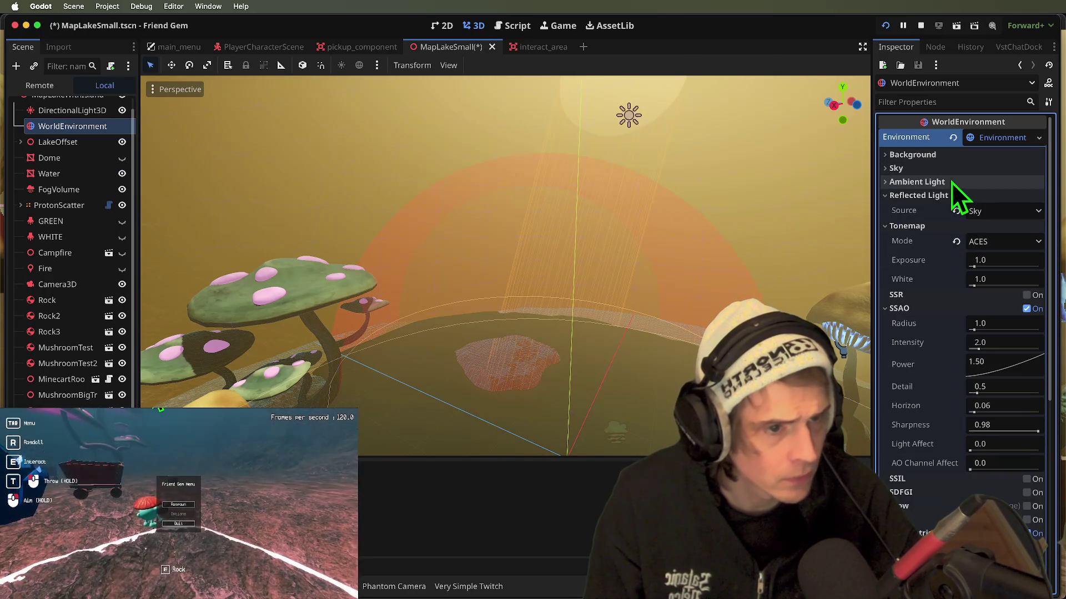
pyautogui.click(950, 158)
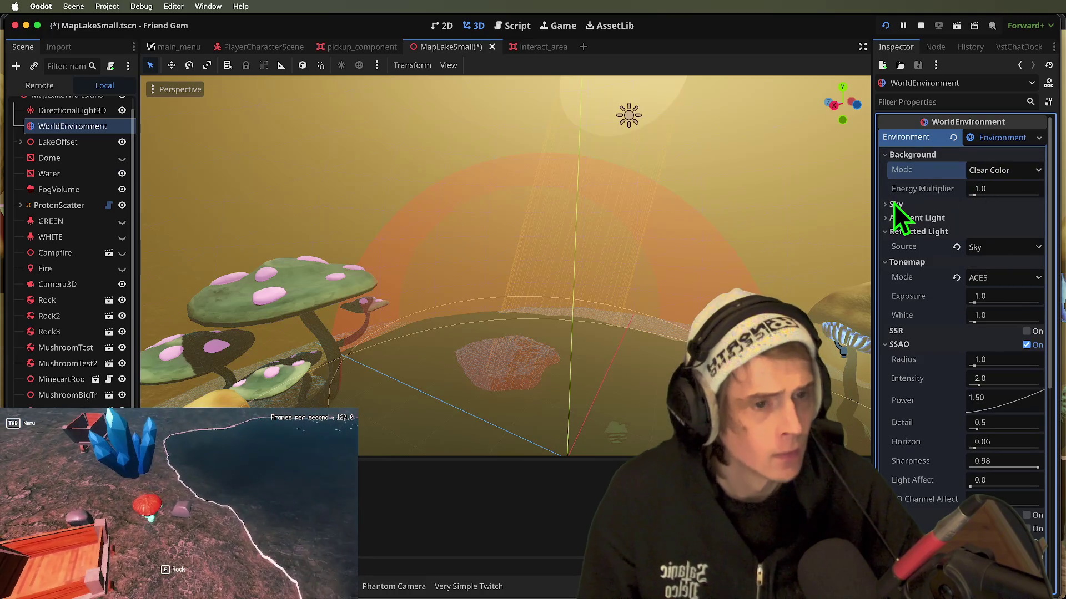
pyautogui.click(956, 232)
pyautogui.click(951, 218)
pyautogui.click(966, 271)
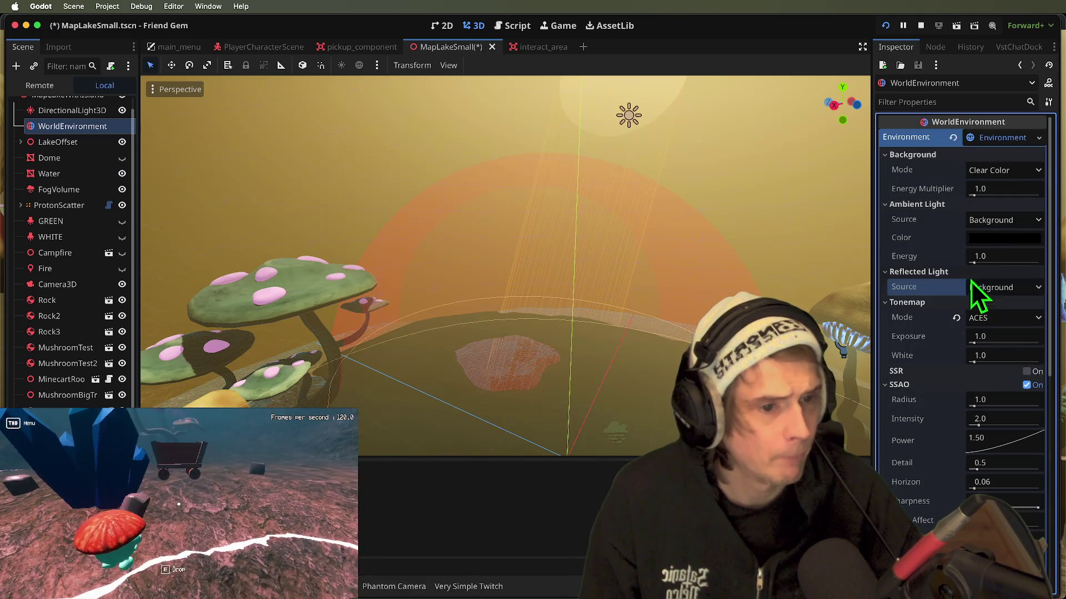
# - Try Sky as the reflected light source, then revert it to Background
pyautogui.click(1004, 292)
pyautogui.click(1017, 340)
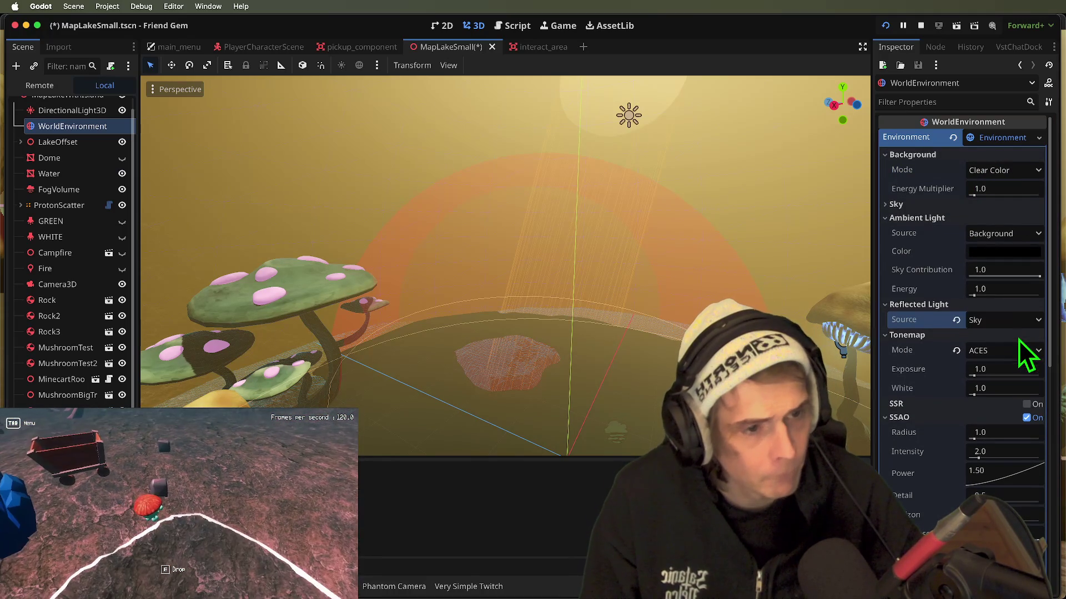
pyautogui.click(956, 320)
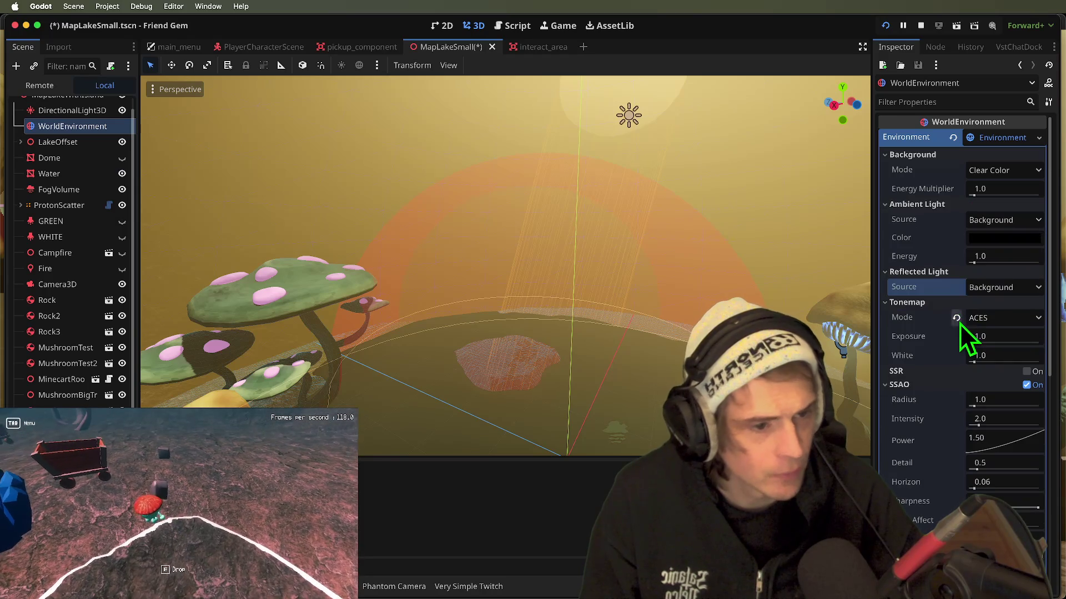
pyautogui.click(926, 205)
pyautogui.click(930, 154)
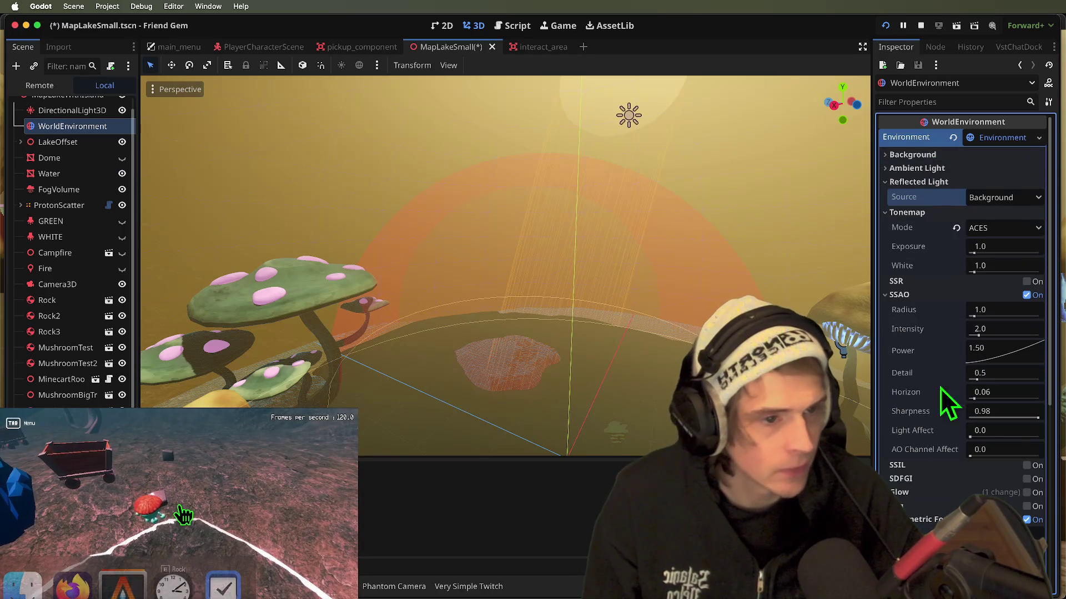
pyautogui.click(954, 186)
# - Switch the tonemap mode to AgX, then save and run the game
pyautogui.click(1020, 213)
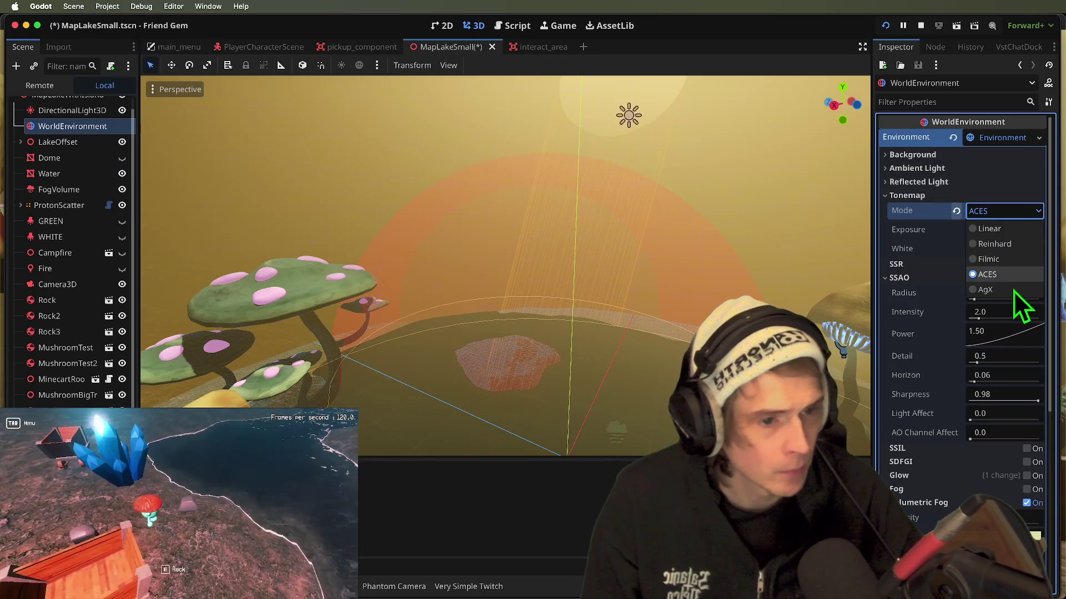
pyautogui.click(1013, 290)
pyautogui.press('super+b')
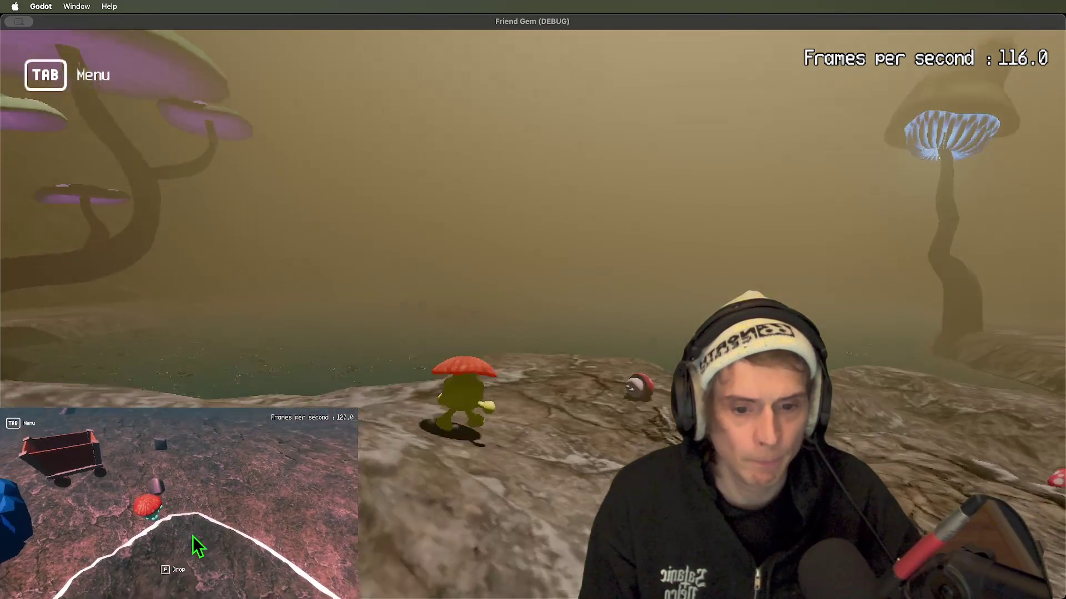
pyautogui.press('super+Tab')
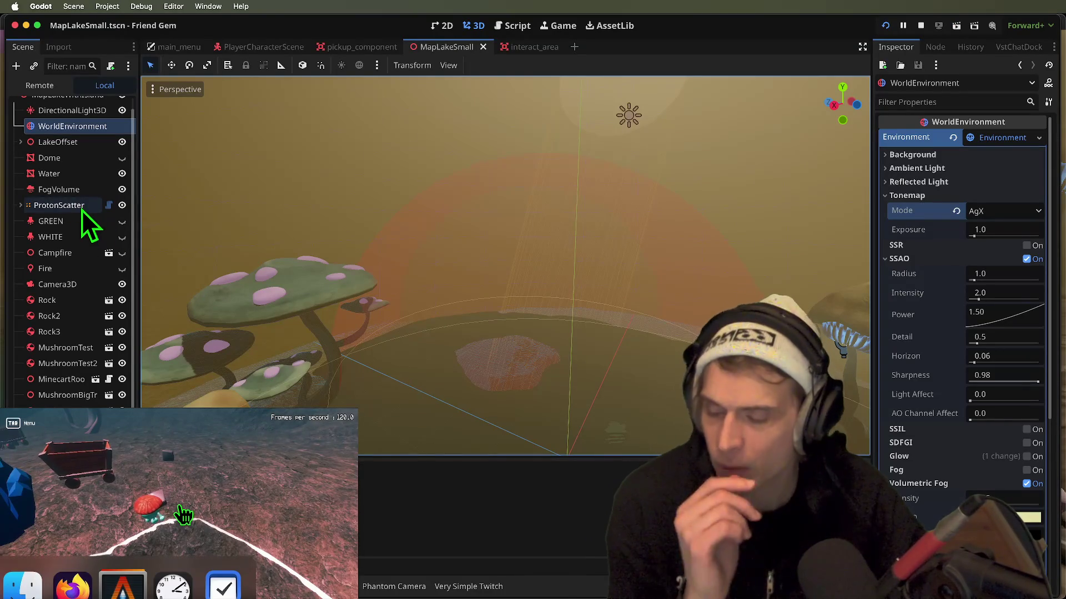
# - Enable Reverse Cull Face on the DirectionalLight3D's shadows
pyautogui.click(179, 509)
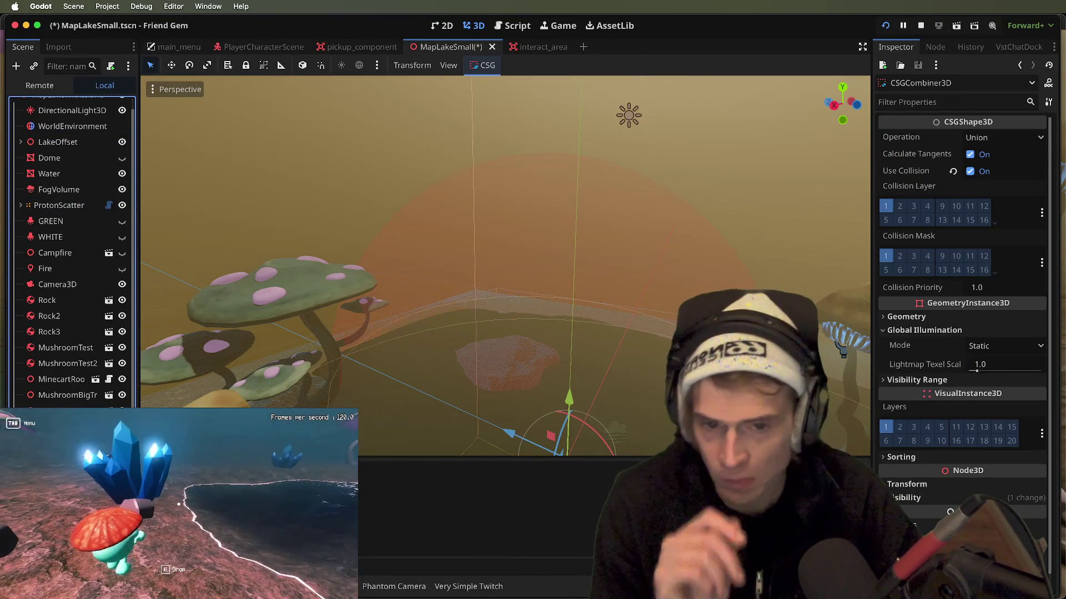
pyautogui.press('super+Tab')
pyautogui.press('super+Tab')
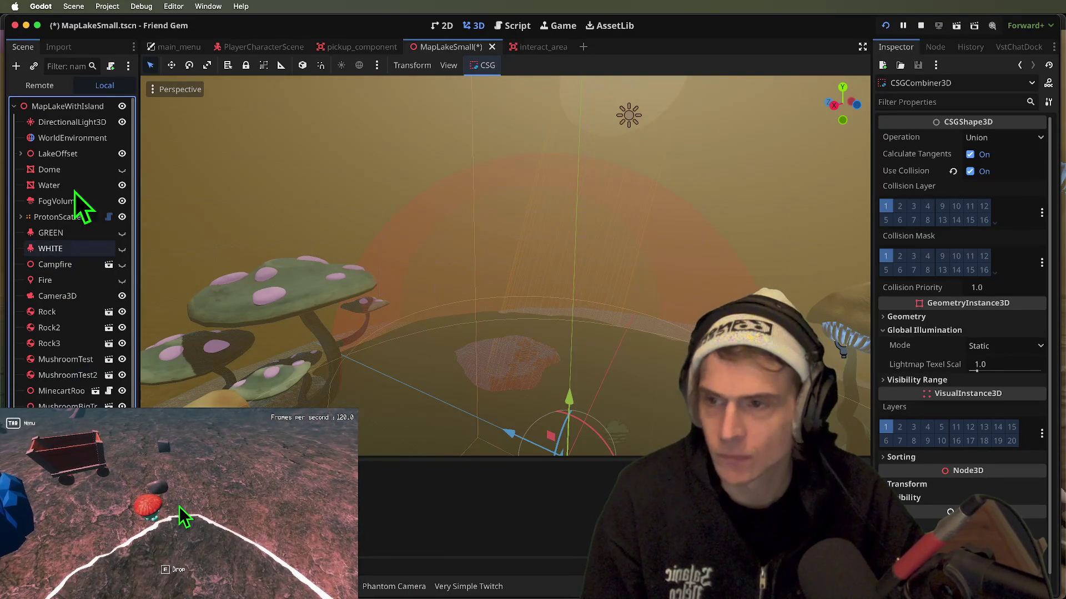
pyautogui.click(72, 123)
pyautogui.scroll(-5, 1007, 399)
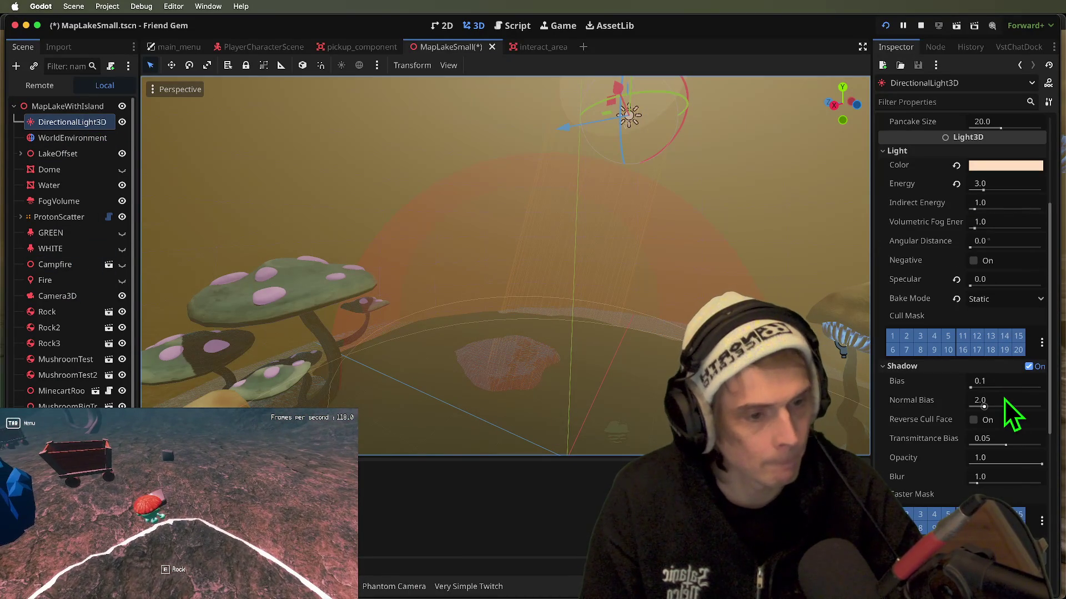
pyautogui.click(998, 421)
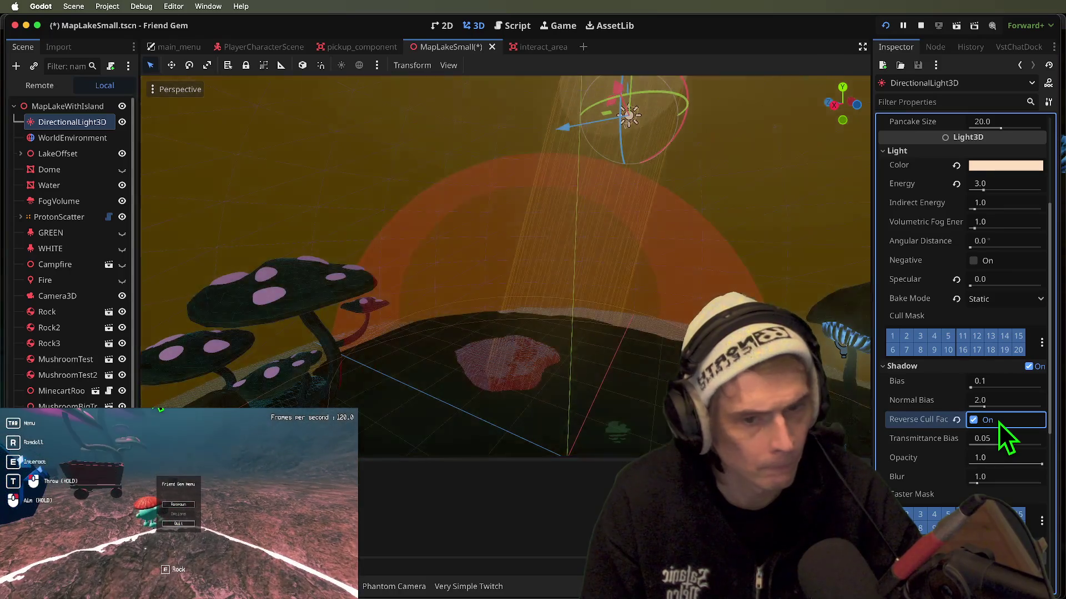
# - Check the shadows in the running game, then save the scene
pyautogui.press('super+Tab')
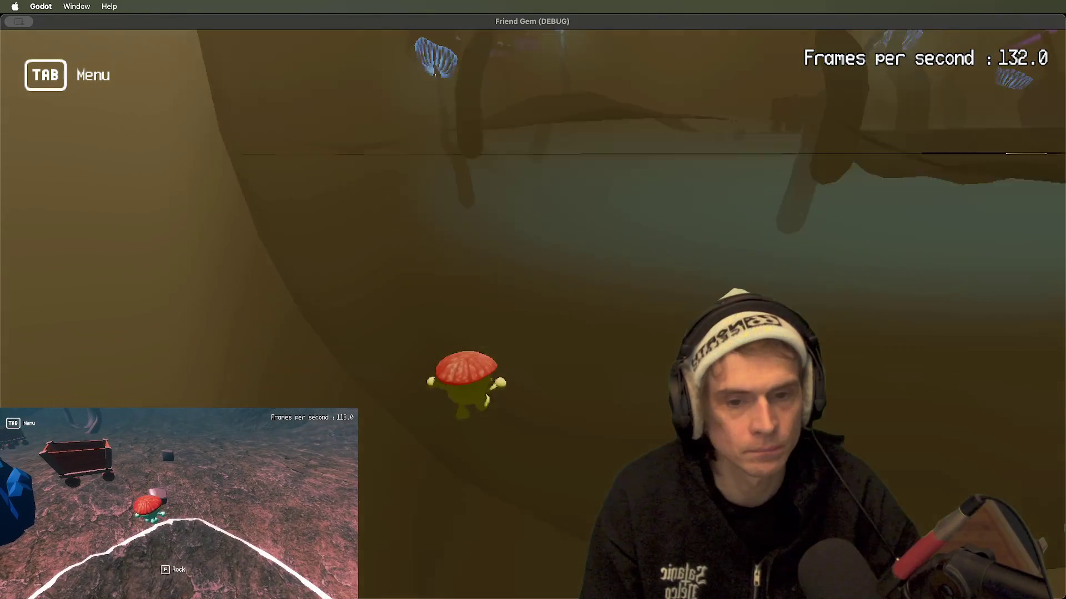
pyautogui.press('super+Tab')
pyautogui.press('super+s')
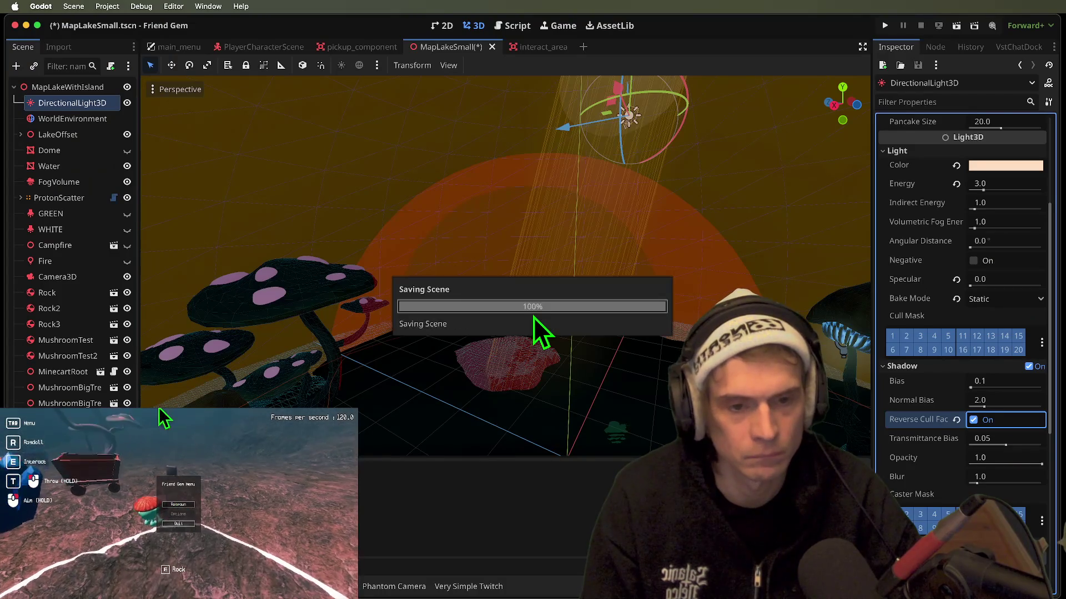
# - Playtest the lighting, then set the directional light's indirect energy to 6
pyautogui.press('super+b')
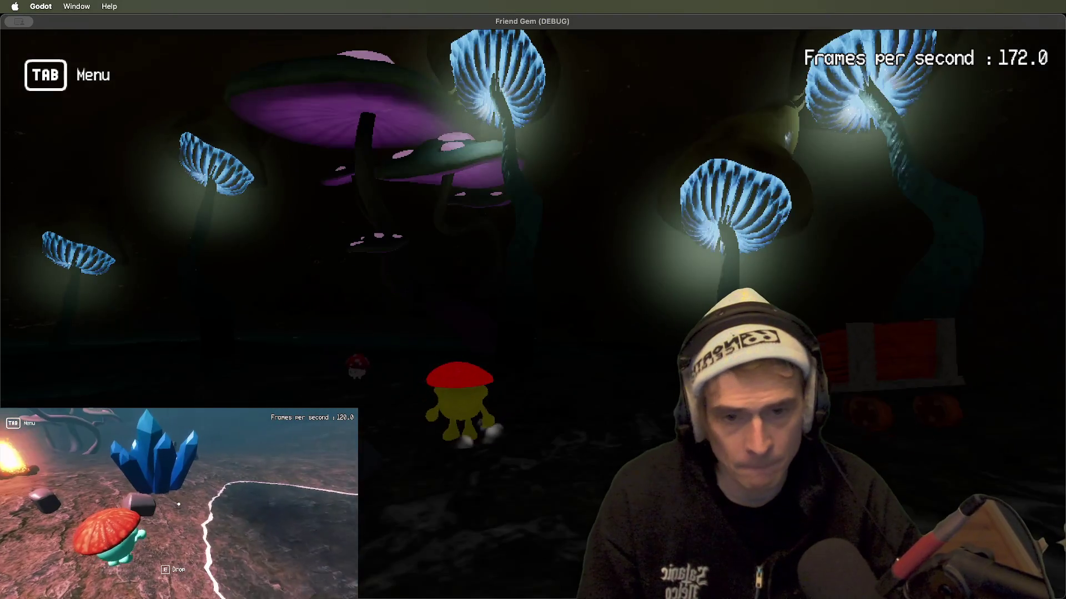
pyautogui.press('w')
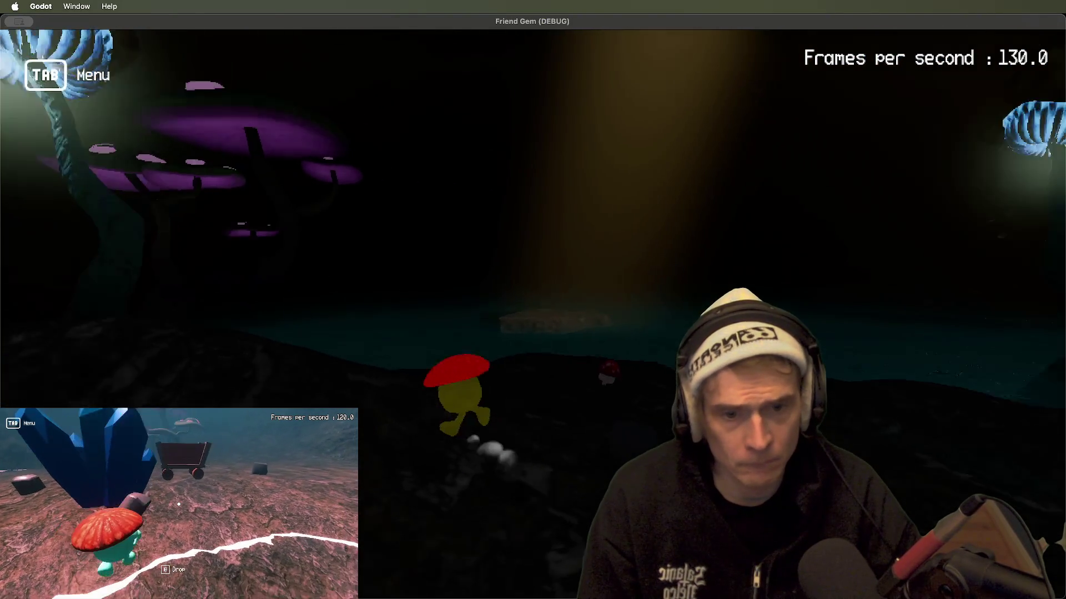
pyautogui.press('super+Tab')
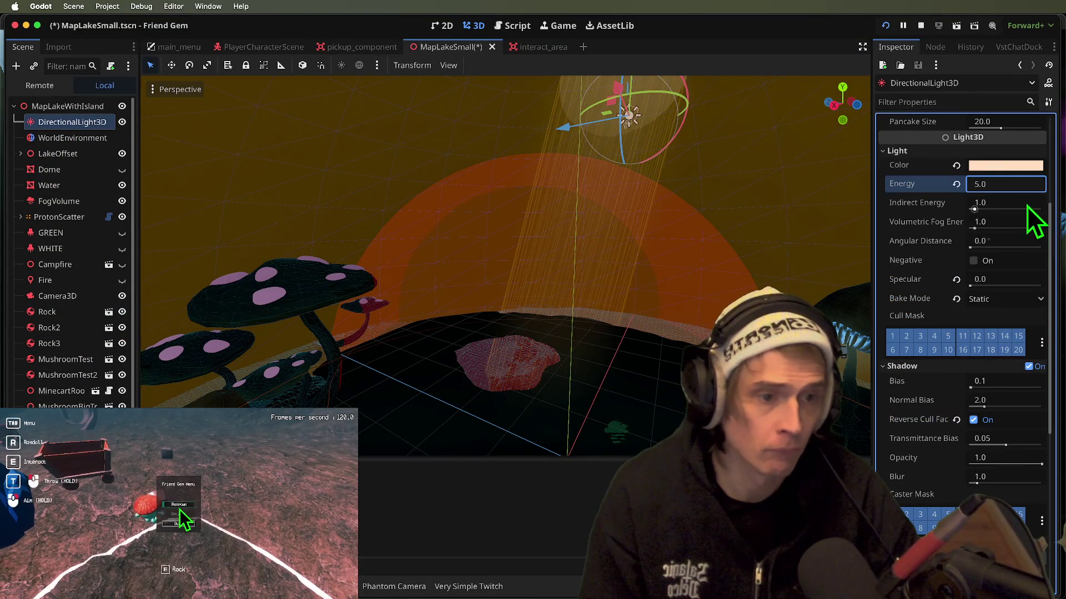
pyautogui.write('6')
pyautogui.press('Return')
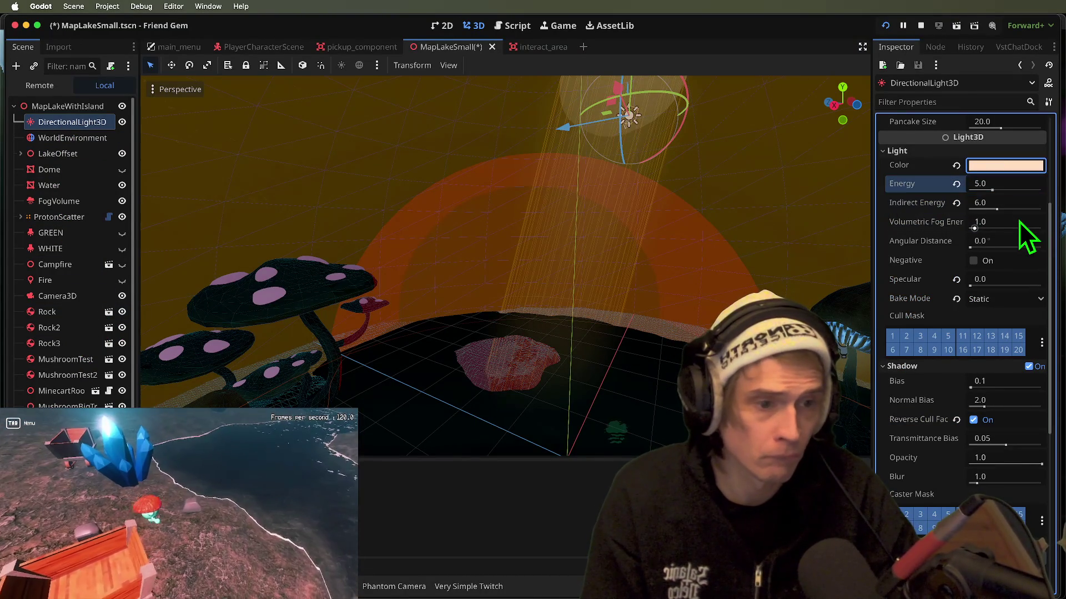
# - Raise volumetric fog energy to 5, view the beam in game, then return it to 1
pyautogui.click(1019, 222)
pyautogui.write('5')
pyautogui.press('Return')
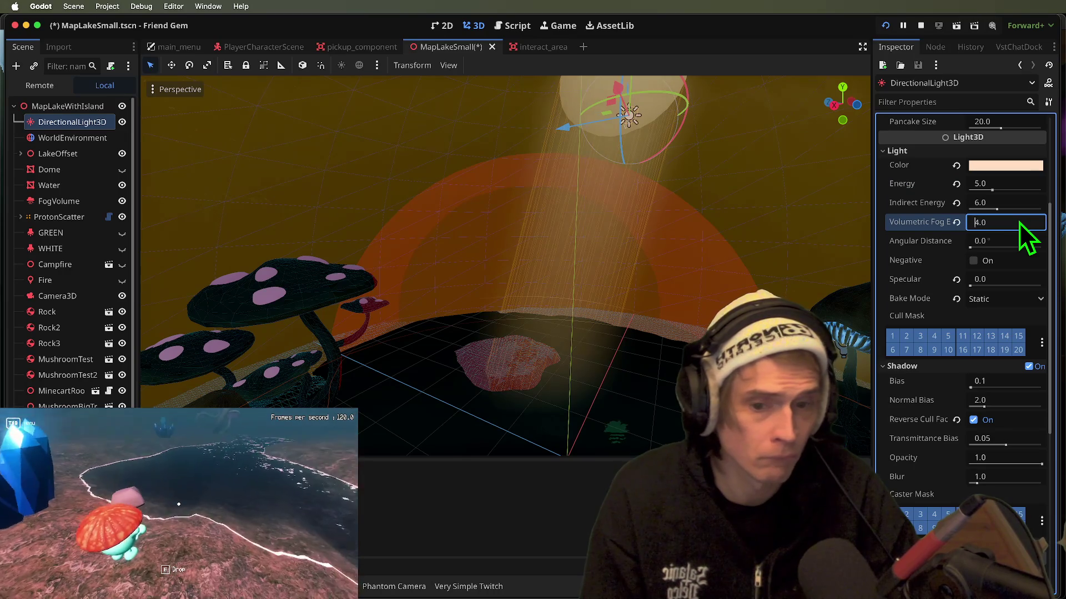
pyautogui.press('super+Tab')
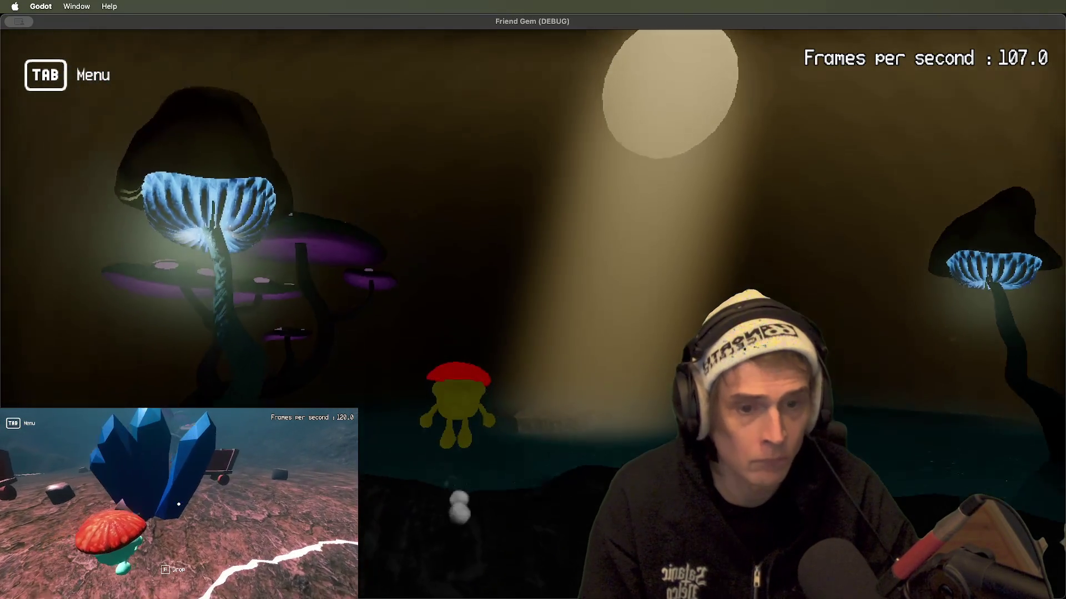
pyautogui.press('super+Tab')
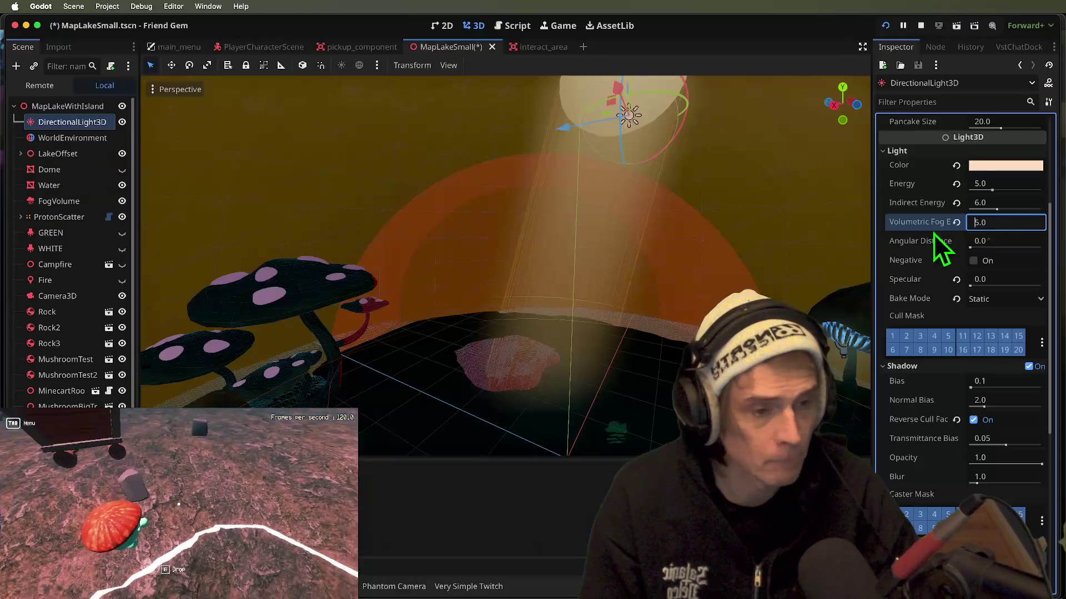
pyautogui.write('1')
pyautogui.press('Return')
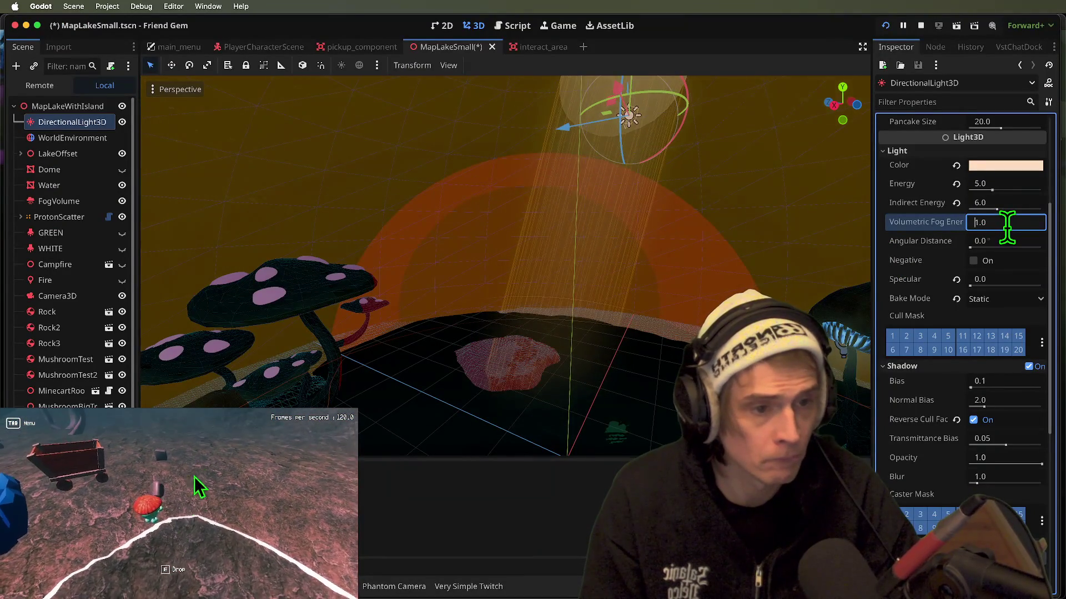
pyautogui.press('super+Tab')
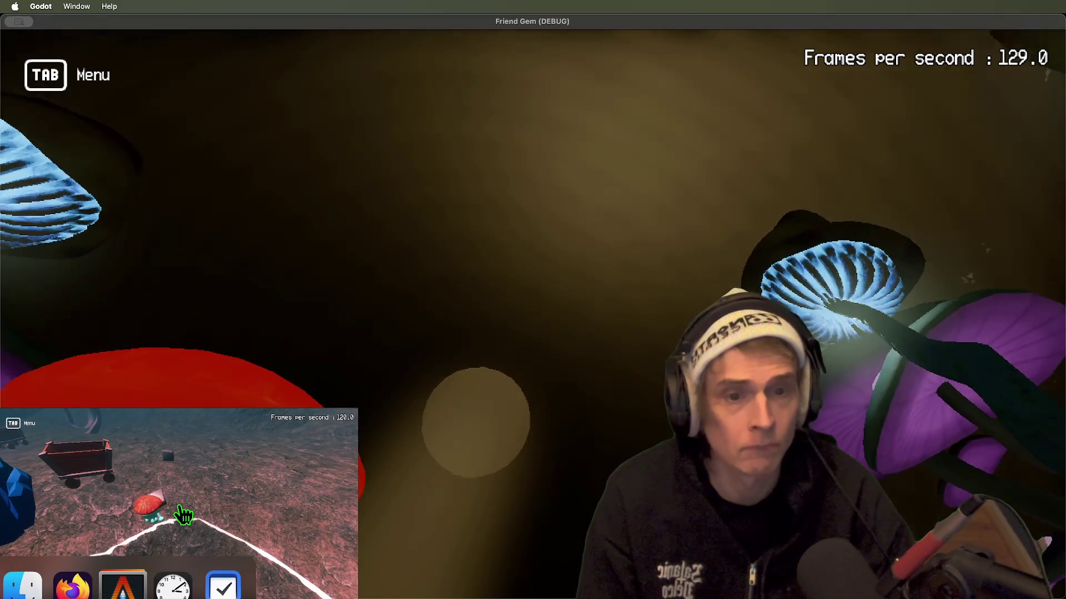
pyautogui.press('super+Tab')
# - Settle the light's energy and indirect energy at 1.0, recheck in game, and select WorldEnvironment
pyautogui.click(1006, 189)
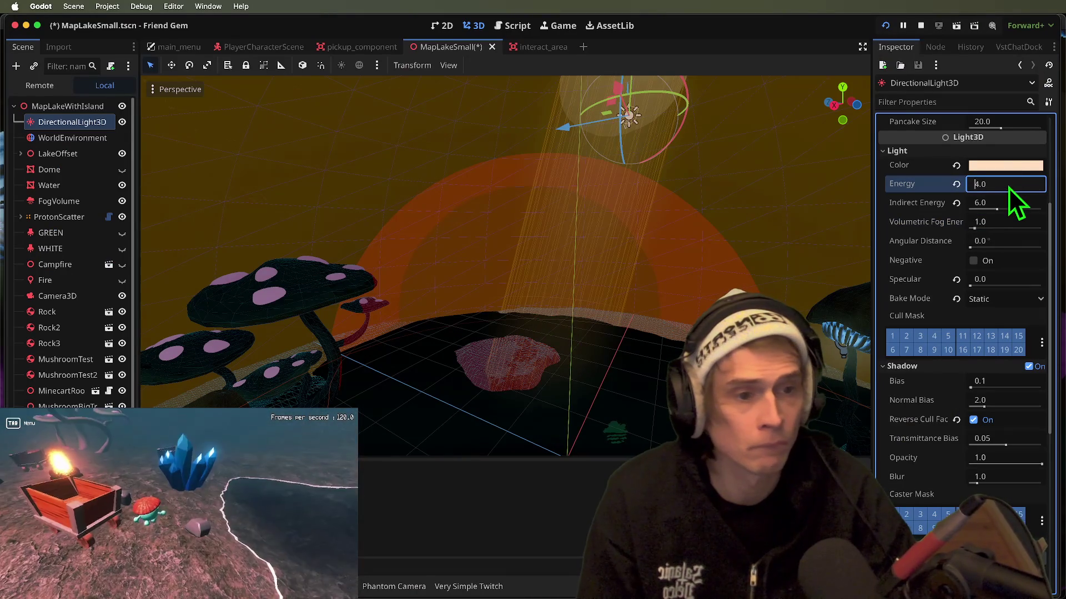
pyautogui.write('1')
pyautogui.click(1019, 202)
pyautogui.write('3')
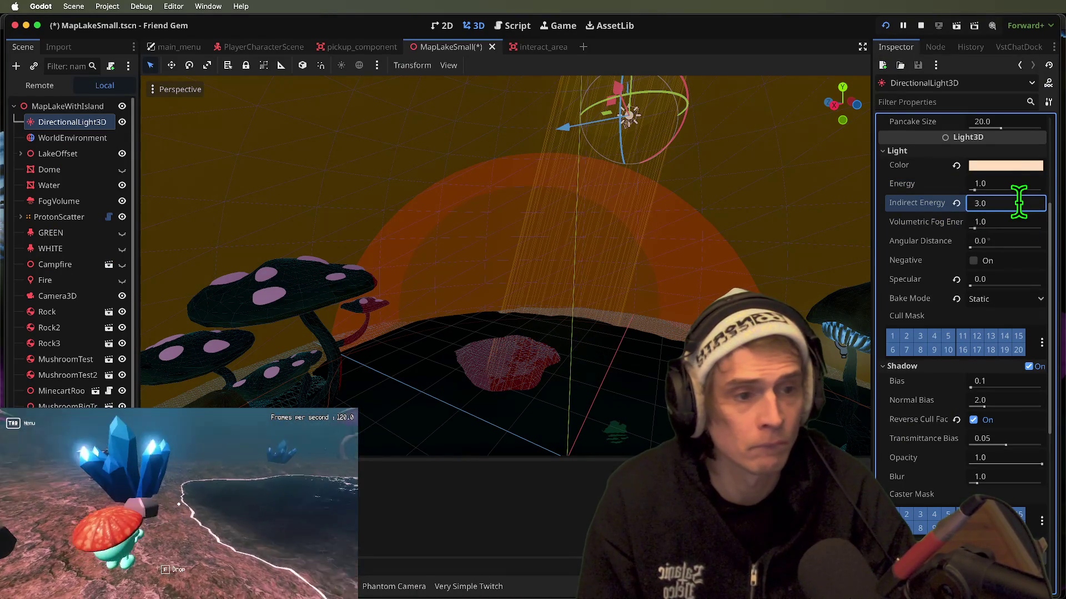
pyautogui.click(1027, 179)
pyautogui.write('3')
pyautogui.press('super+Tab')
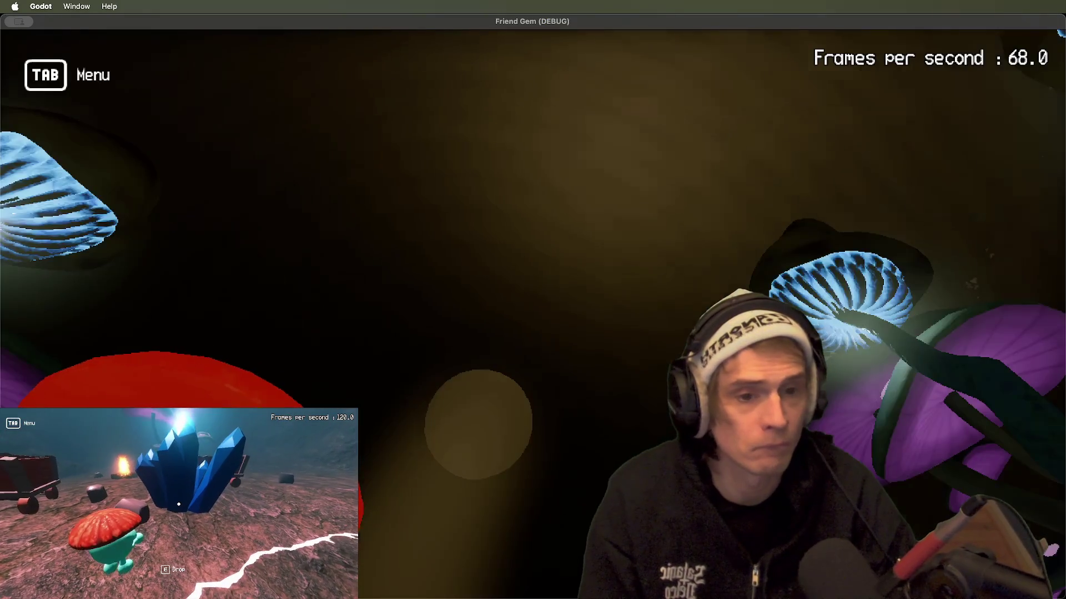
pyautogui.press('super+Tab')
pyautogui.press('super+Tab')
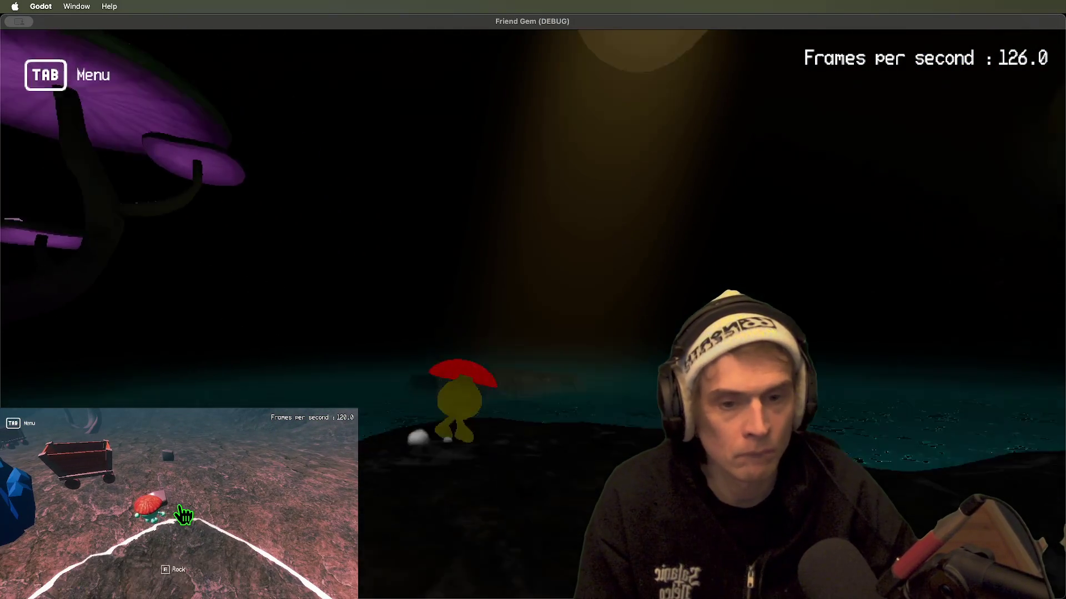
pyautogui.press('super+Tab')
pyautogui.click(179, 506)
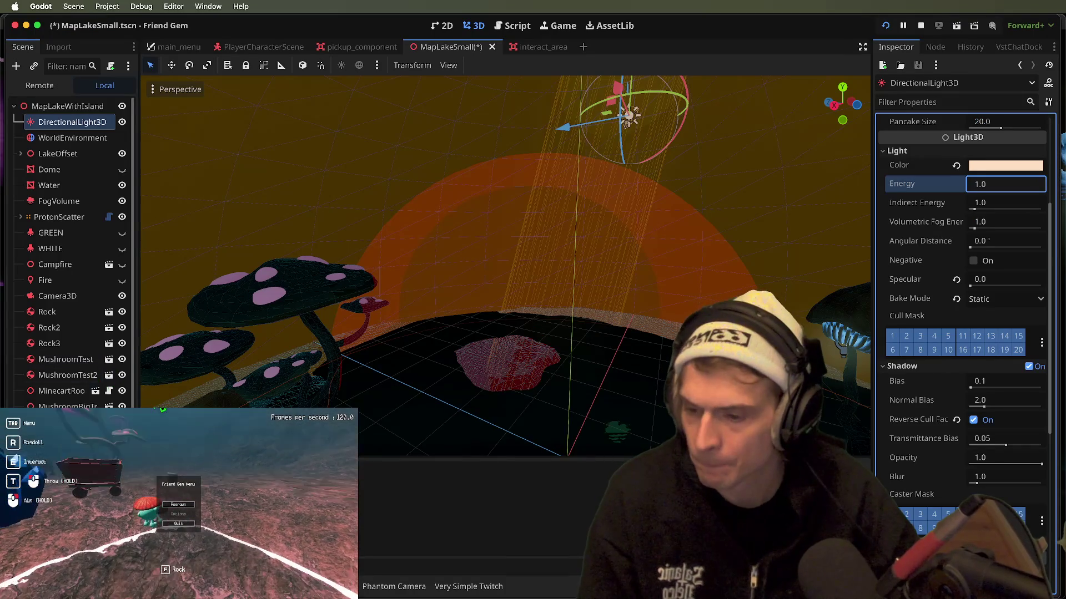
pyautogui.click(86, 137)
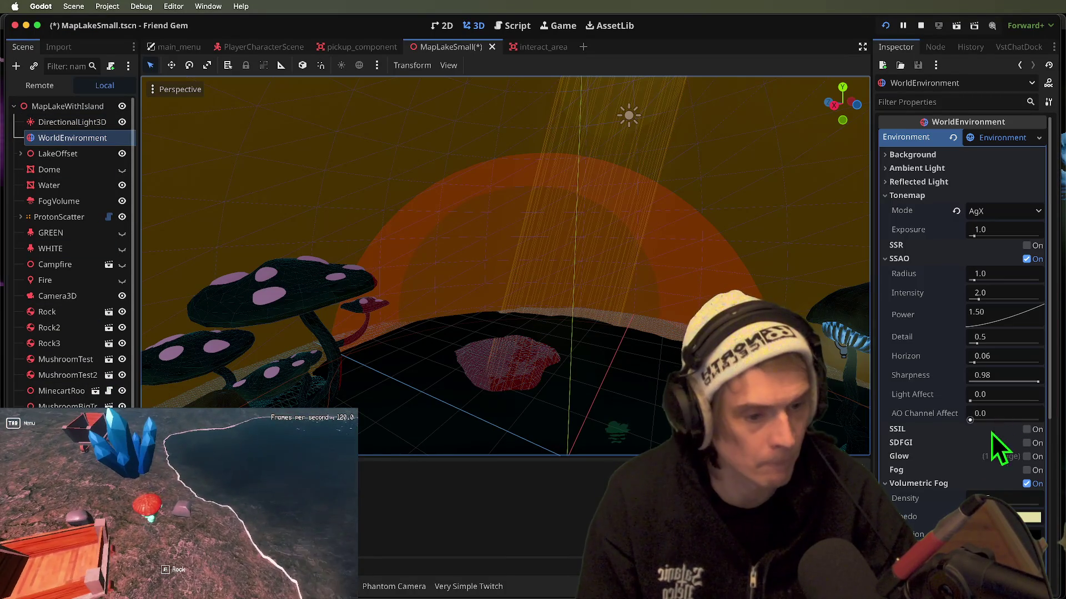
# - Walk through the cave in game, then turn on glow in the environment
pyautogui.press('super+Tab')
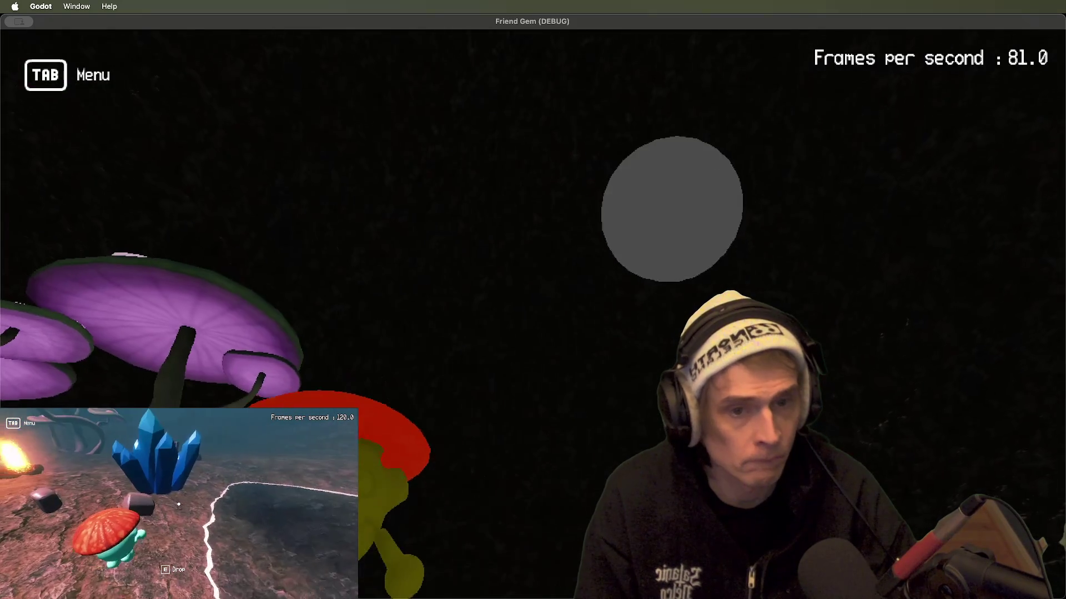
pyautogui.press('w')
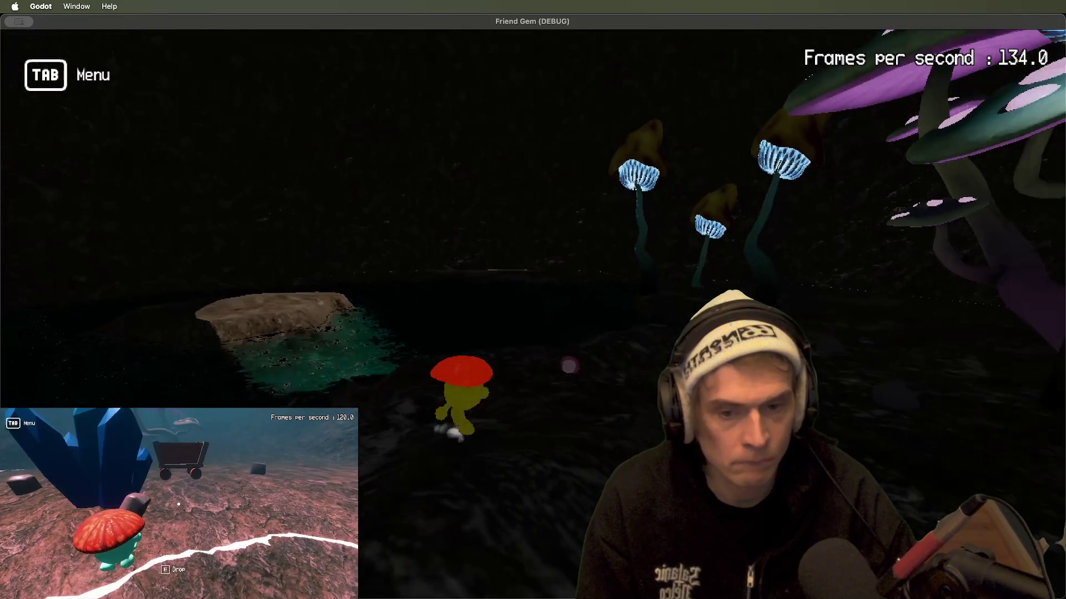
pyautogui.press('super+Tab')
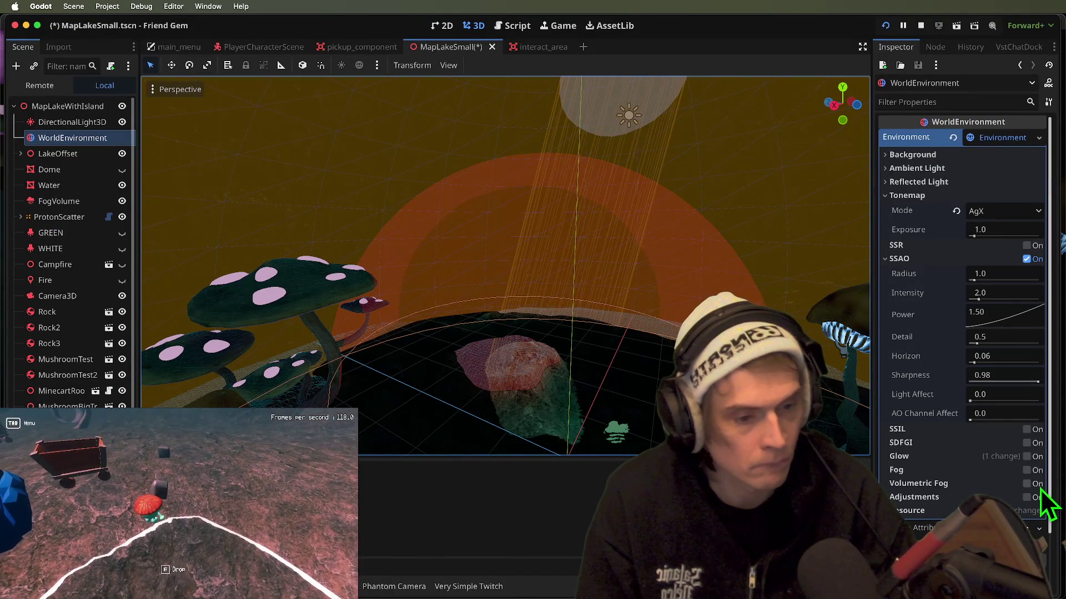
pyautogui.click(1031, 459)
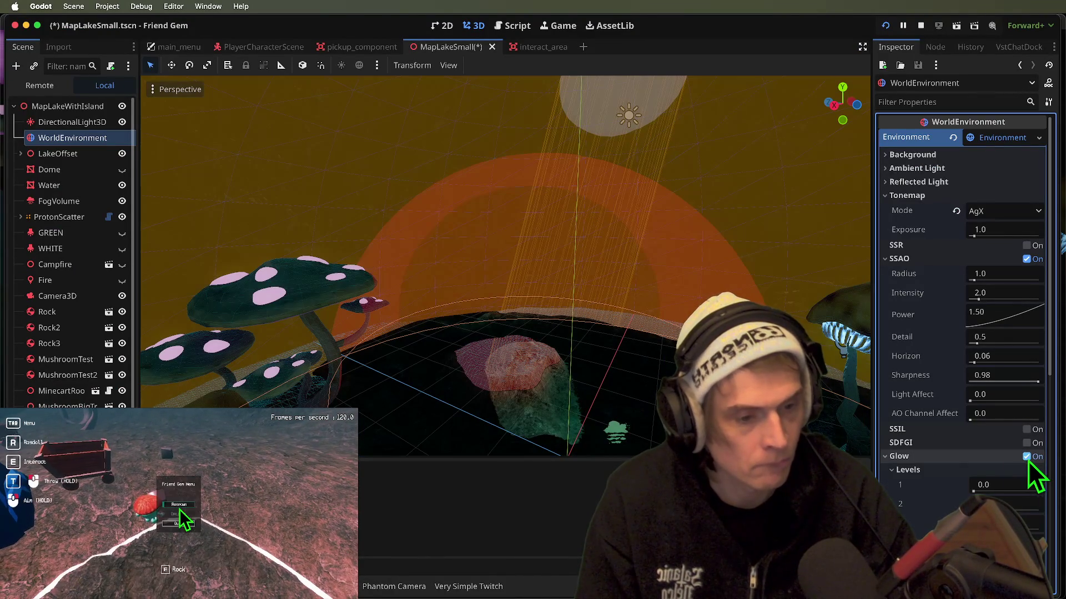
# - After viewing the glow in game, enable volumetric fog in the environment
pyautogui.press('super+Tab')
pyautogui.press('super+Tab')
pyautogui.scroll(-3, 999, 483)
pyautogui.scroll(-5, 1015, 488)
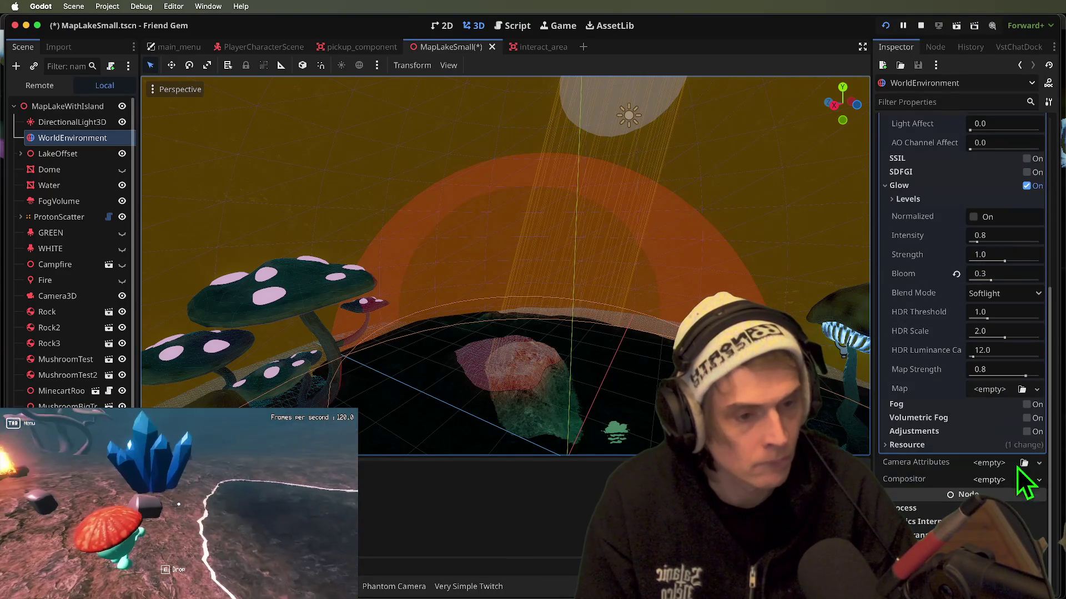
pyautogui.click(1030, 418)
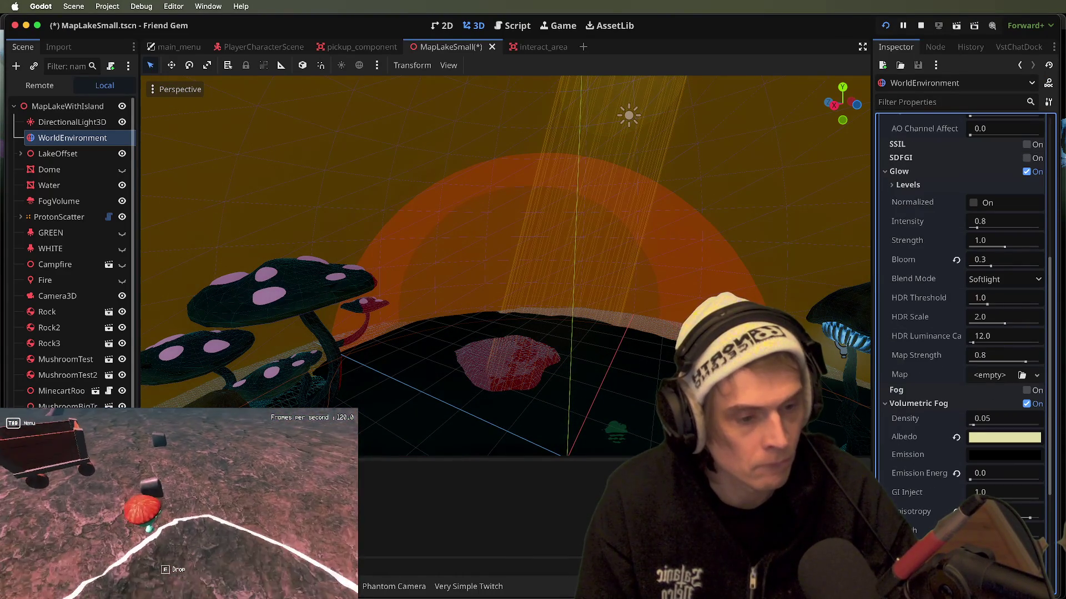
# - Restart the game with the new environment, respawn the character, and return to the editor
pyautogui.press('super+Tab')
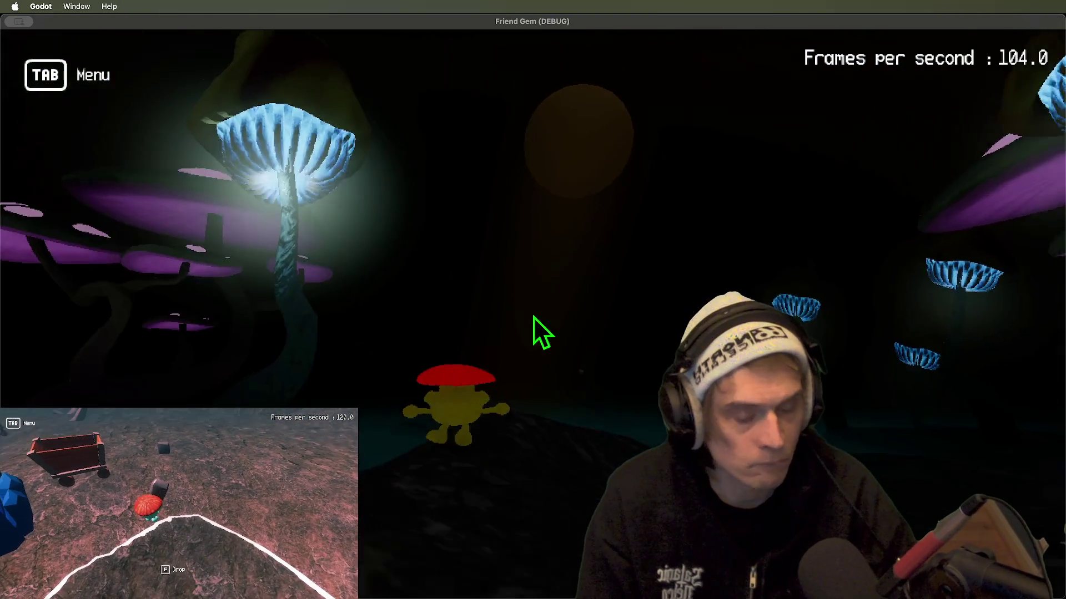
pyautogui.press('super+Tab')
pyautogui.press('super+Tab')
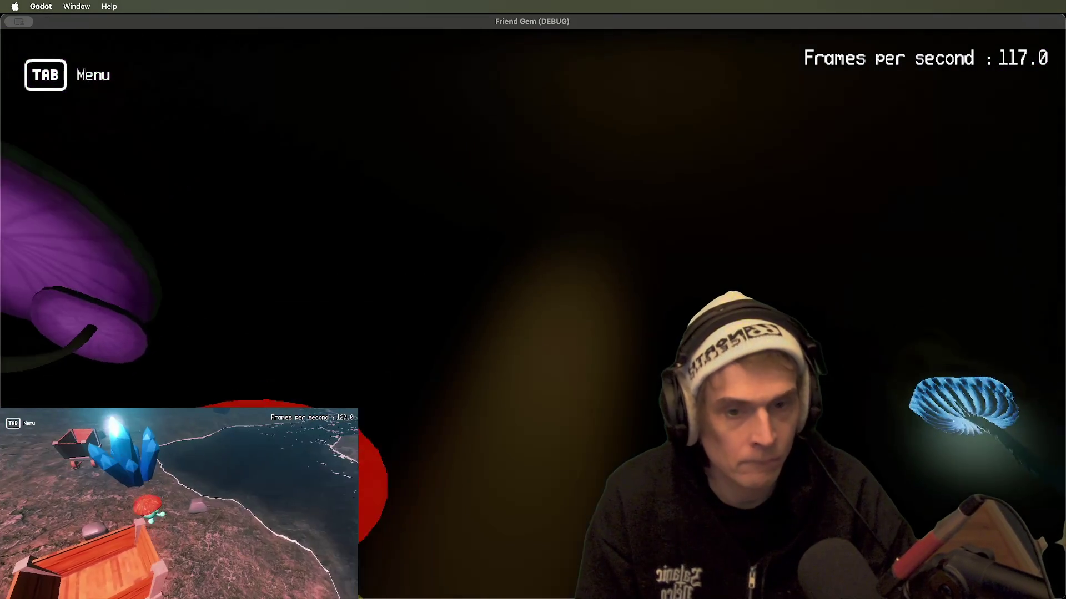
pyautogui.press('super+Tab')
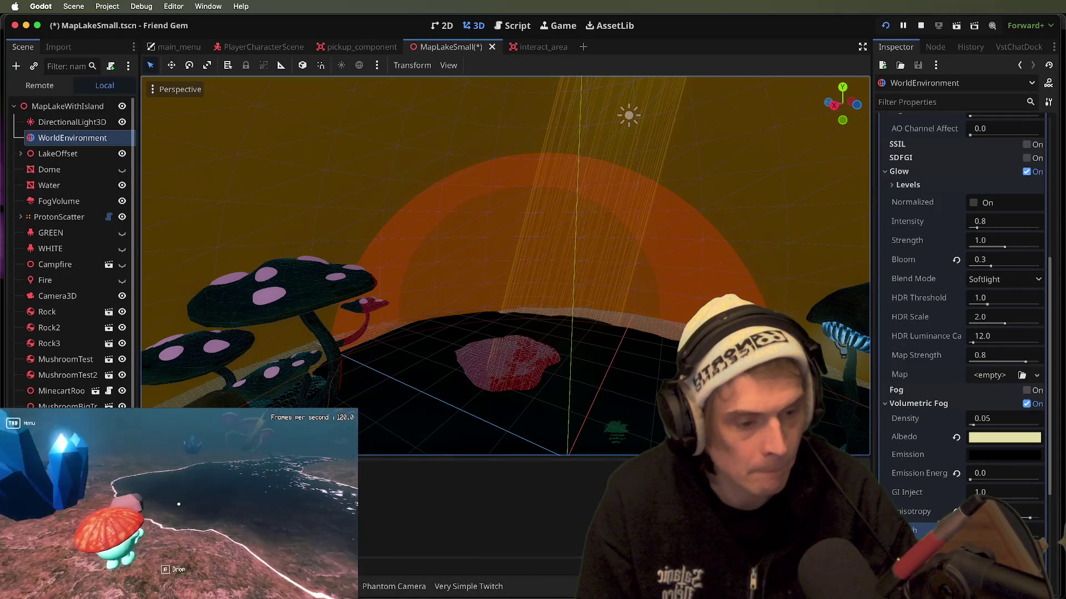
pyautogui.press('super+Tab')
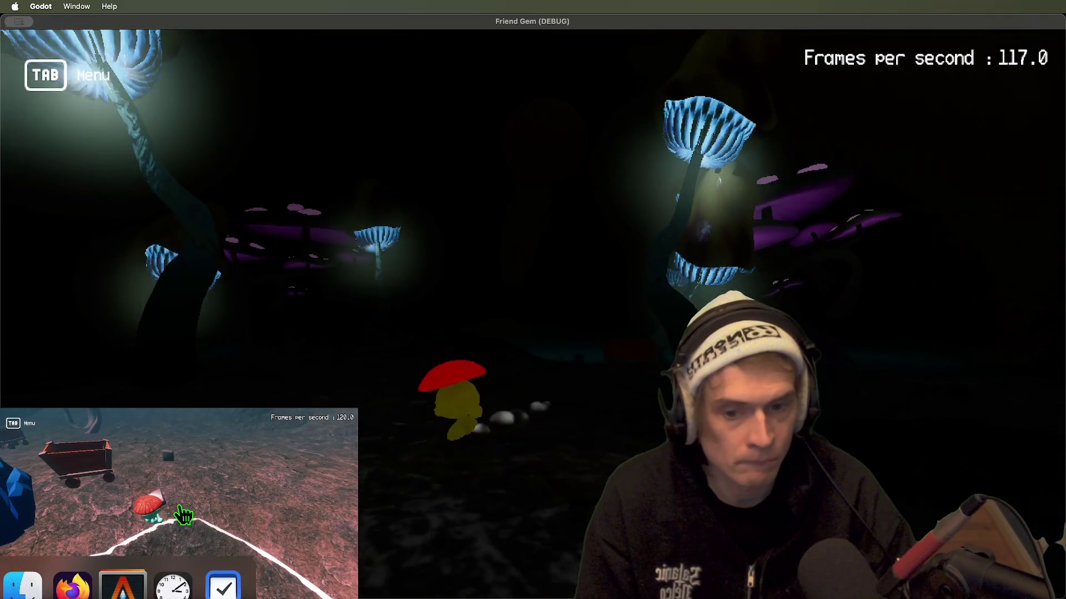
pyautogui.press('super+q')
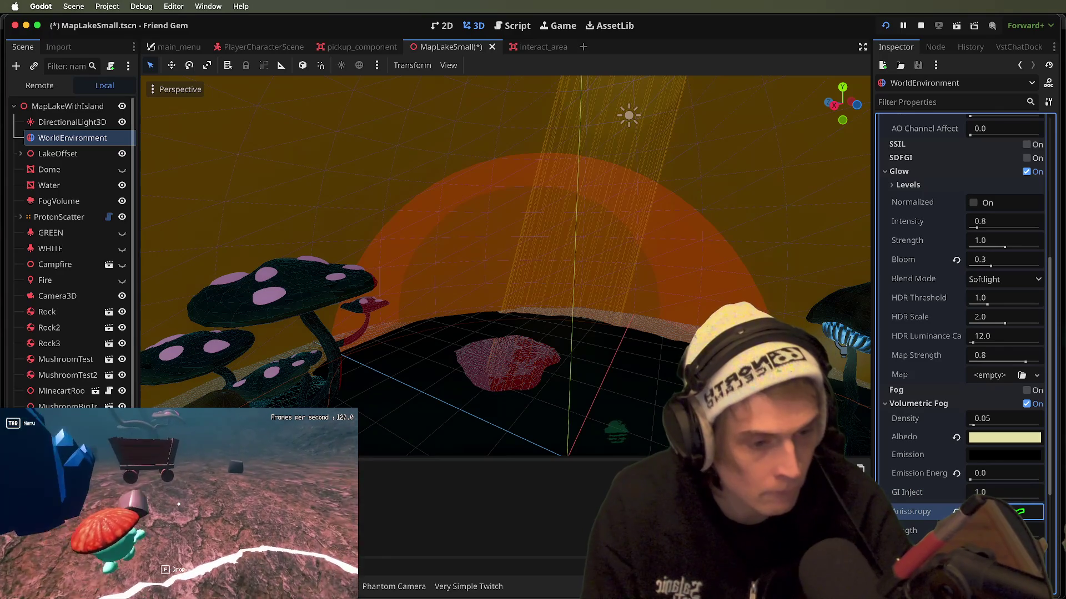
pyautogui.press('super+b')
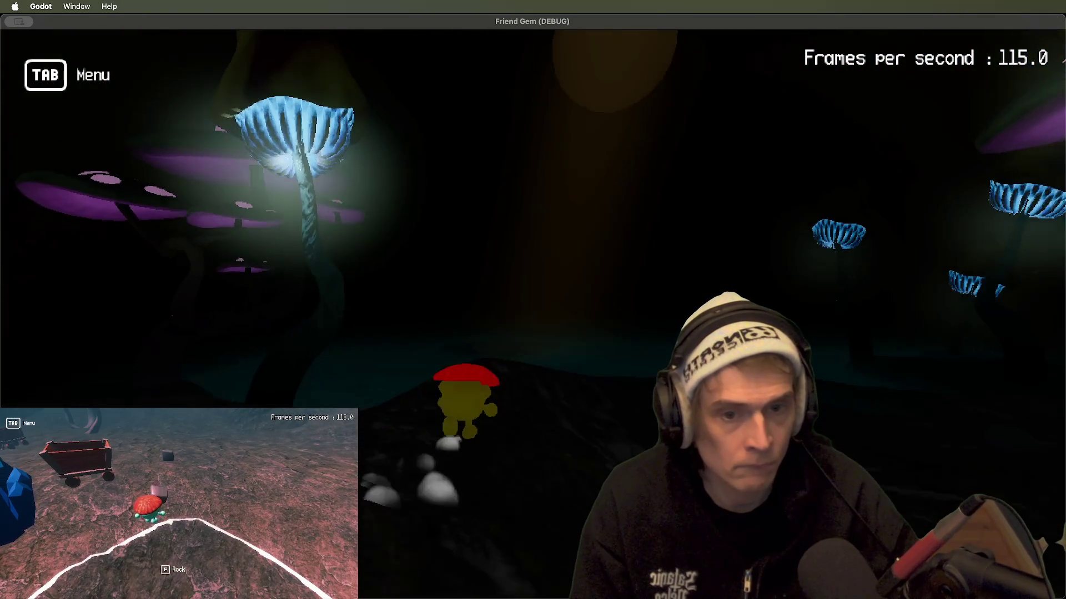
pyautogui.press('Tab')
pyautogui.click(179, 505)
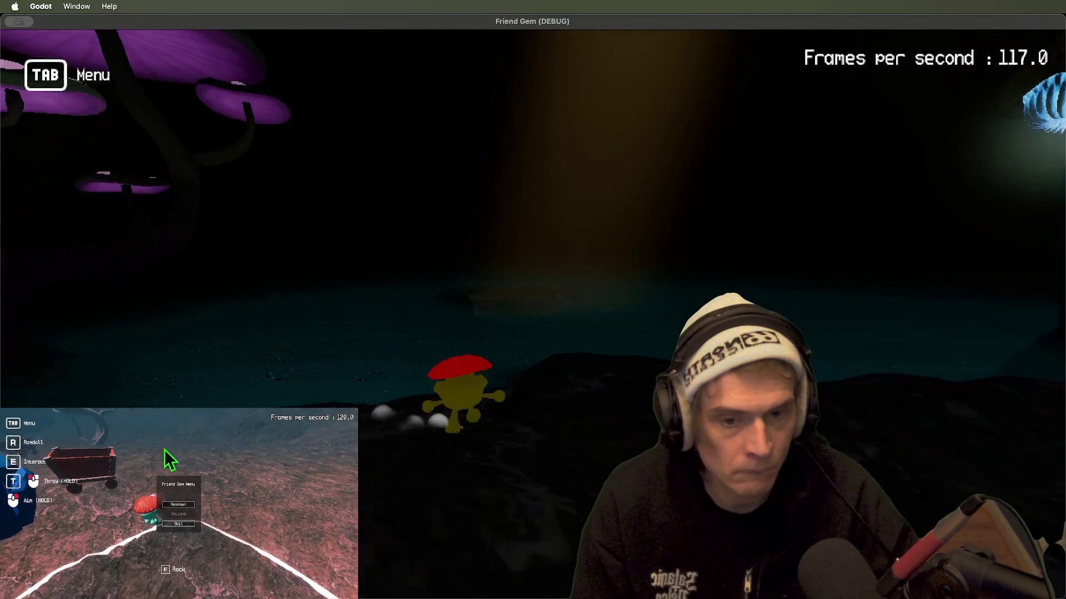
pyautogui.press('super+Tab')
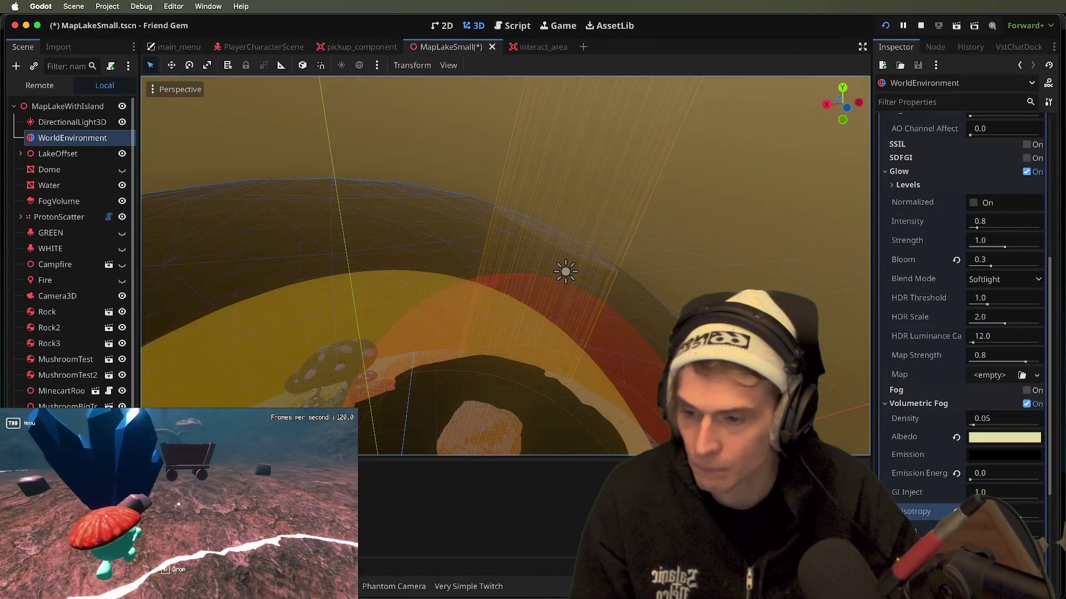
# - Rotate the DirectionalLight3D to a new sun angle and save the scene
pyautogui.click(500, 222)
pyautogui.click(33, 268)
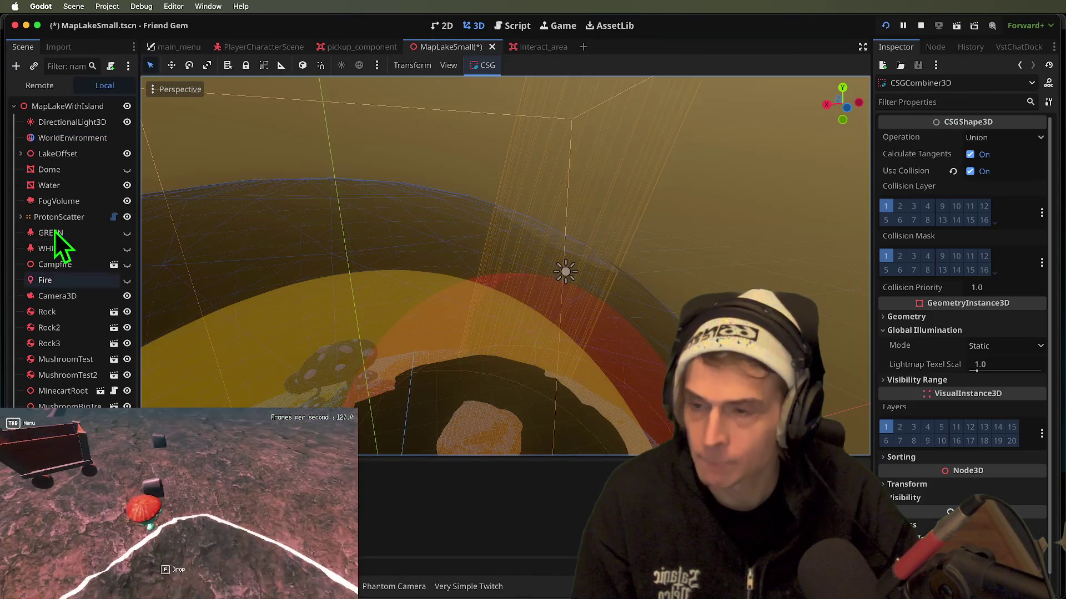
pyautogui.click(73, 123)
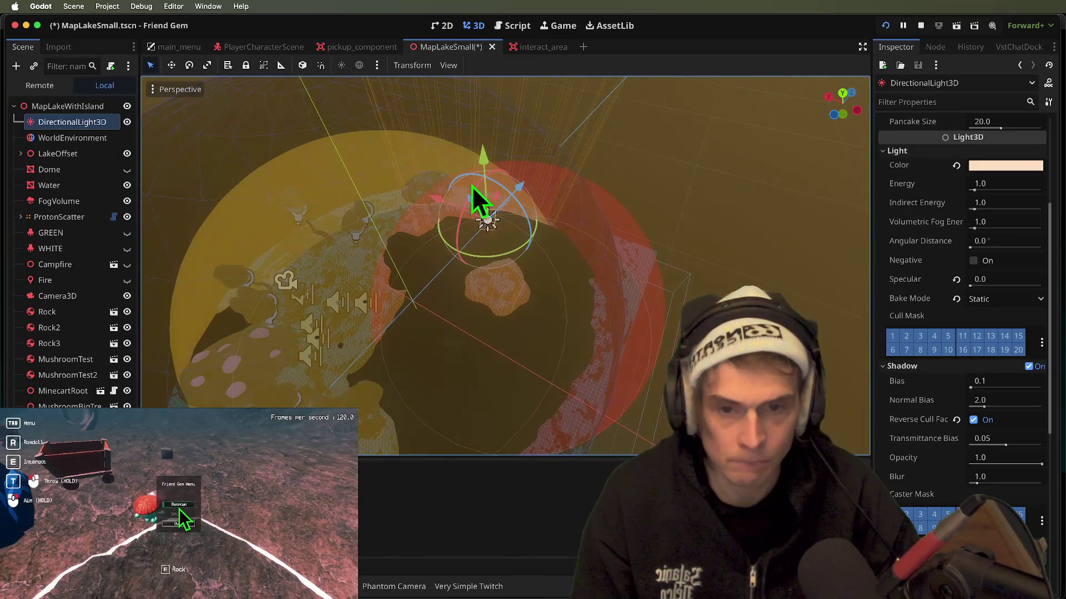
pyautogui.moveTo(491, 259); pyautogui.dragTo(547, 220)
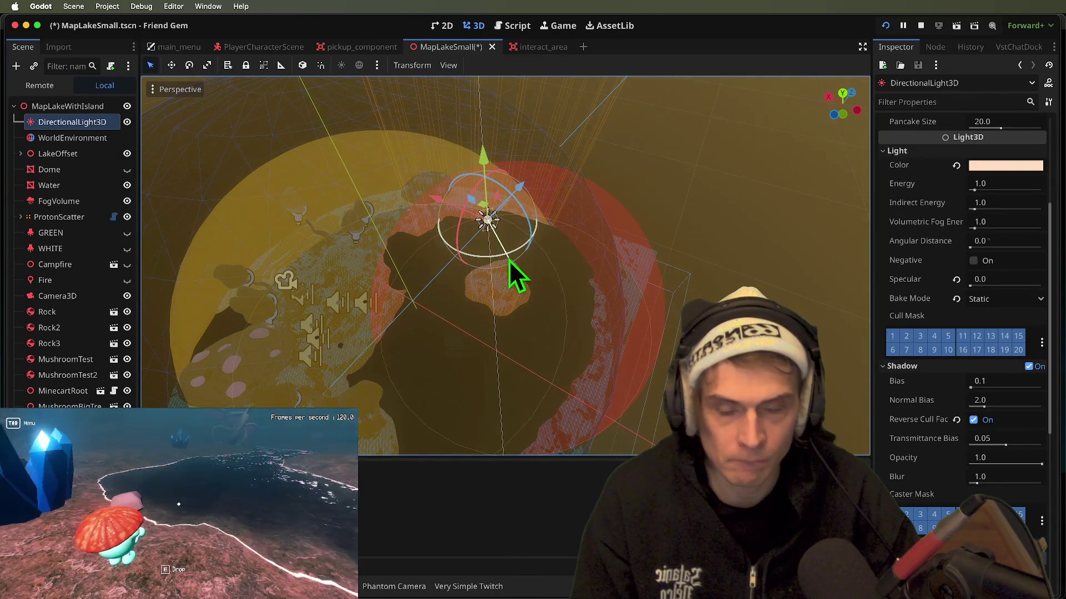
pyautogui.press('super+s')
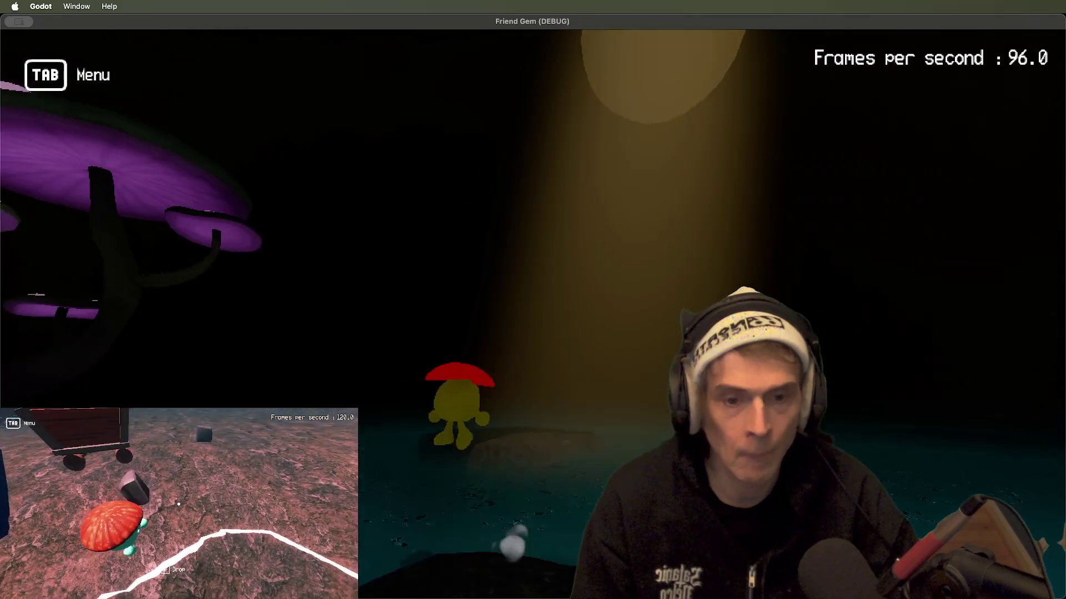
pyautogui.press('super+Tab')
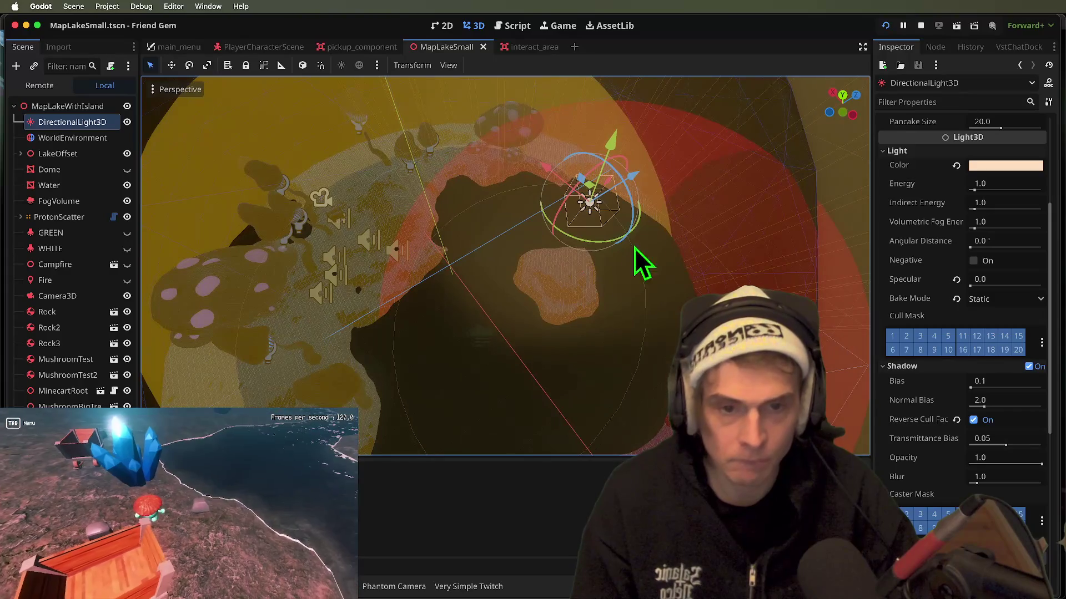
# - Tilt the directional light further and run the game to test the lighting
pyautogui.moveTo(582, 242)
pyautogui.mouseDown()
pyautogui.moveTo(702, 220)
pyautogui.moveTo(633, 246)
pyautogui.mouseUp()
pyautogui.moveTo(619, 183)
pyautogui.mouseDown()
pyautogui.moveTo(648, 169)
pyautogui.moveTo(561, 153)
pyautogui.mouseUp()
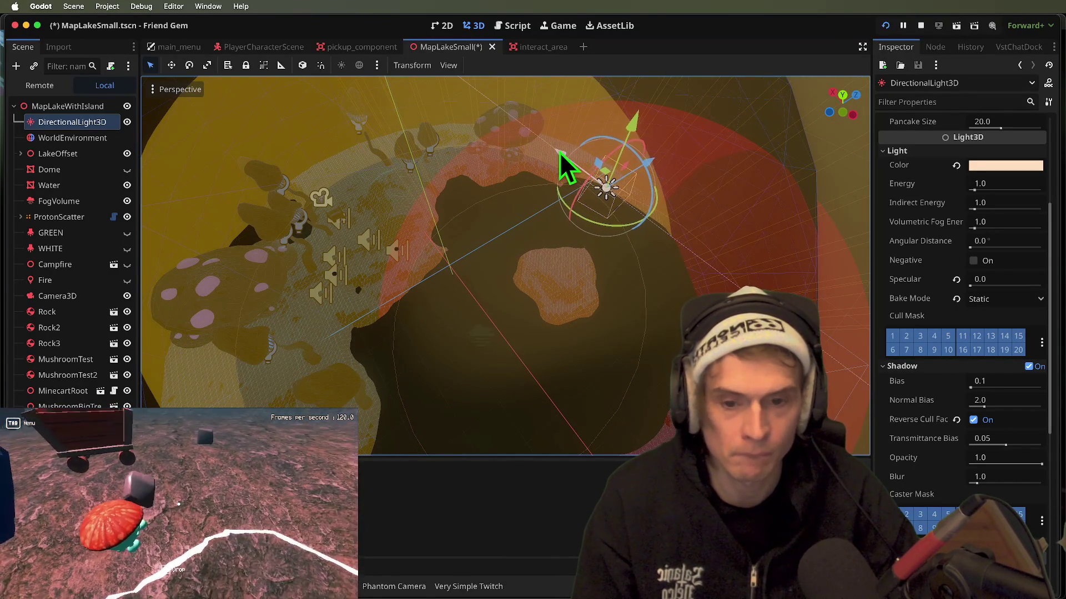
pyautogui.press('super+b')
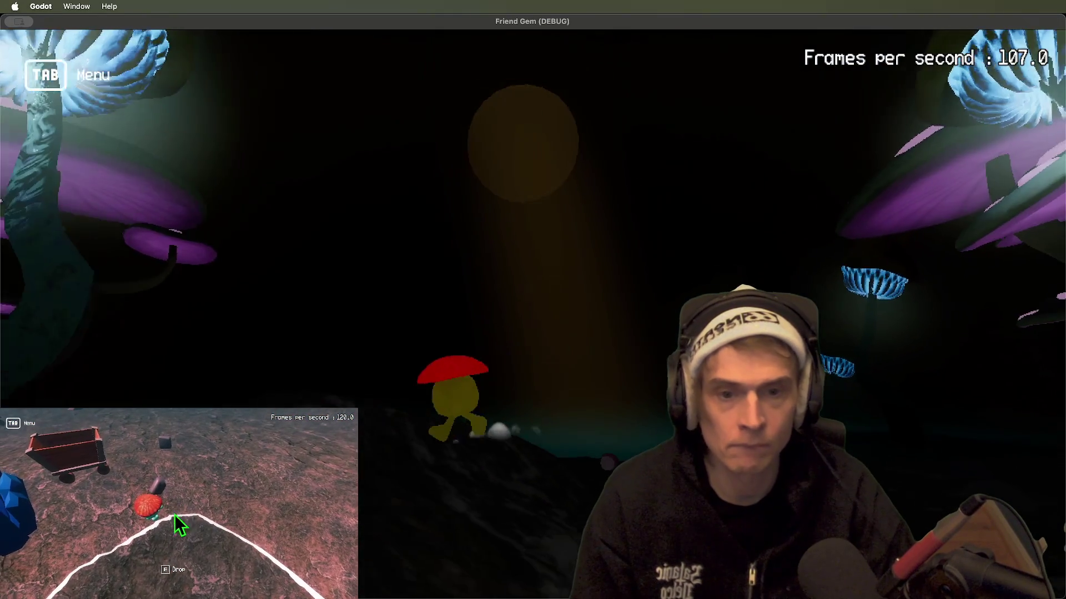
pyautogui.press('super+Tab')
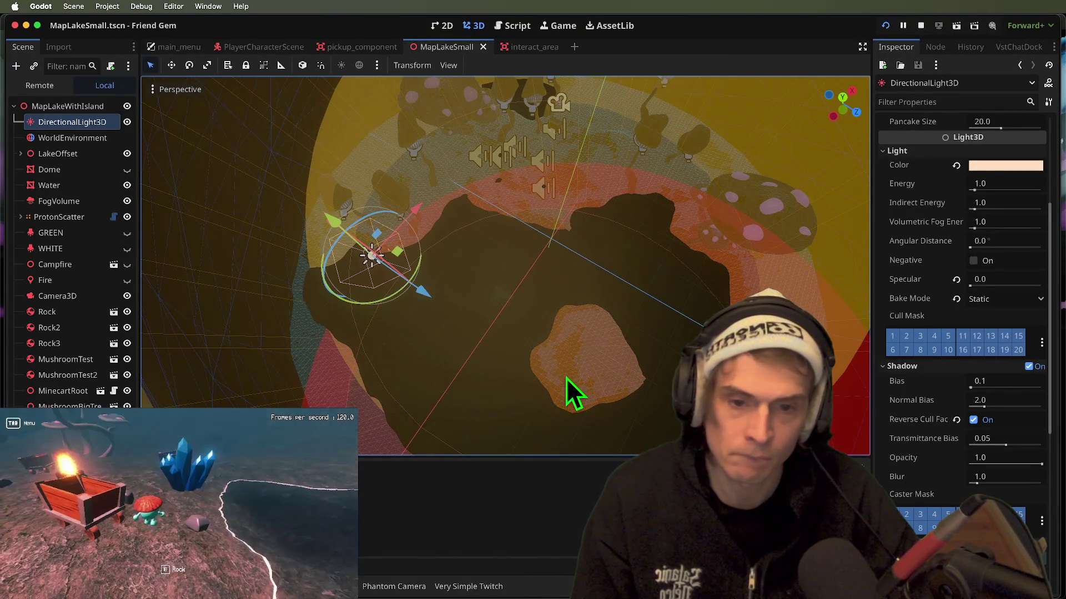
pyautogui.click(823, 177)
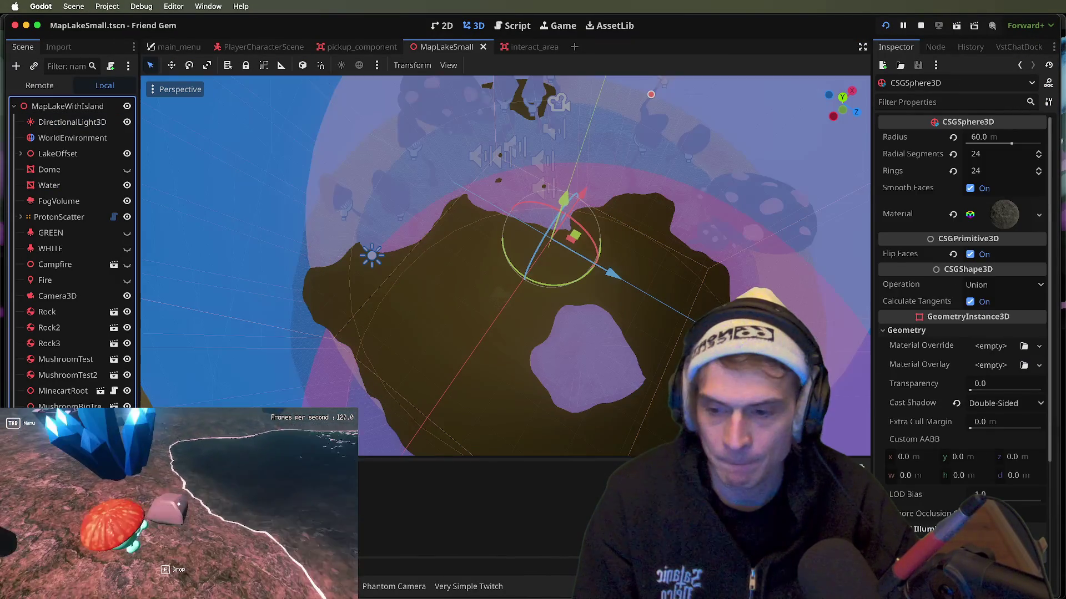
# - Set the cylinder radius to 12.5 m and adjust its Z position, checking in game
pyautogui.scroll(3, 1004, 236)
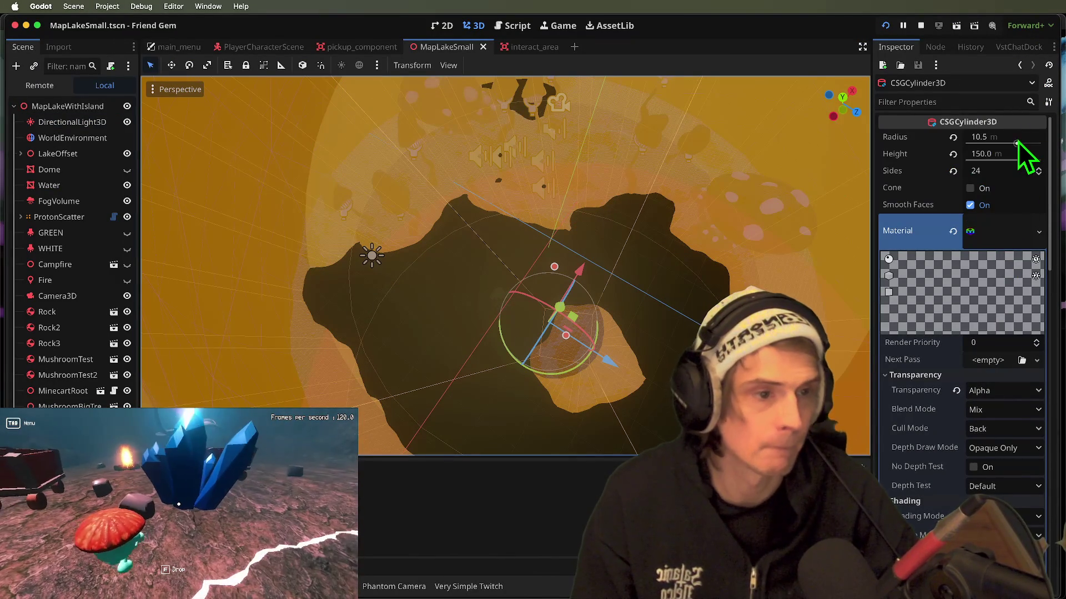
pyautogui.click(1027, 137)
pyautogui.write('11.512.5')
pyautogui.press('Return')
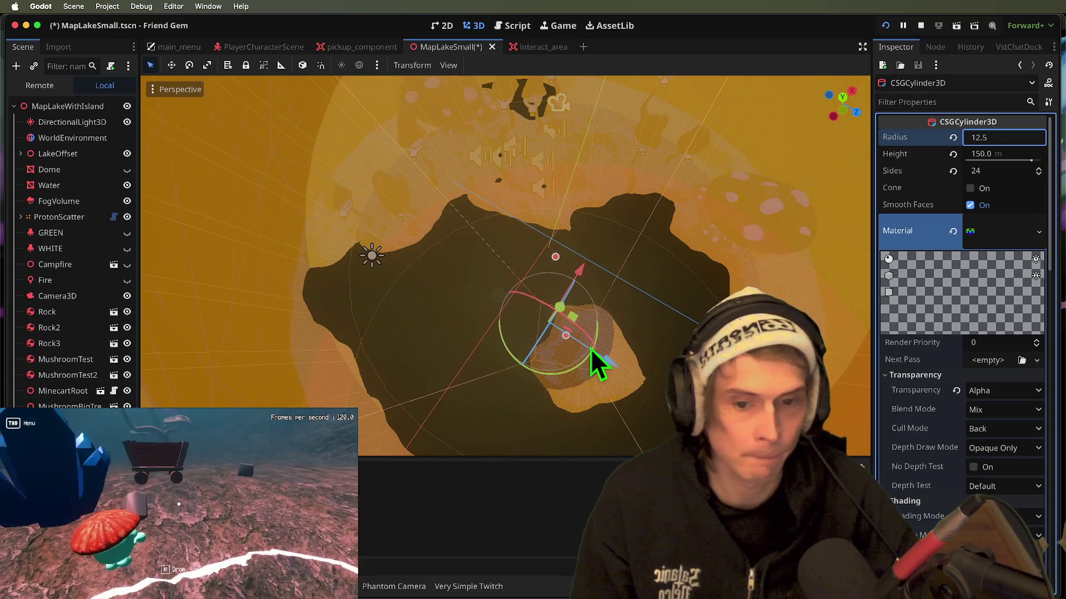
pyautogui.moveTo(612, 363); pyautogui.dragTo(563, 342)
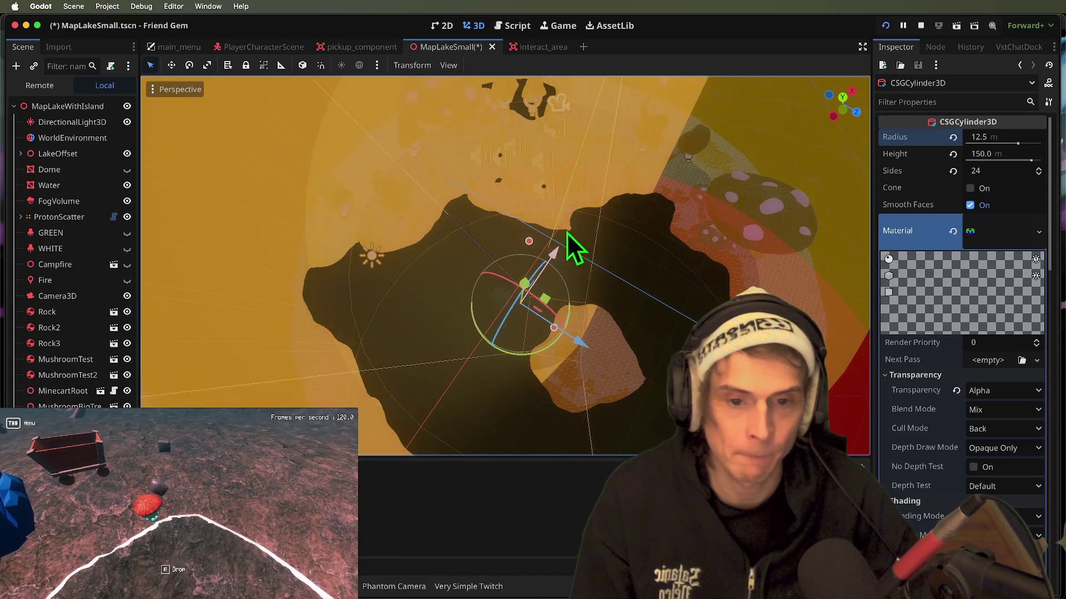
pyautogui.press('super+b')
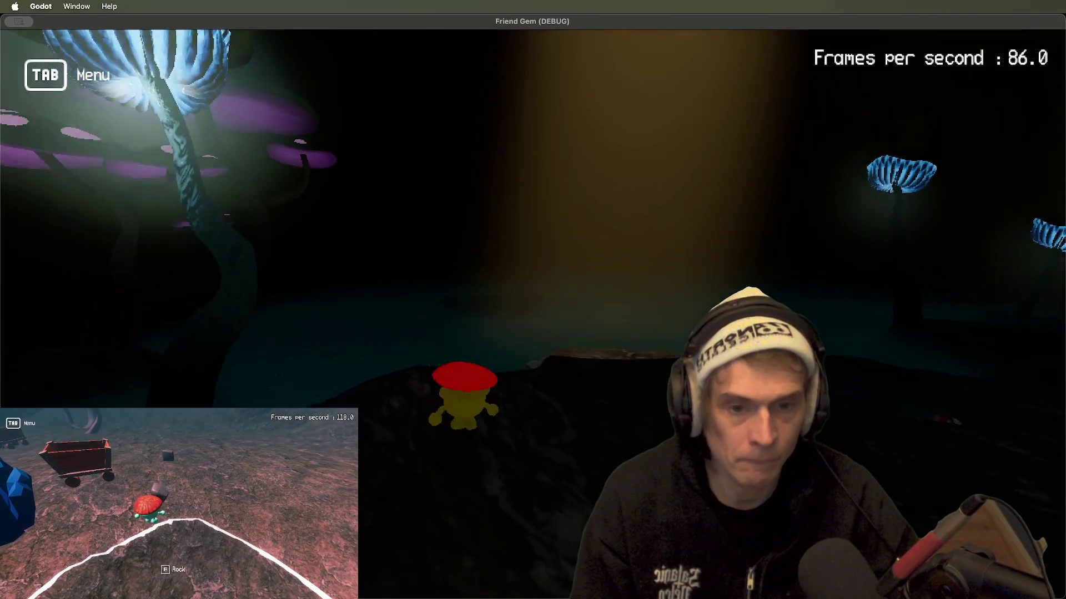
pyautogui.press('super+Tab')
pyautogui.moveTo(609, 292)
pyautogui.mouseDown()
pyautogui.moveTo(628, 288)
pyautogui.moveTo(604, 228)
pyautogui.moveTo(594, 250)
pyautogui.moveTo(620, 343)
pyautogui.moveTo(588, 246)
pyautogui.moveTo(597, 237)
pyautogui.mouseUp()
pyautogui.press('super+Tab')
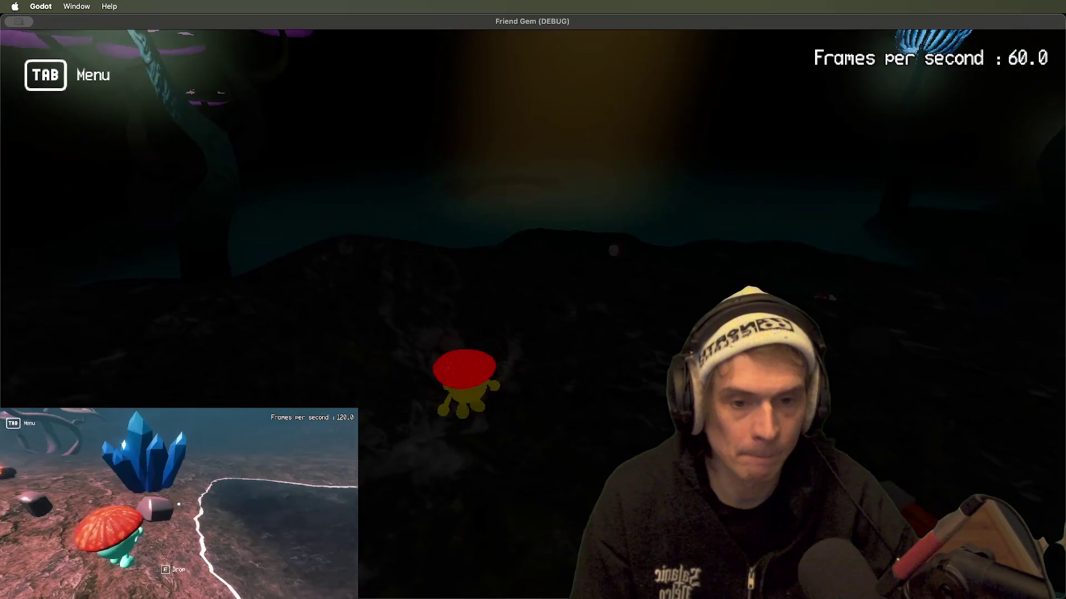
pyautogui.press('super+Tab')
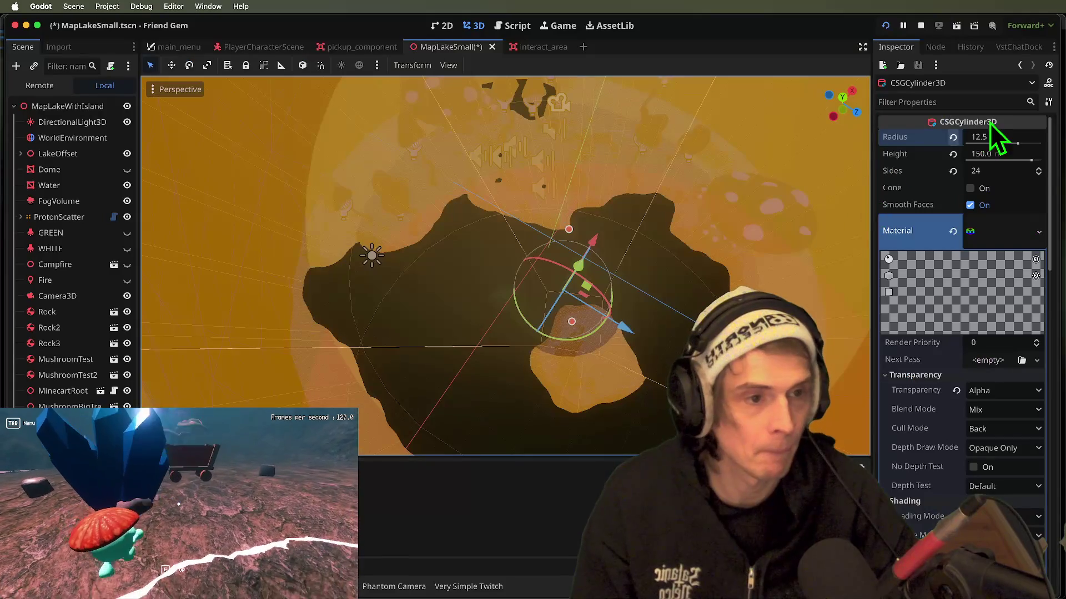
# - Drag the cylinder radius up to 17.5 m and walk through the cave in game
pyautogui.moveTo(991, 136); pyautogui.dragTo(1016, 137)
pyautogui.press('super+Tab')
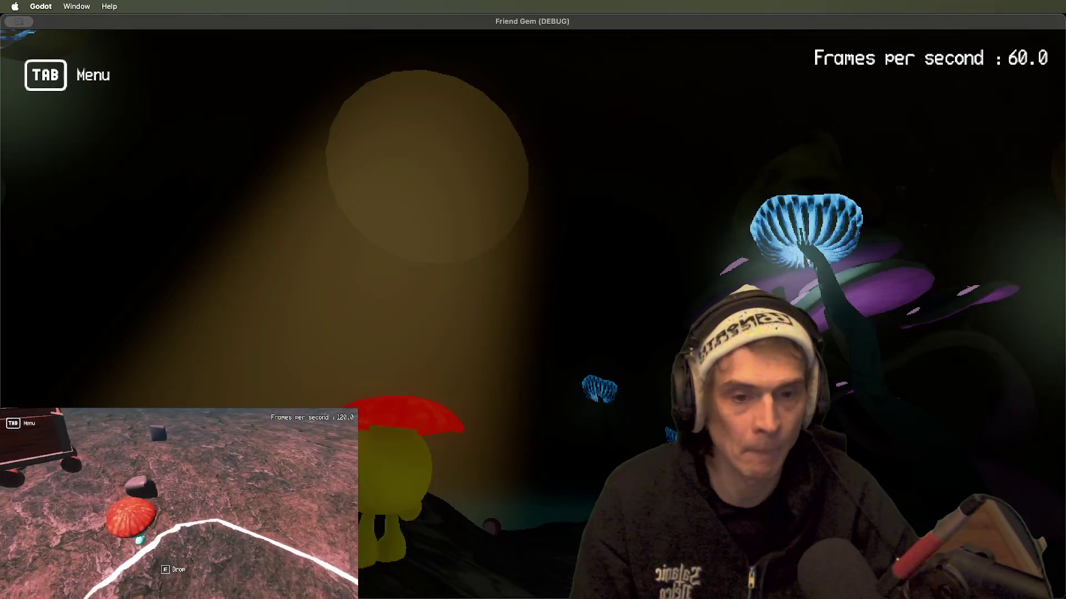
pyautogui.press('w')
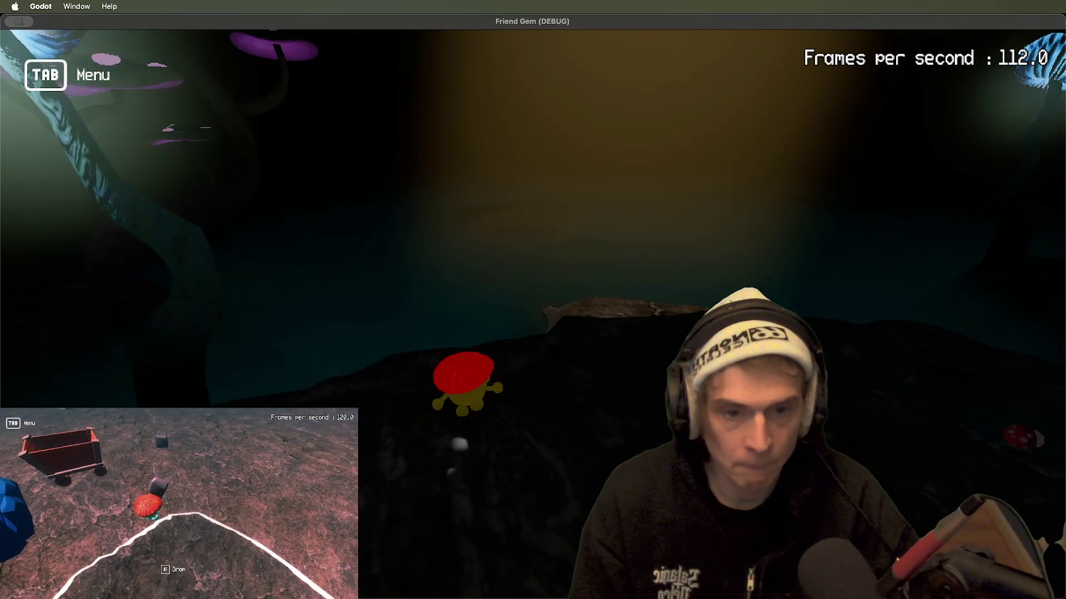
pyautogui.press('super+Tab')
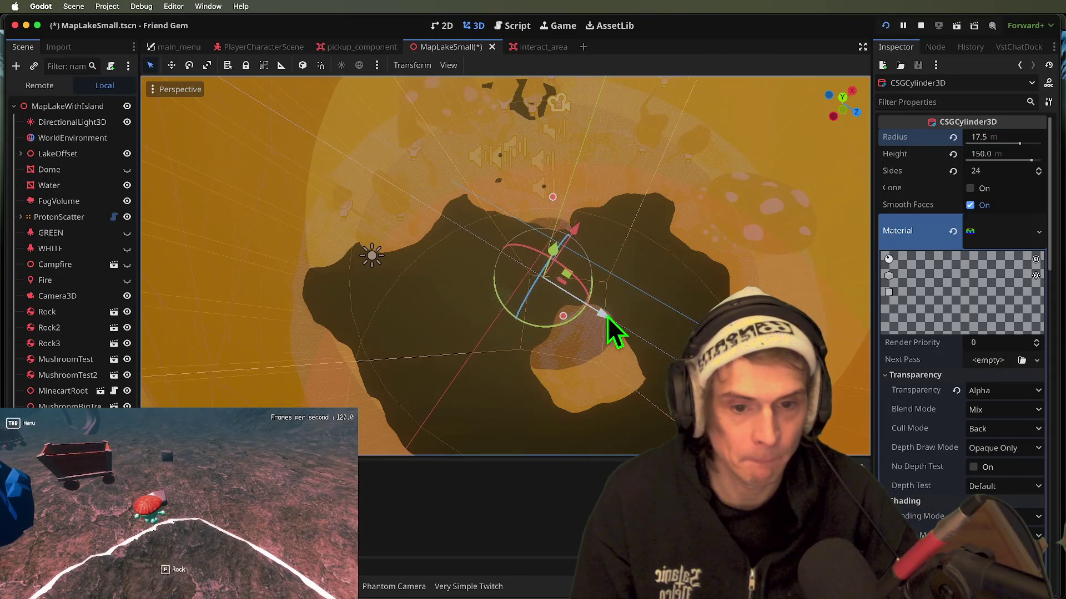
pyautogui.press('super+Tab')
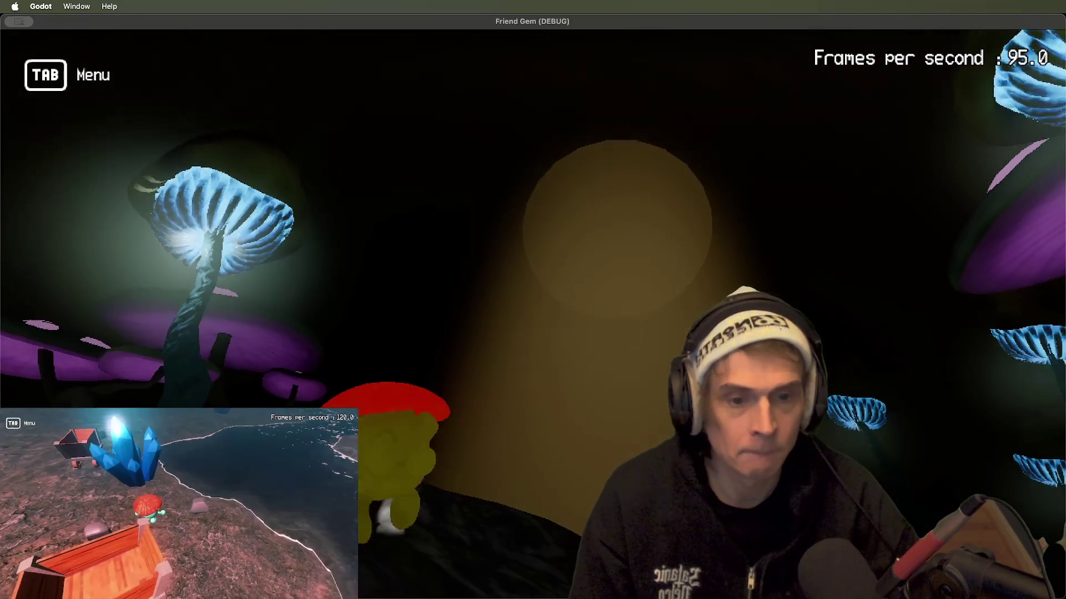
pyautogui.press('w')
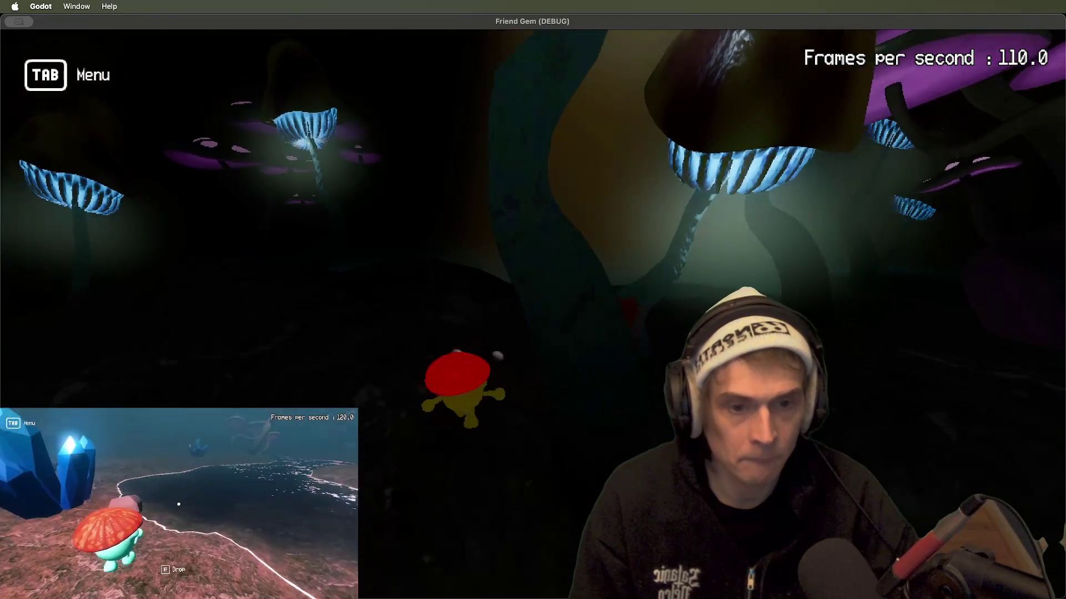
pyautogui.press('super+Tab')
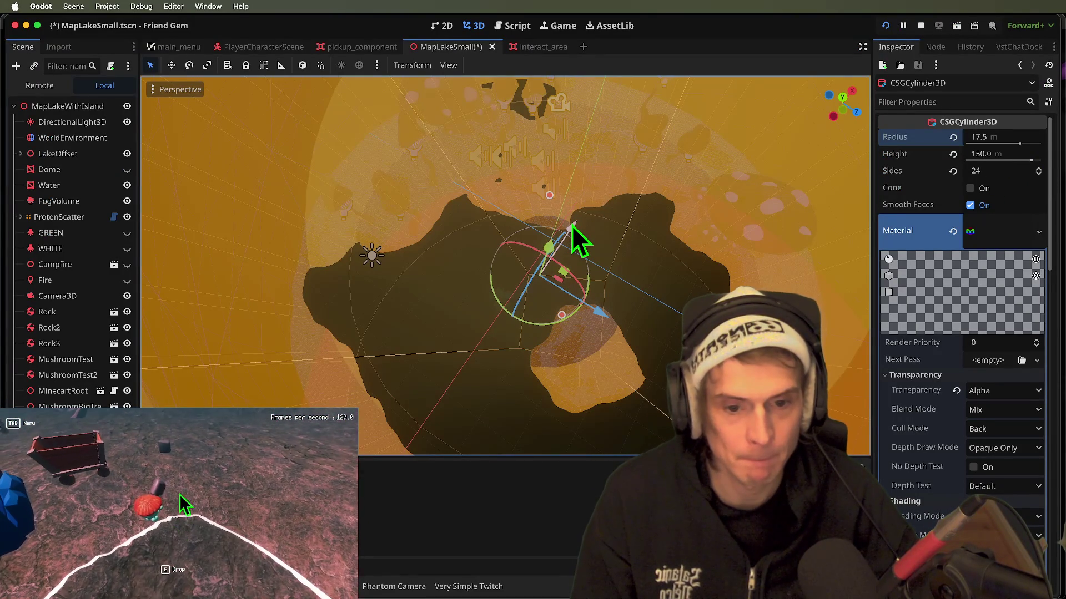
# - Playtest the light shaft in game, picking up a rock and respawning, then save
pyautogui.moveTo(571, 225)
pyautogui.mouseDown()
pyautogui.moveTo(499, 233)
pyautogui.moveTo(567, 238)
pyautogui.moveTo(555, 214)
pyautogui.moveTo(554, 132)
pyautogui.mouseUp()
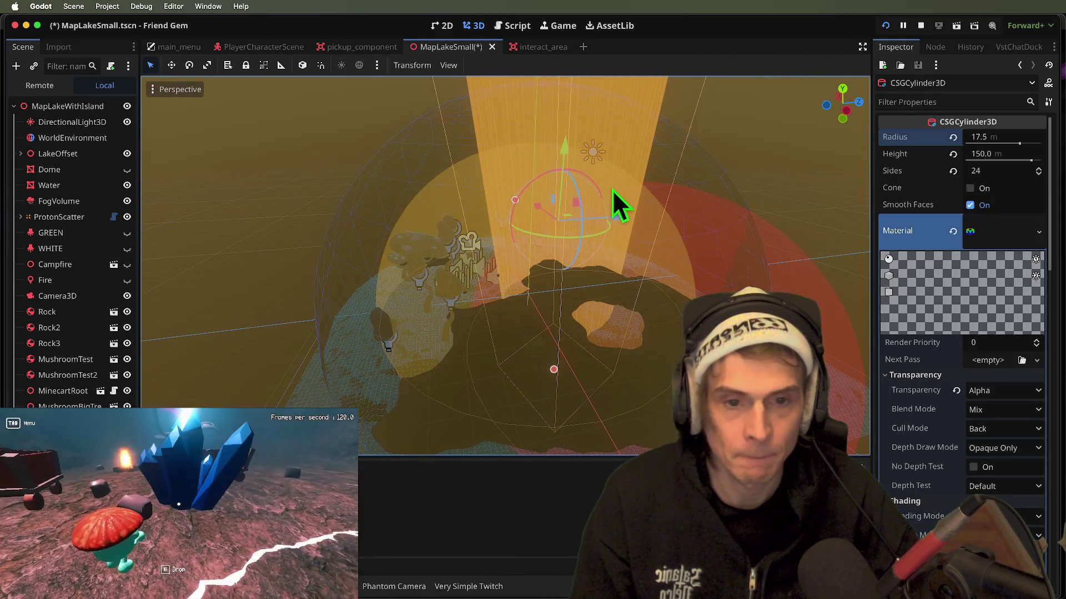
pyautogui.press('super+b')
pyautogui.press('w')
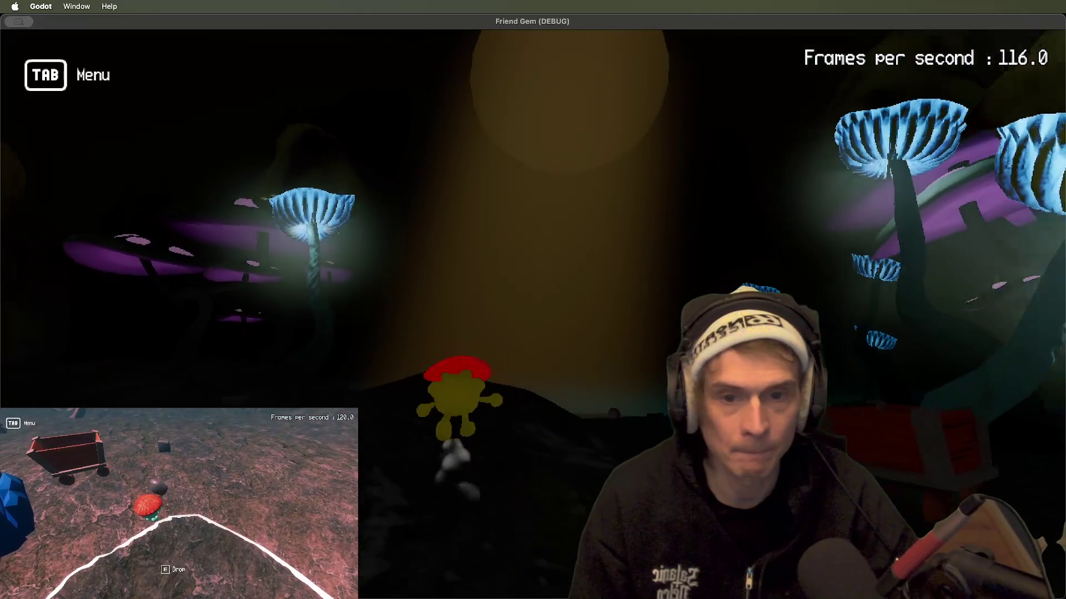
pyautogui.press('super+Tab')
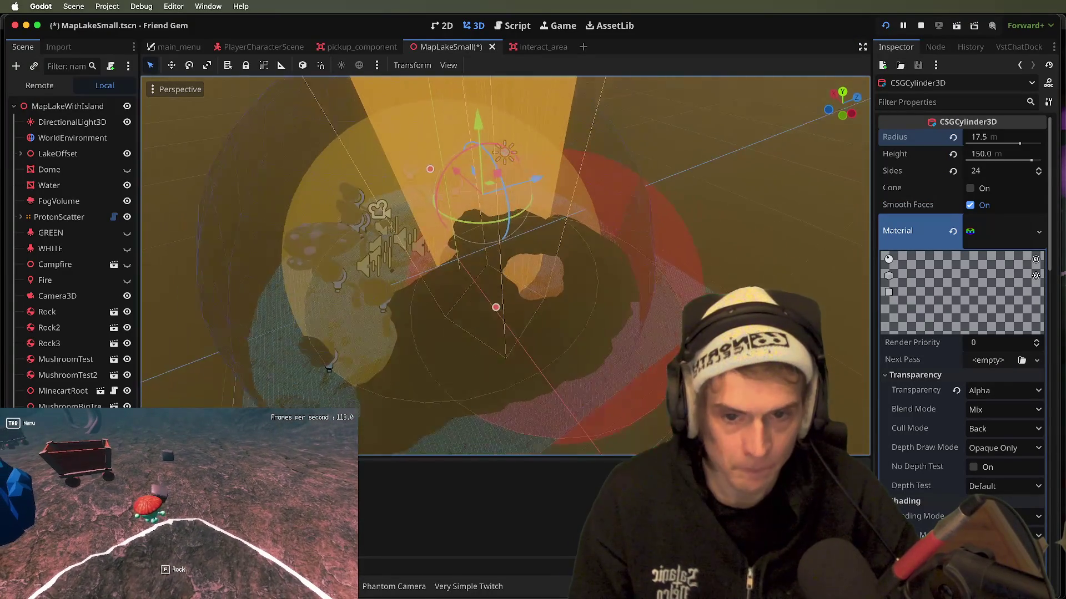
pyautogui.press('Tab')
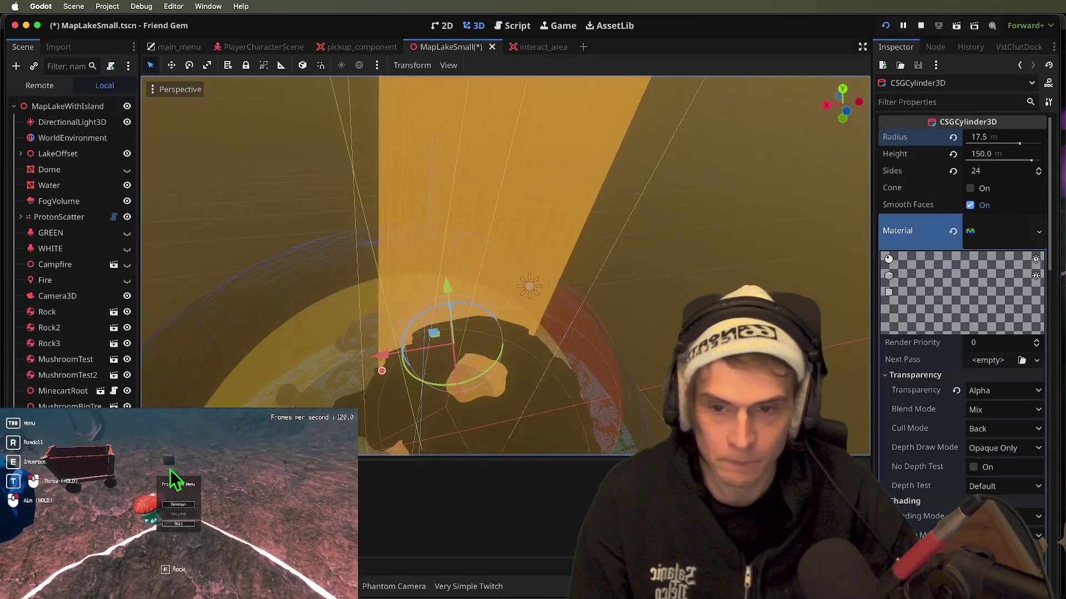
pyautogui.press('Tab')
pyautogui.press('e')
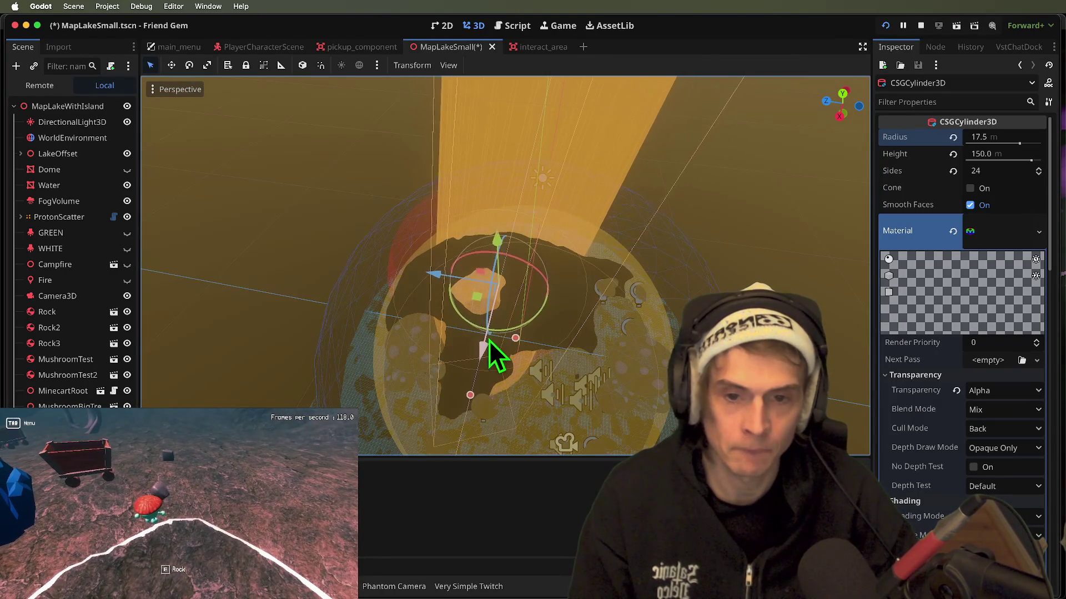
pyautogui.press('Tab')
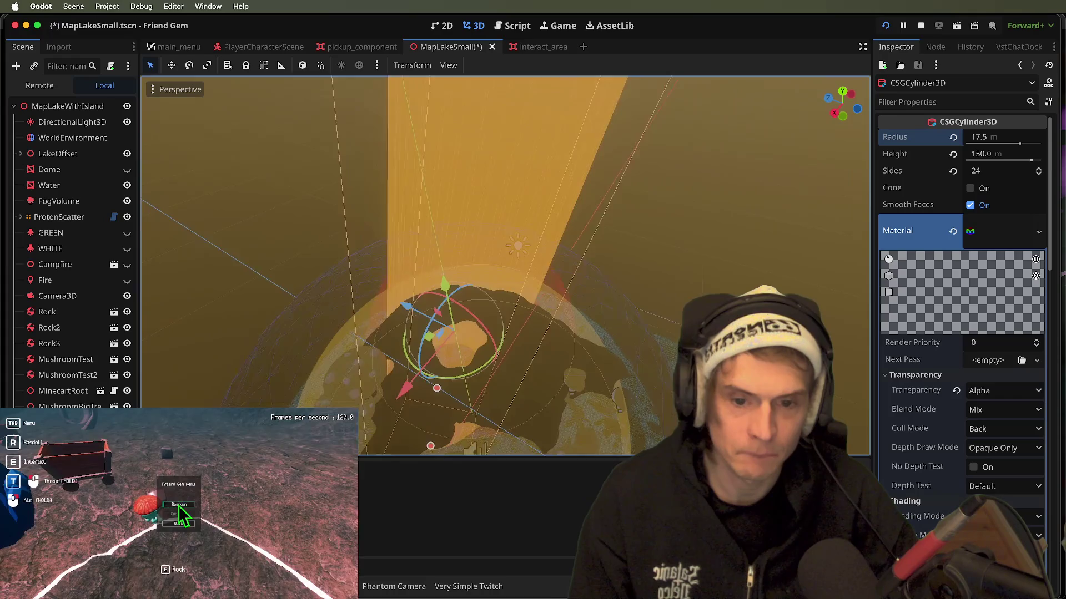
pyautogui.click(178, 504)
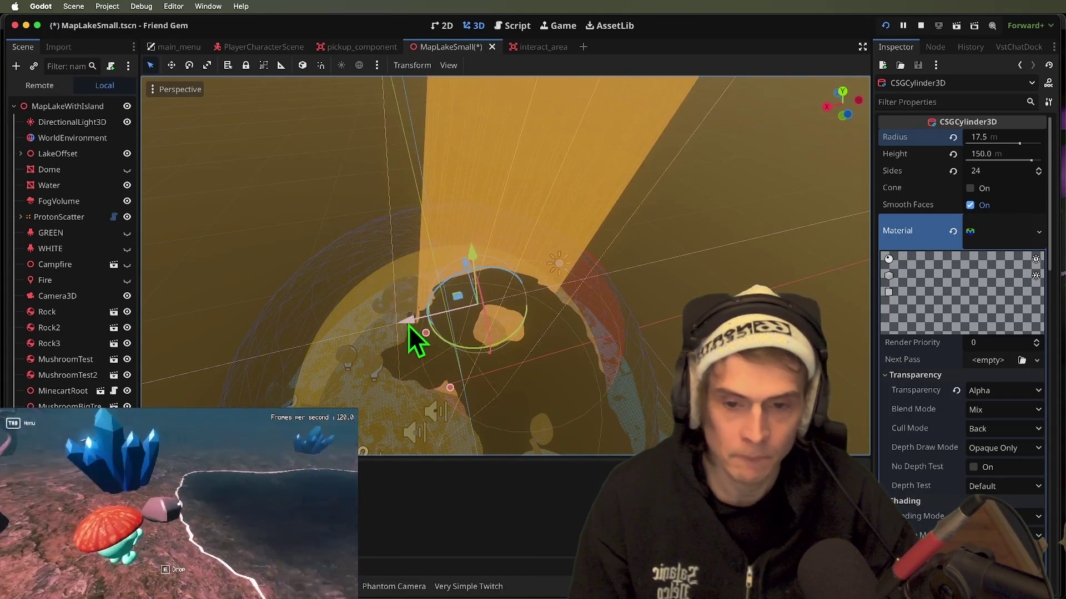
pyautogui.press('super+Tab')
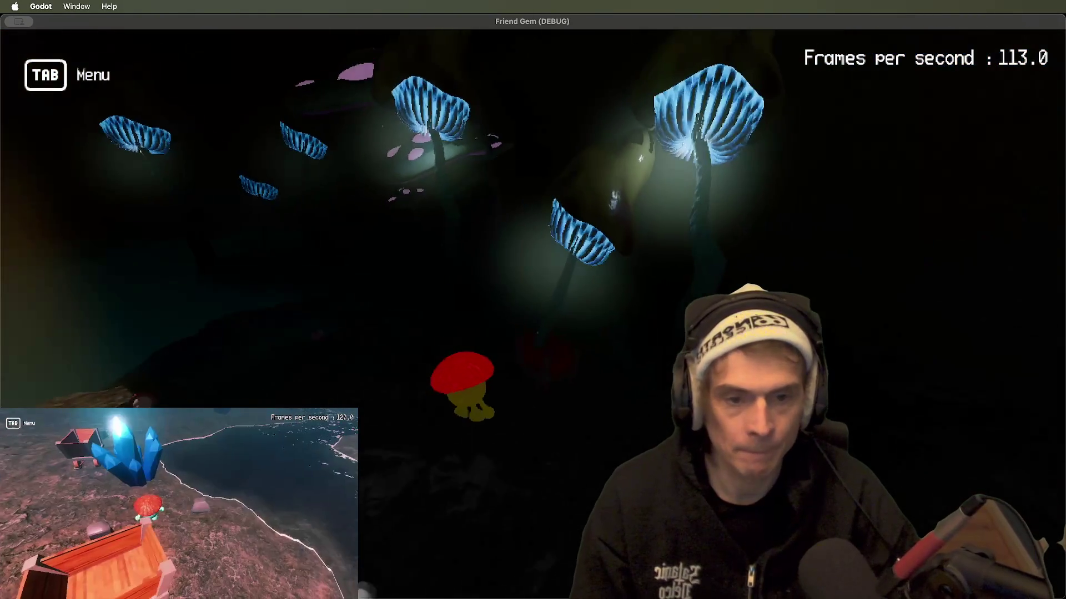
pyautogui.press('super+Tab')
pyautogui.press('super+s')
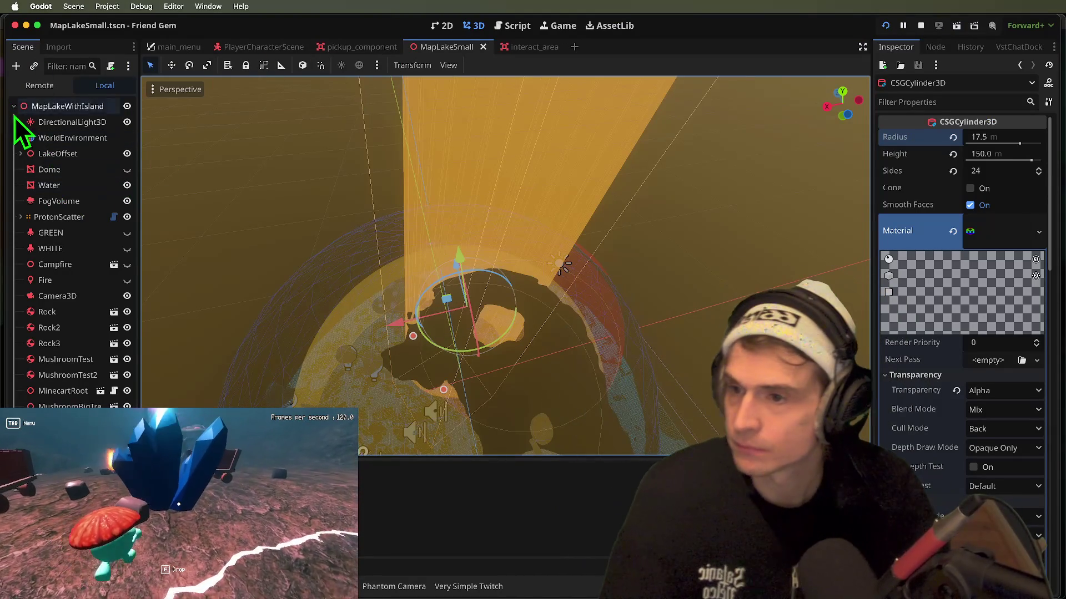
# - Expand and collapse the ProtonScatter branch in the Scene dock, clearing the selection
pyautogui.click(21, 154)
pyautogui.click(21, 154)
pyautogui.click(21, 217)
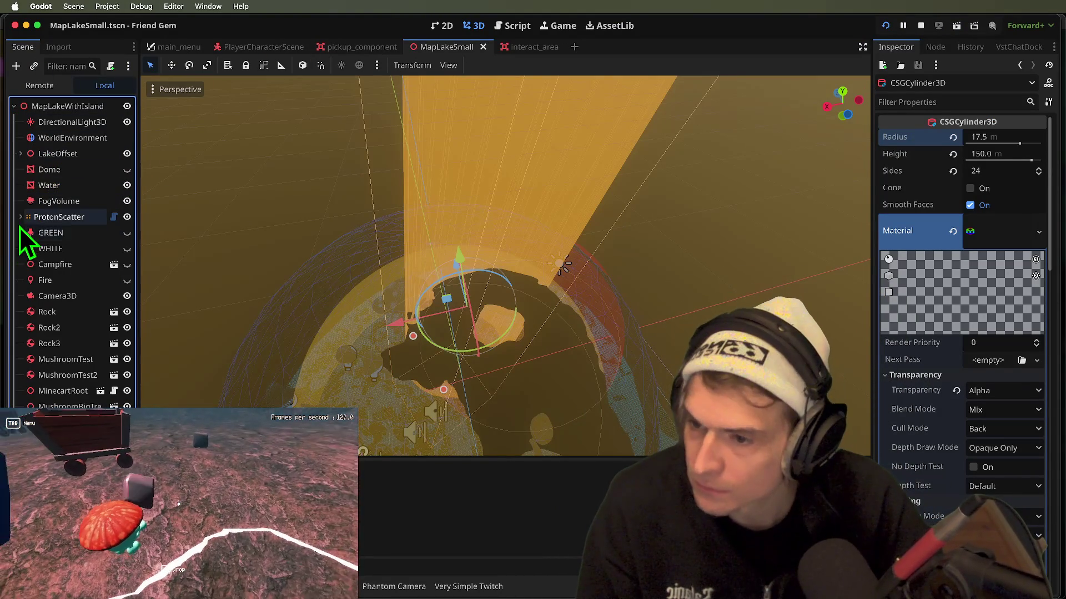
pyautogui.click(20, 223)
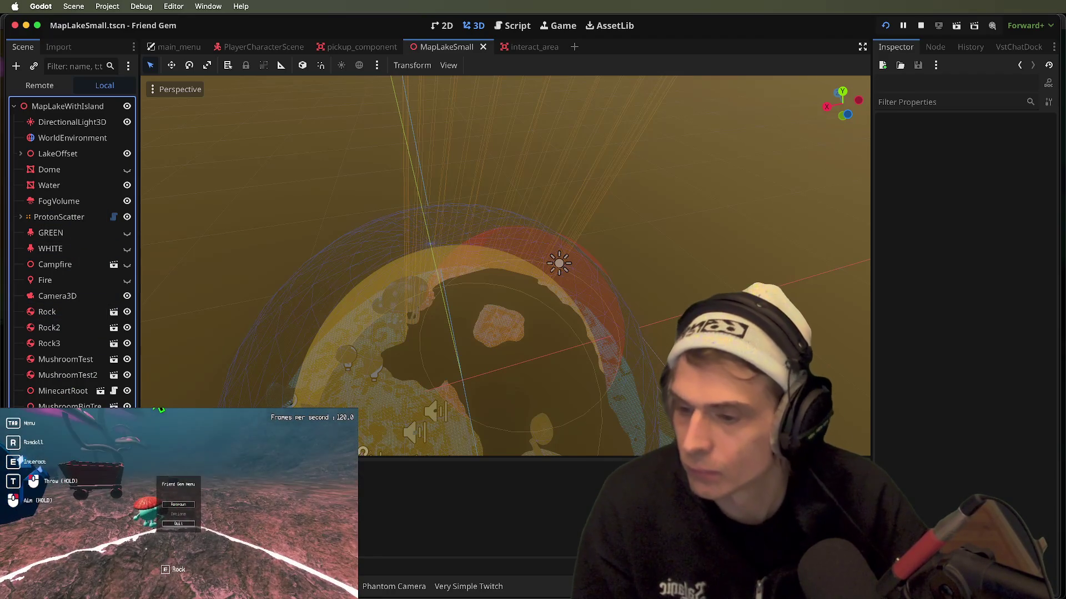
# - Select the 60 m dome CSGSphere3D and open its rocky StandardMaterial in the Inspector
pyautogui.click(178, 504)
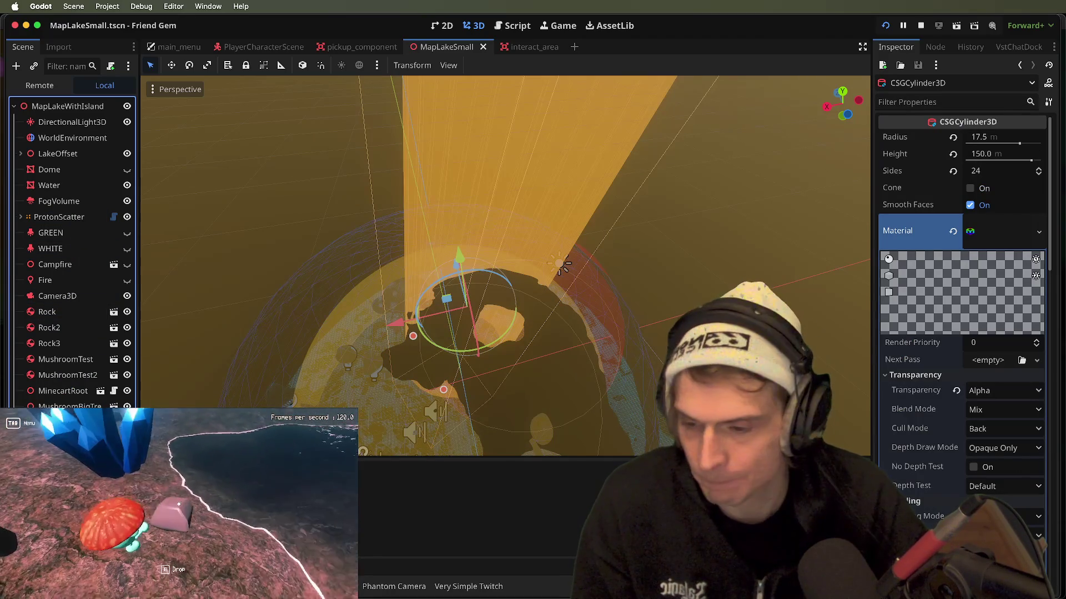
pyautogui.click(1016, 206)
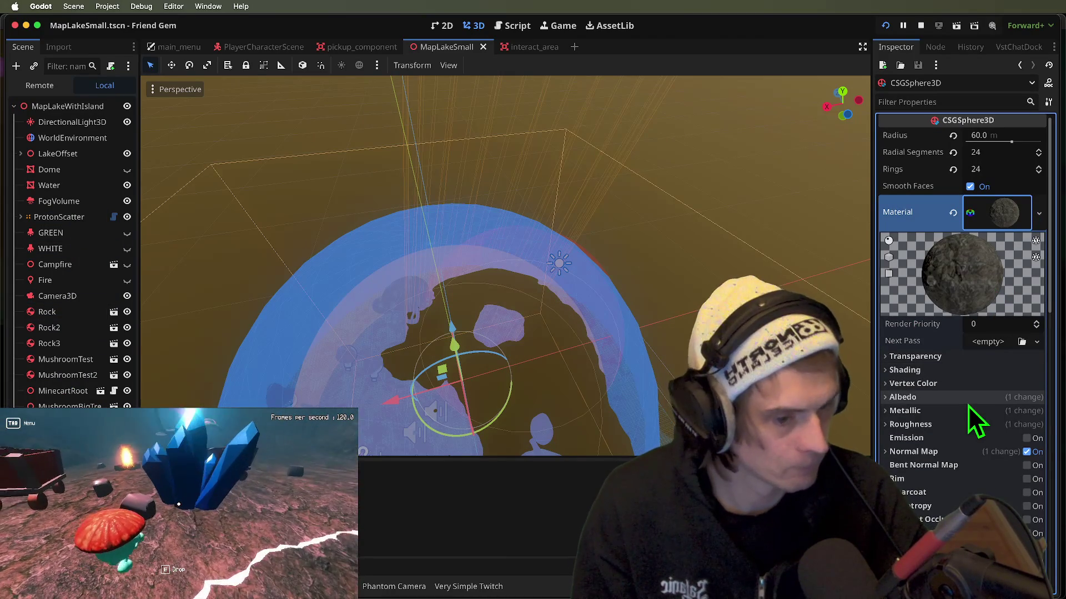
pyautogui.scroll(-1, 945, 465)
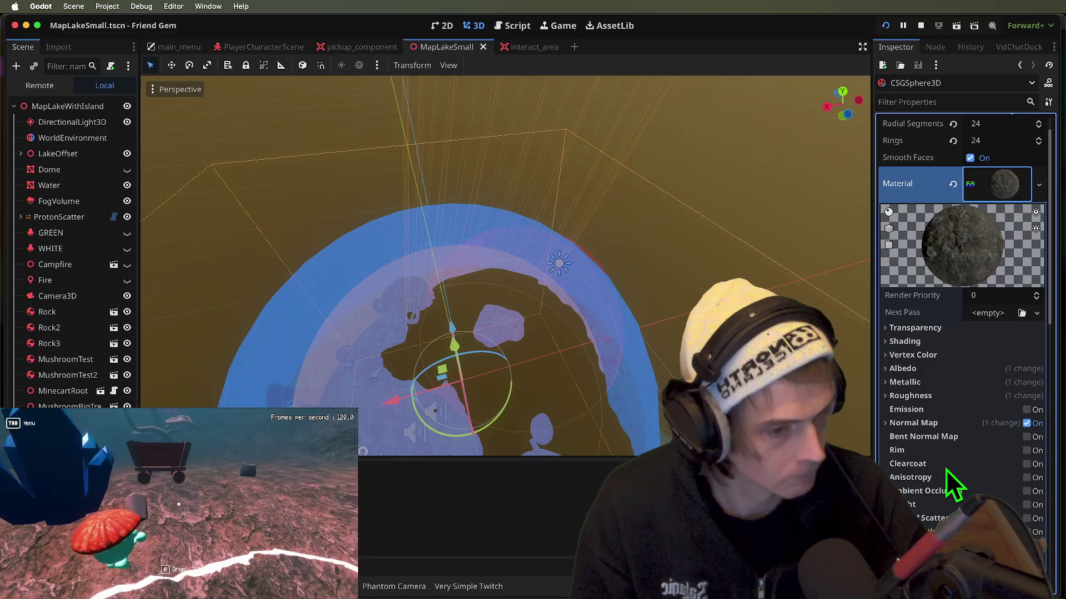
pyautogui.scroll(-1, 943, 486)
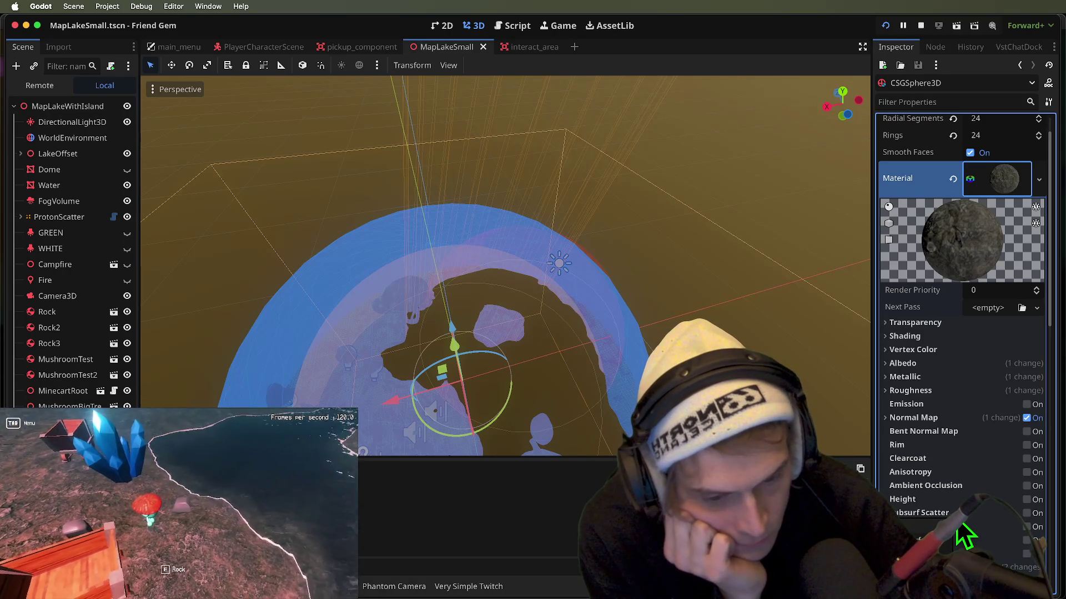
pyautogui.scroll(-1, 965, 534)
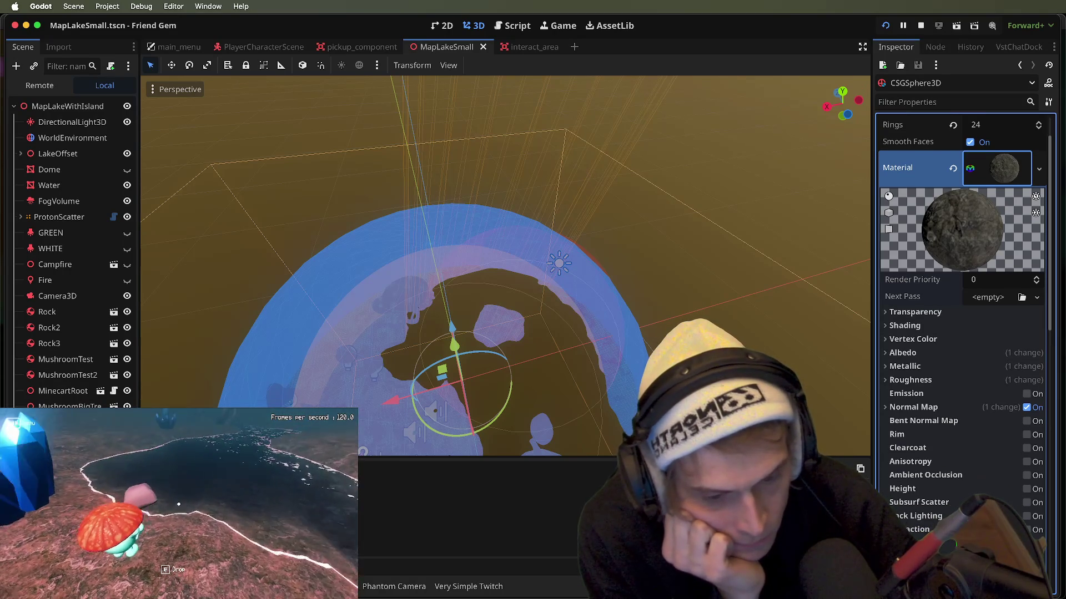
pyautogui.scroll(-5, 966, 534)
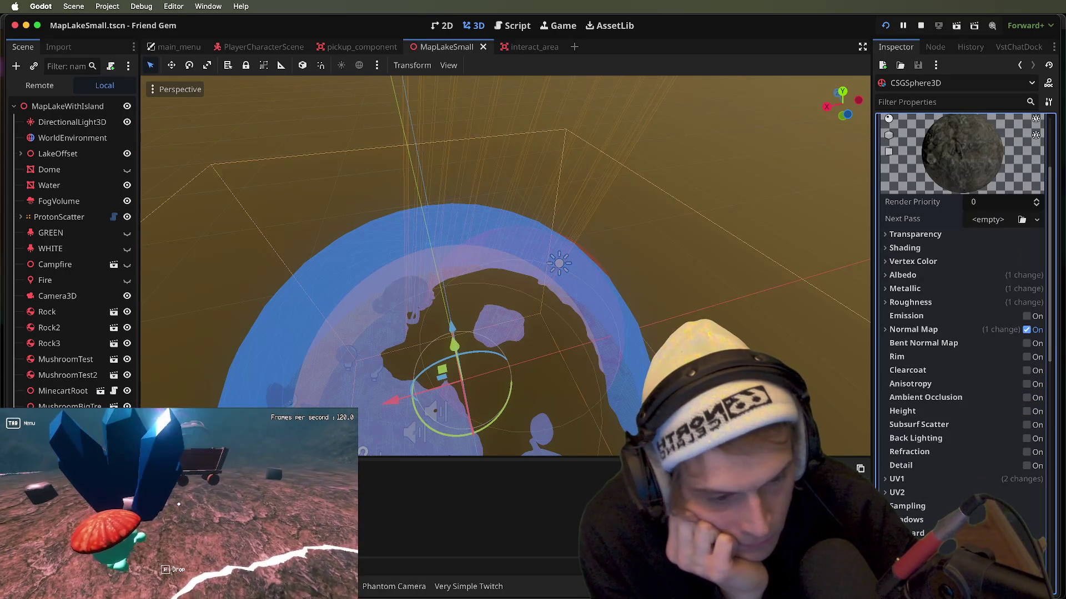
# - Expand the material's Shadows, Billboard and Metallic sections
pyautogui.click(966, 518)
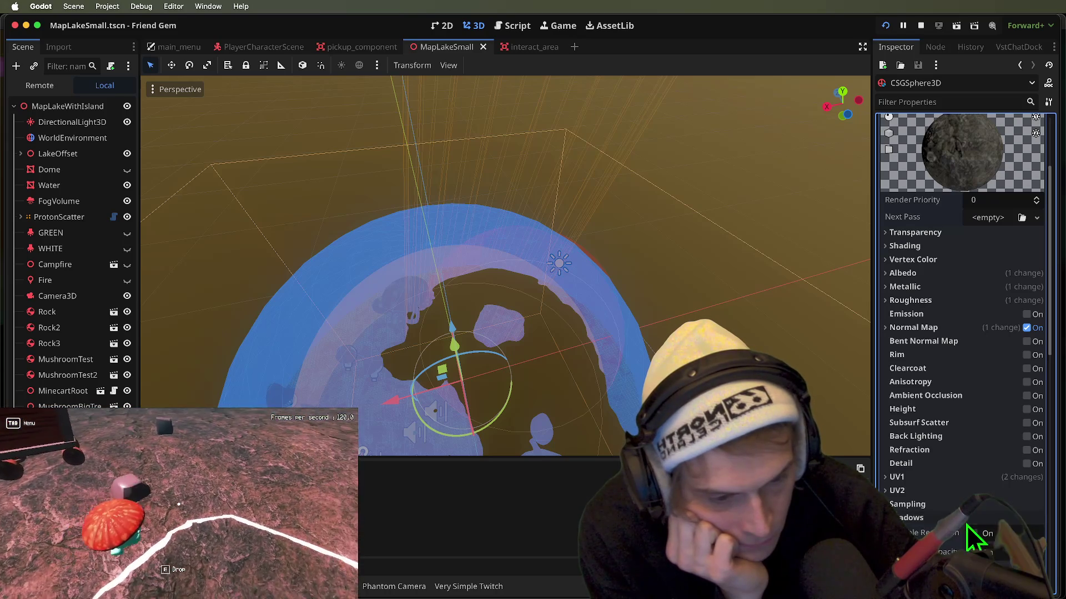
pyautogui.scroll(-3, 993, 528)
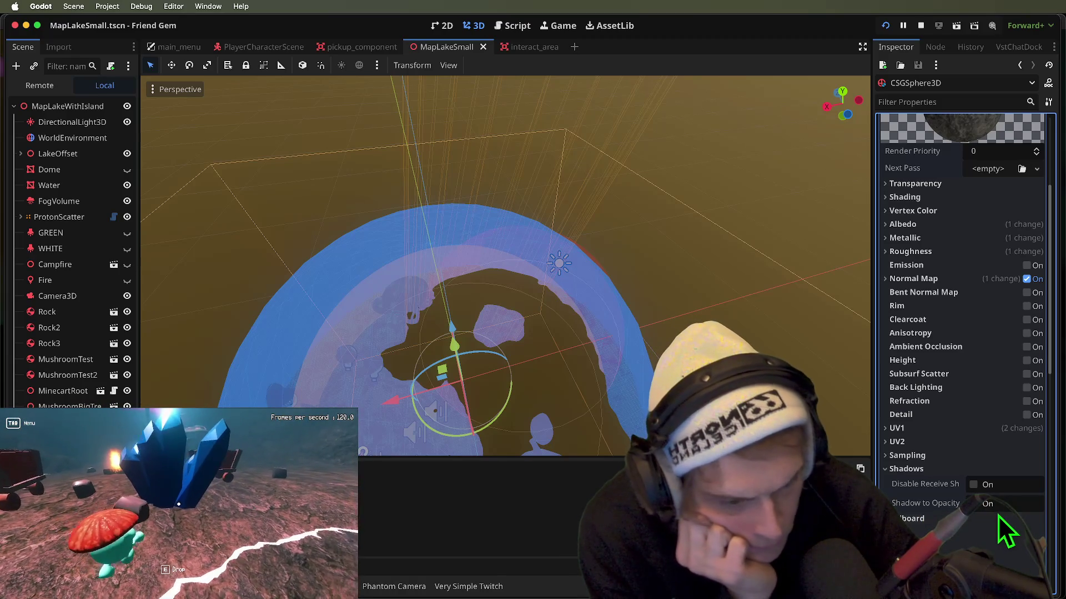
pyautogui.click(995, 518)
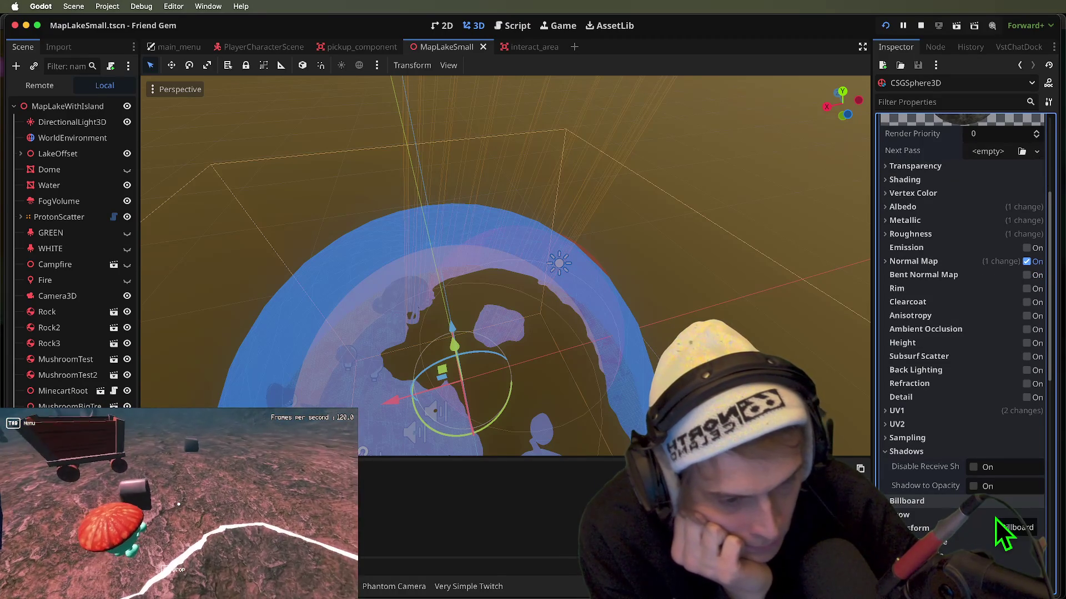
pyautogui.scroll(5, 995, 518)
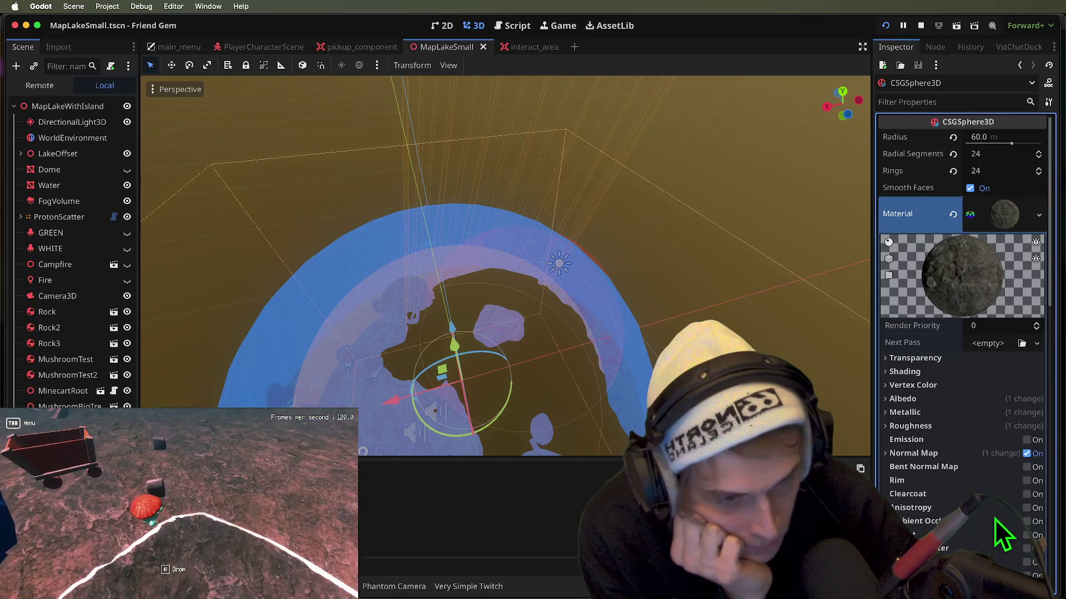
pyautogui.click(973, 376)
pyautogui.scroll(-1, 970, 385)
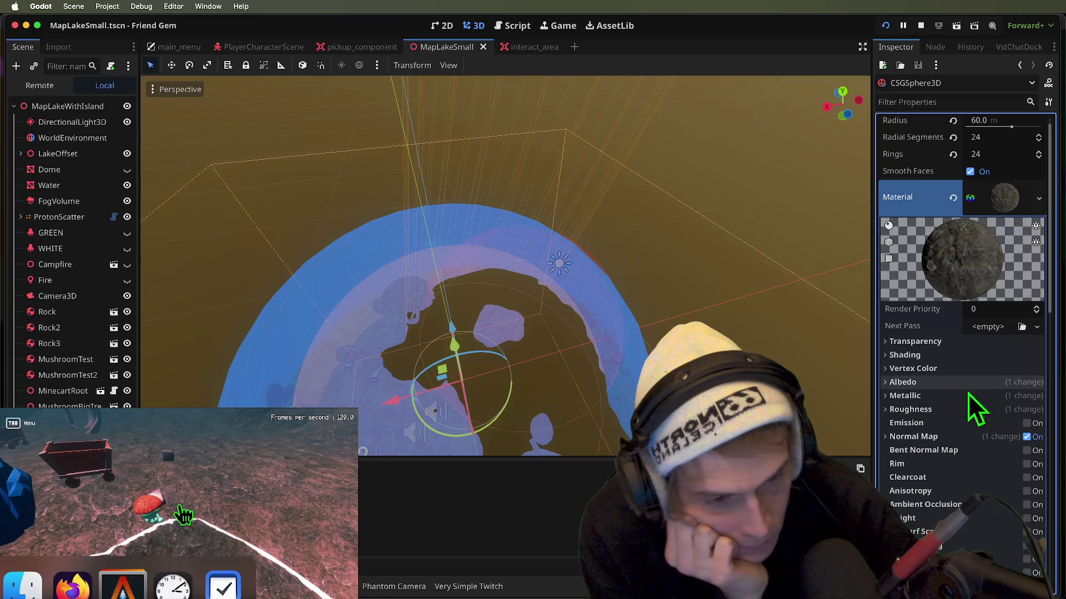
# - Set the dome material's Specular to 0.8
pyautogui.click(968, 395)
pyautogui.moveTo(981, 437); pyautogui.dragTo(1000, 438)
pyautogui.click(998, 431)
pyautogui.write('0.8')
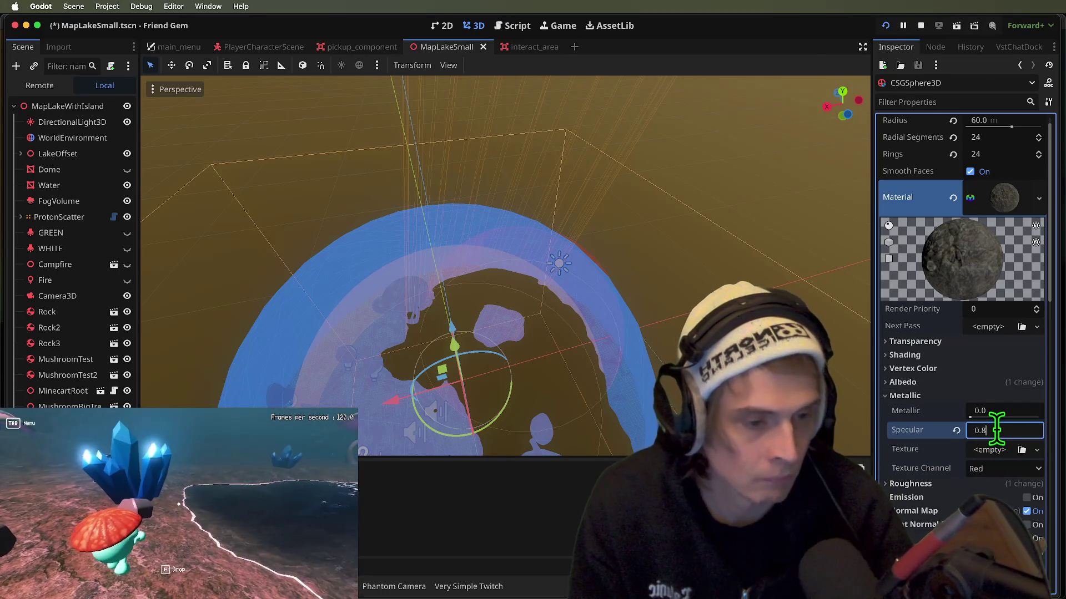
# - Run the game and walk onto the rocky ledge toward the mushrooms, then save the scene
pyautogui.press('super+b')
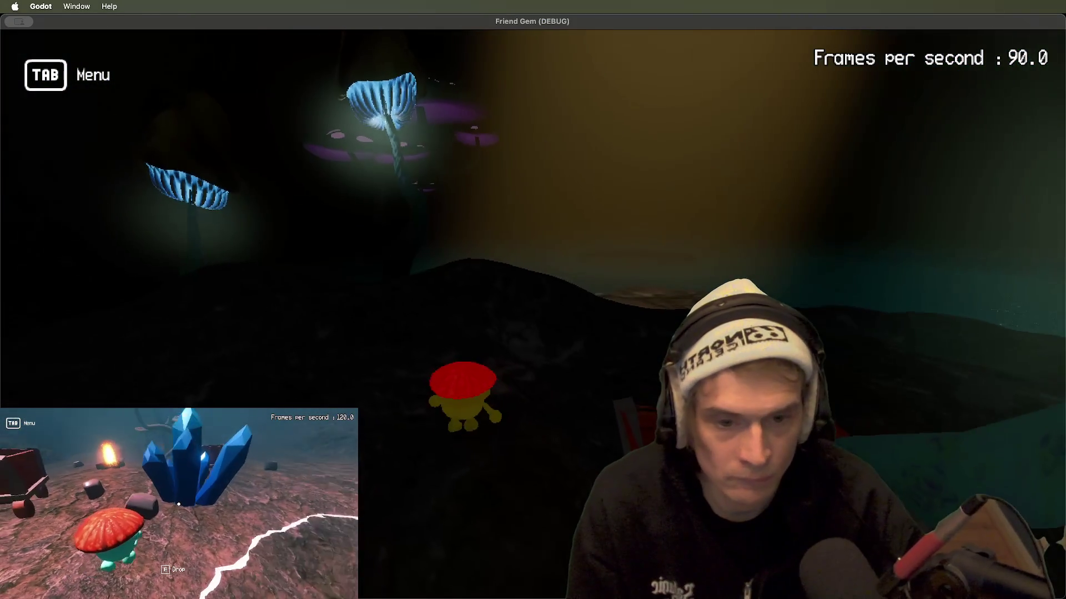
pyautogui.press('w')
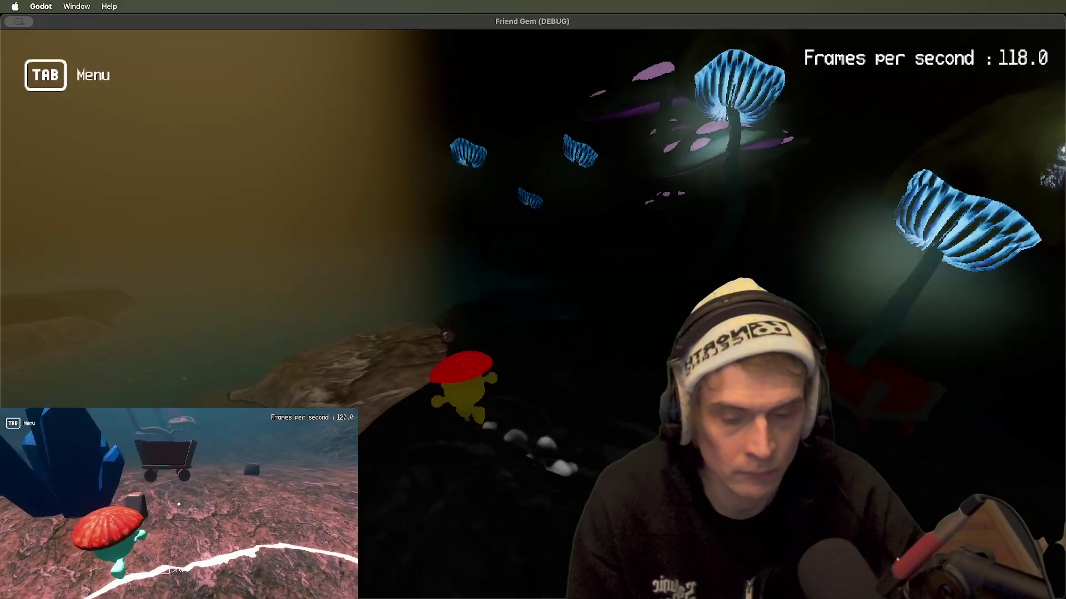
pyautogui.press('a')
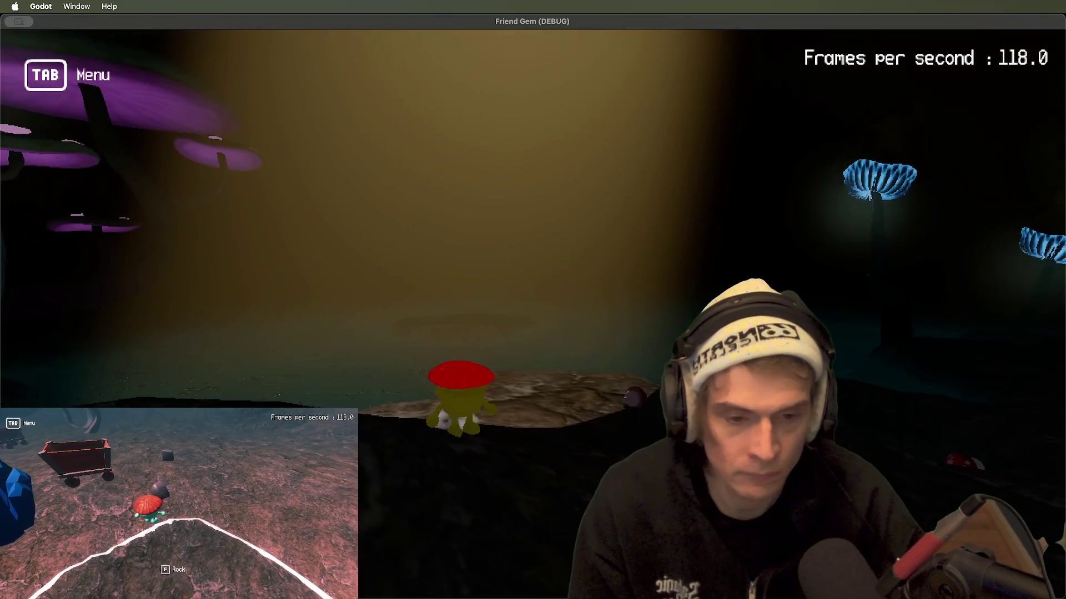
pyautogui.press('super+Tab')
pyautogui.press('super+s')
pyautogui.press('super+q')
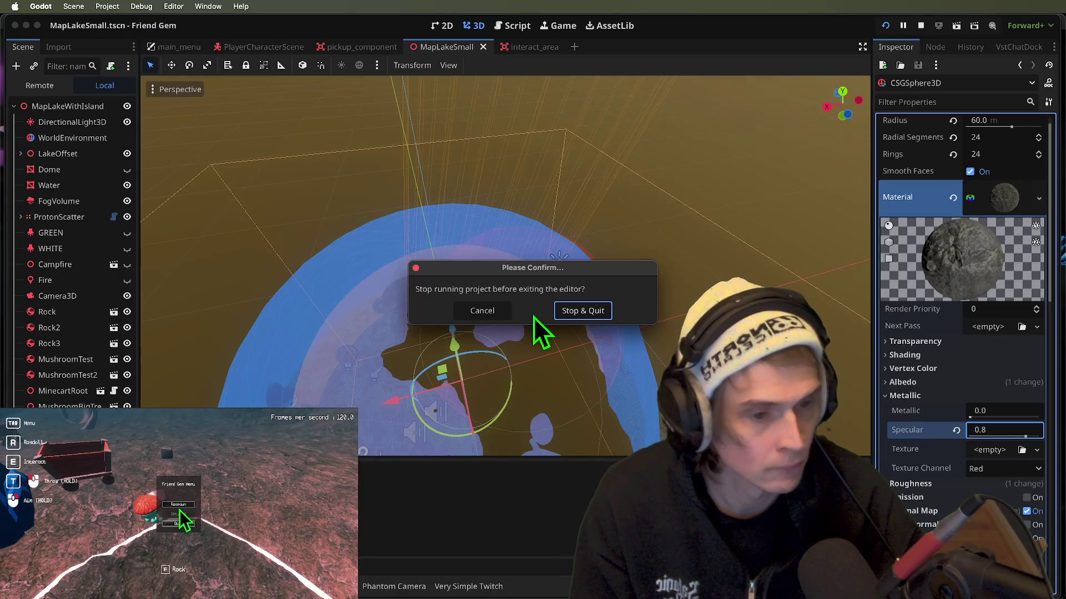
pyautogui.press('Escape')
# - Stop and relaunch the game, walking along the rock trail to check the material
pyautogui.click(921, 26)
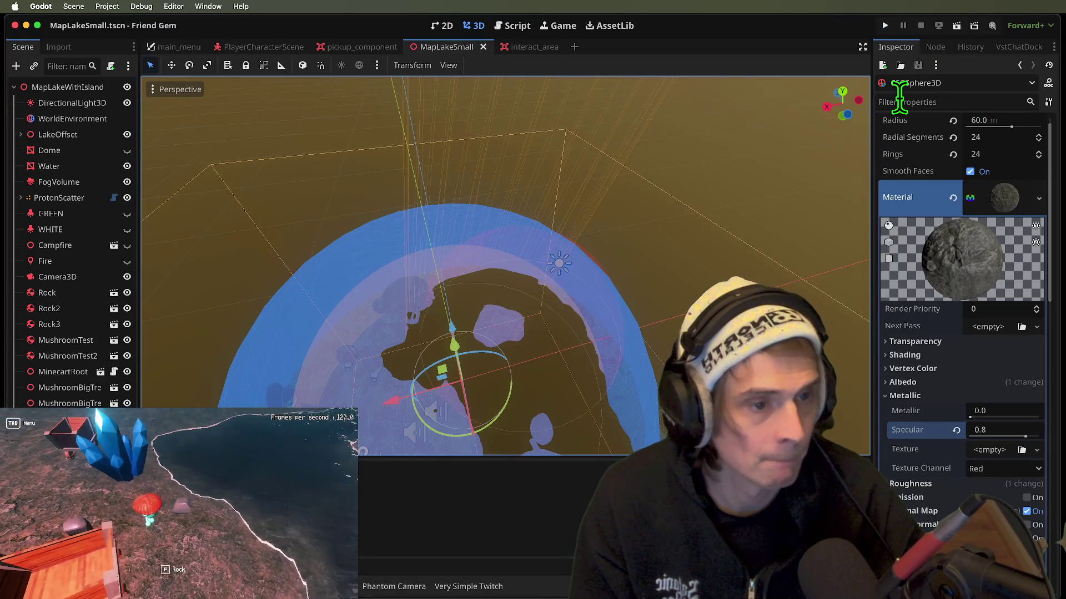
pyautogui.press('super+b')
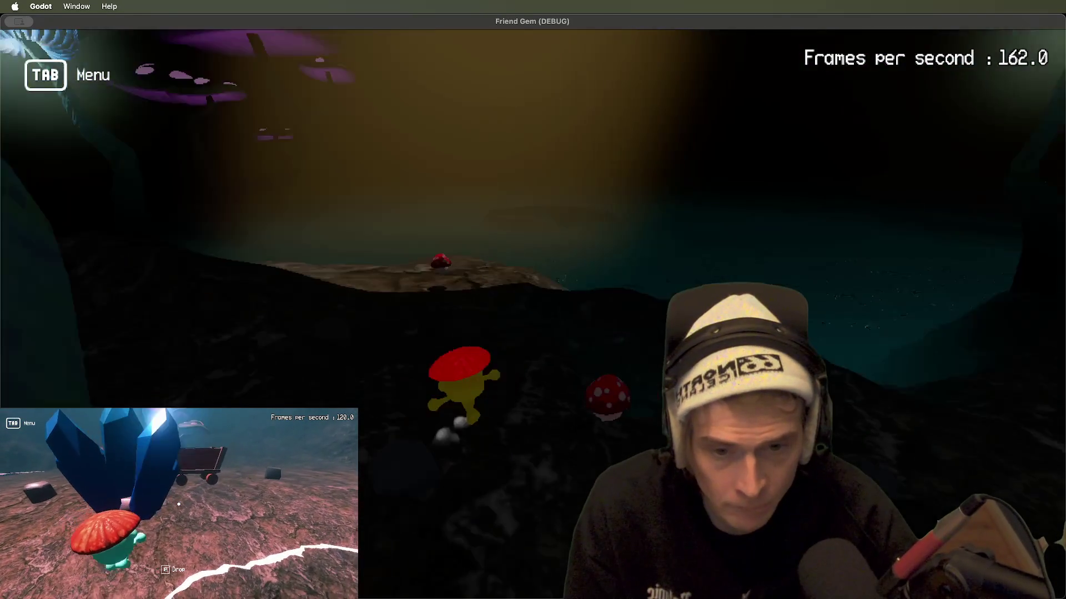
pyautogui.press('w')
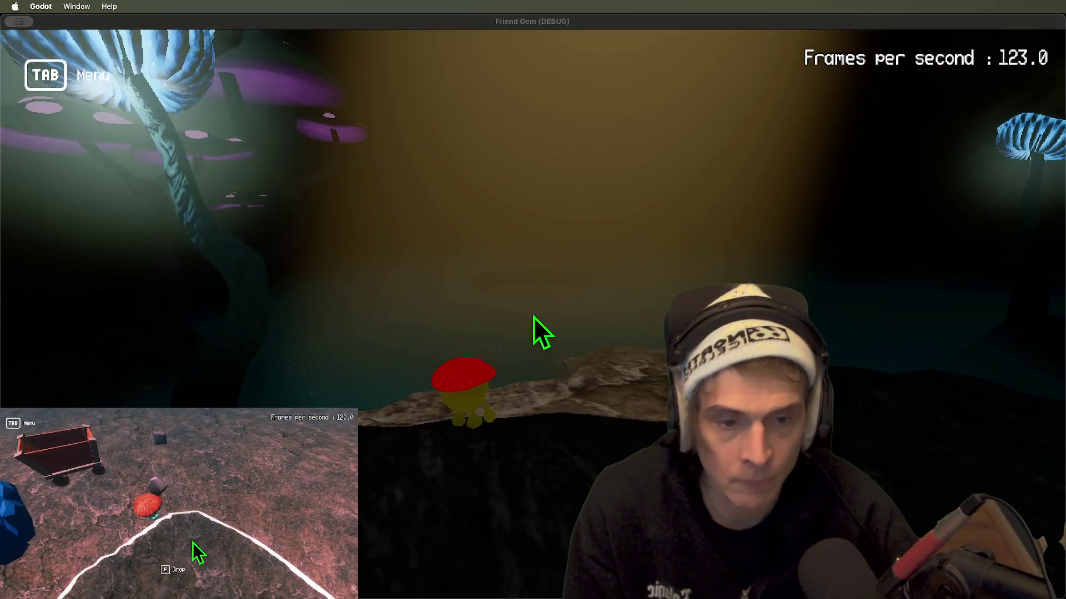
pyautogui.press('super+Tab')
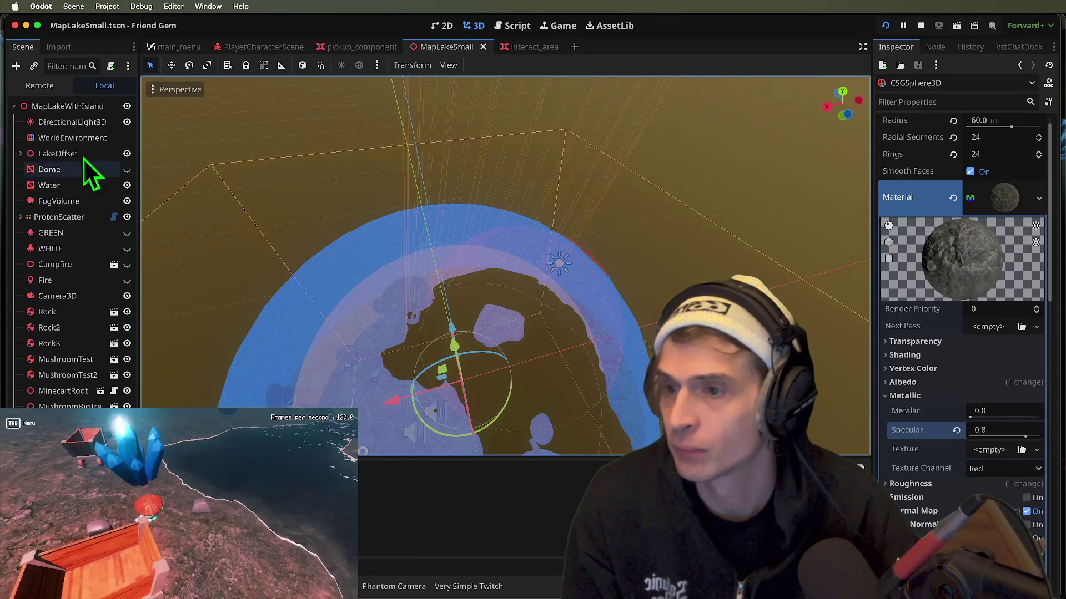
# - Select Landscape_005 under LakeOffset and open its surface material's Metallic settings
pyautogui.click(20, 153)
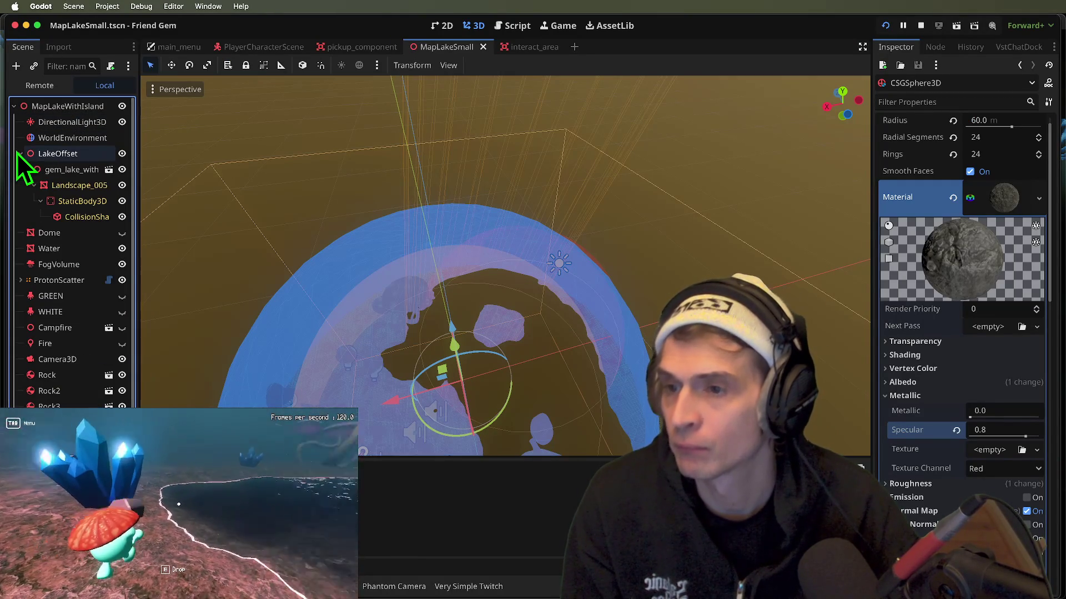
pyautogui.click(55, 189)
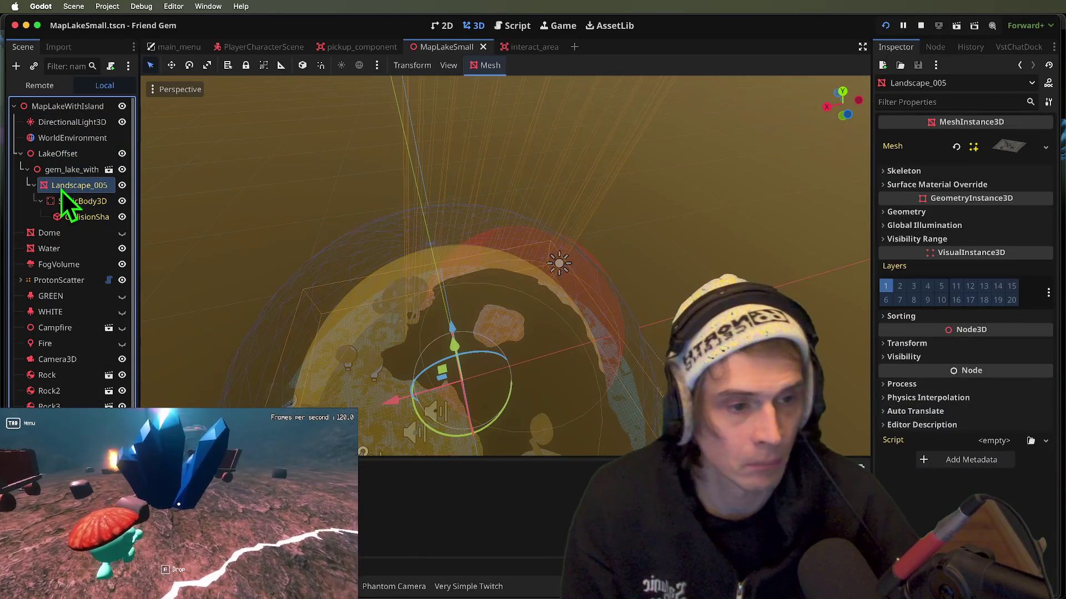
pyautogui.click(1014, 145)
pyautogui.scroll(-3, 1012, 314)
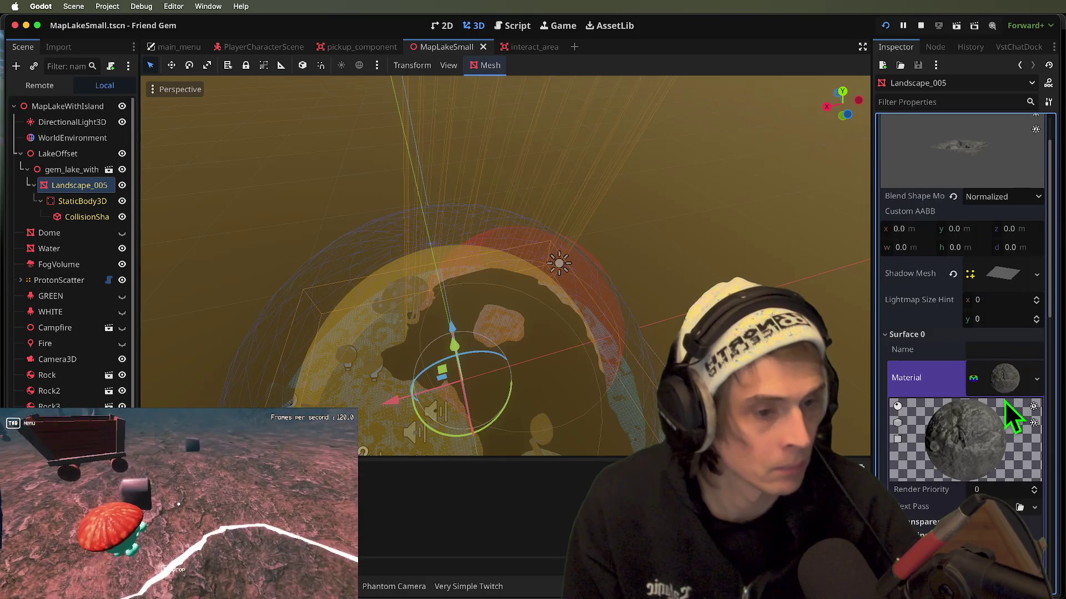
pyautogui.click(1008, 388)
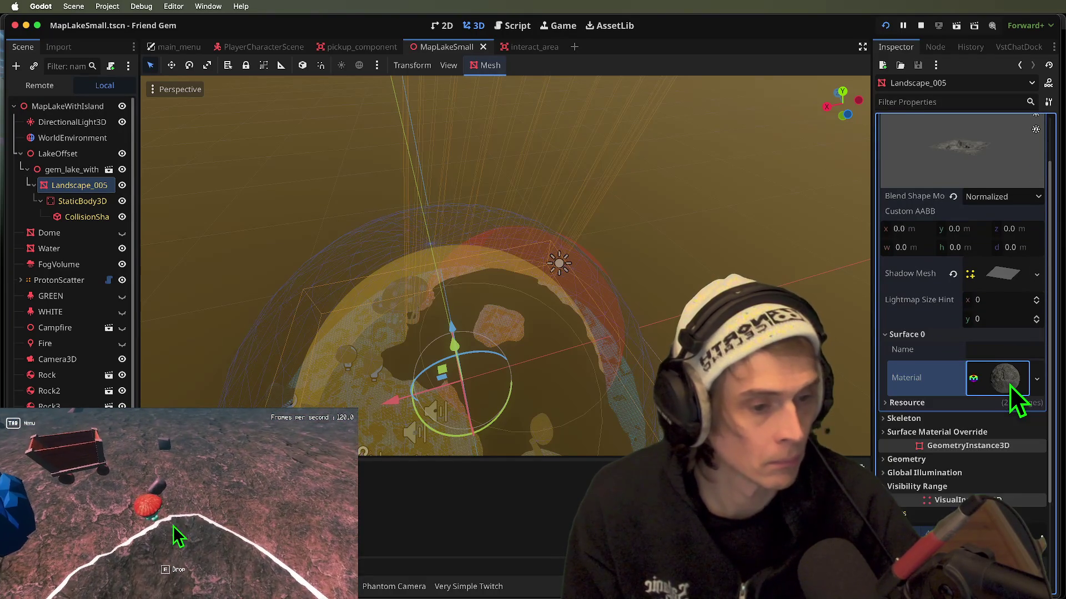
pyautogui.scroll(-2, 1010, 383)
pyautogui.click(1002, 327)
pyautogui.scroll(-3, 988, 389)
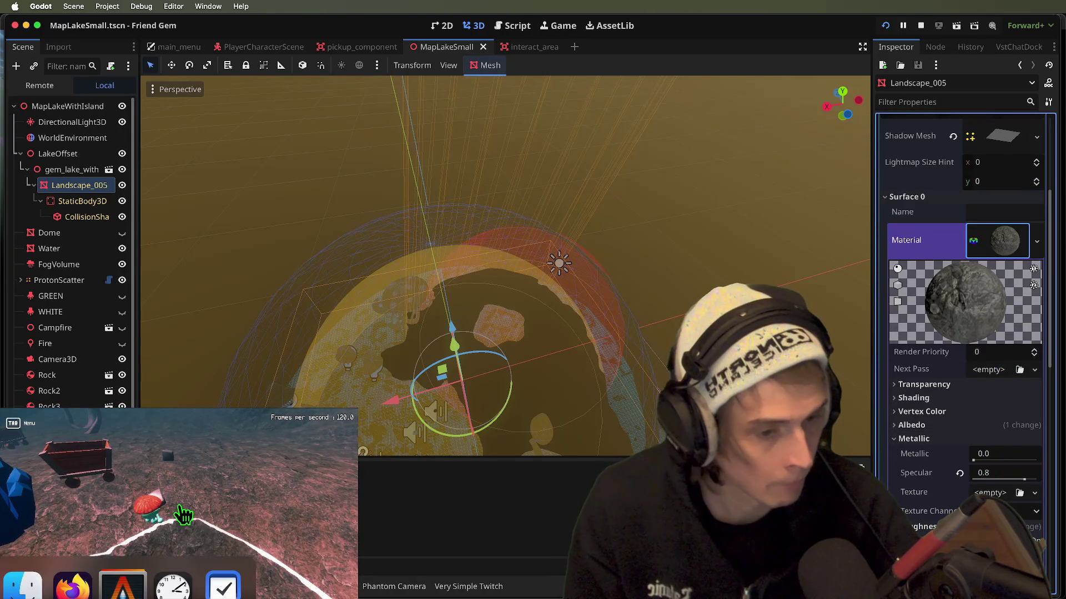
pyautogui.press('super+s')
# - Set the landscape material's Metallic to 0.2
pyautogui.moveTo(984, 462); pyautogui.dragTo(993, 454)
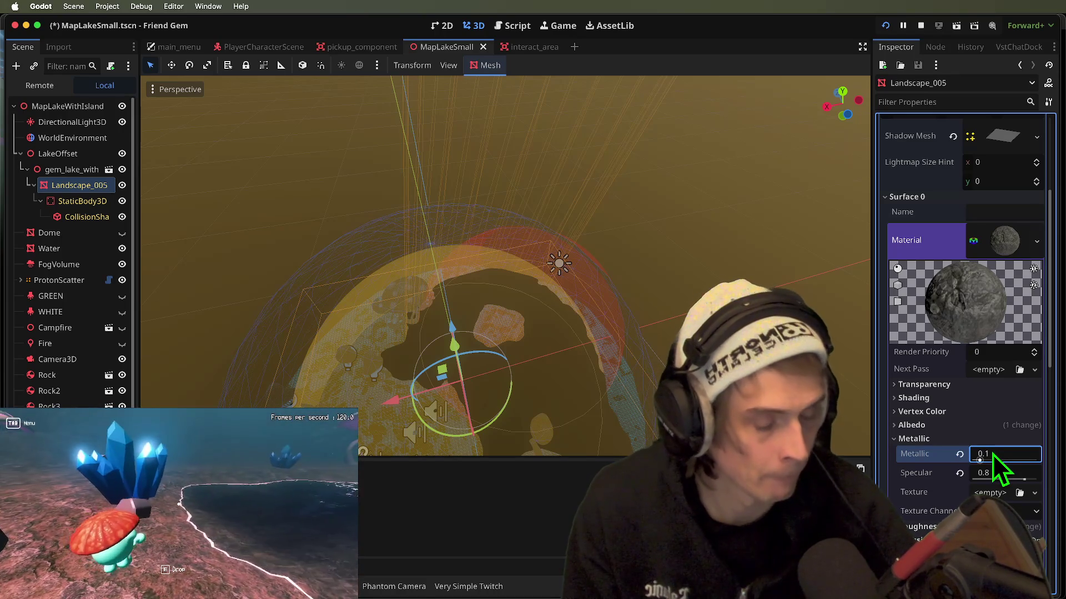
pyautogui.write('0')
pyautogui.press('BackSpace')
pyautogui.press('BackSpace')
pyautogui.write('2')
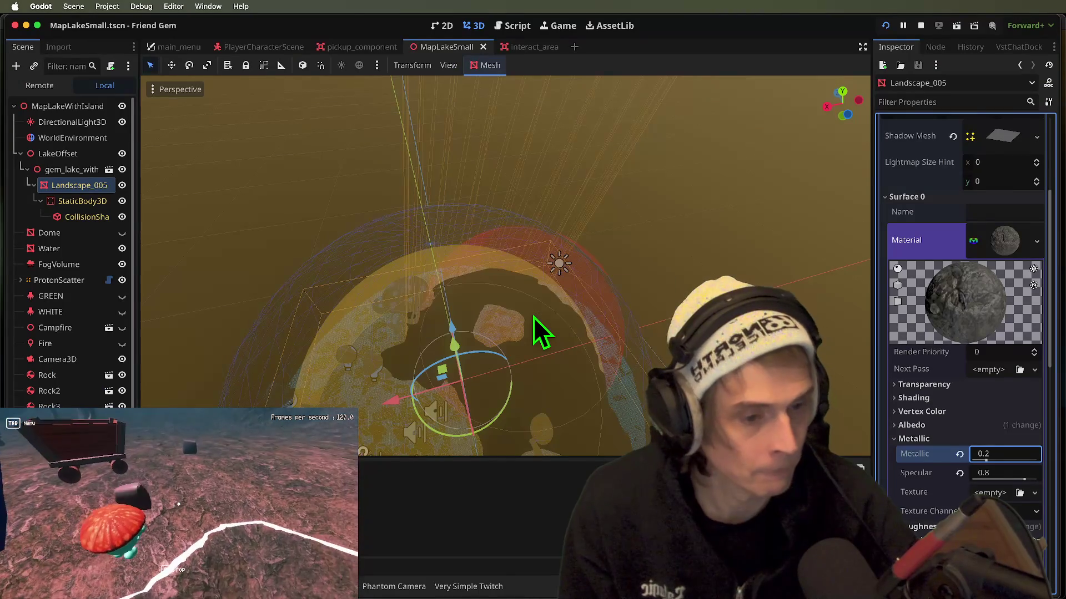
# - Walk the rock ledge in game toward the glowing mushroom, then collapse LakeOffset in the editor
pyautogui.press('super+Tab')
pyautogui.press('w')
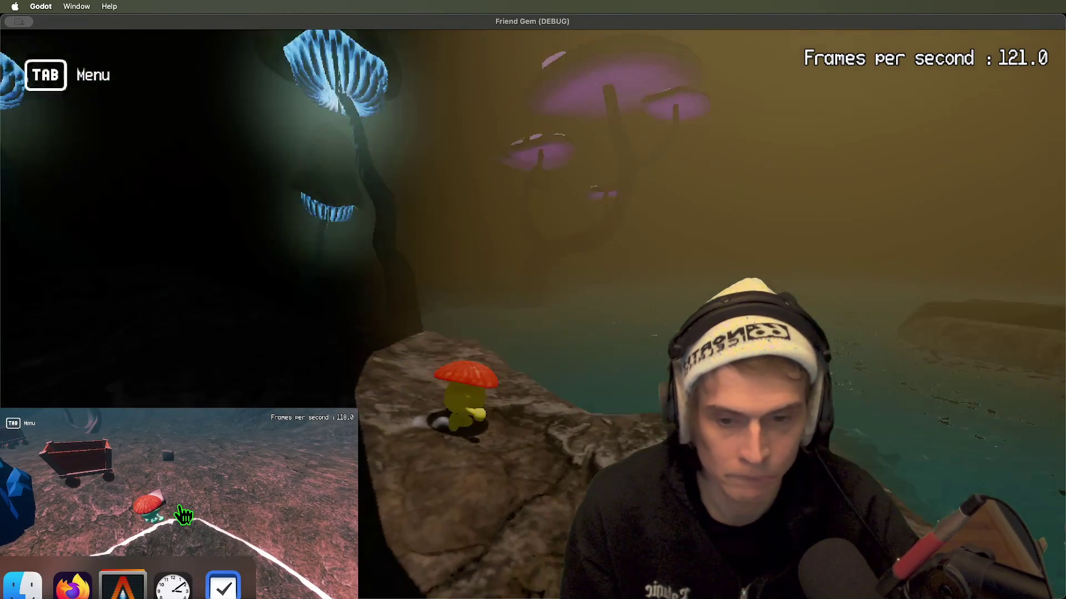
pyautogui.press('w')
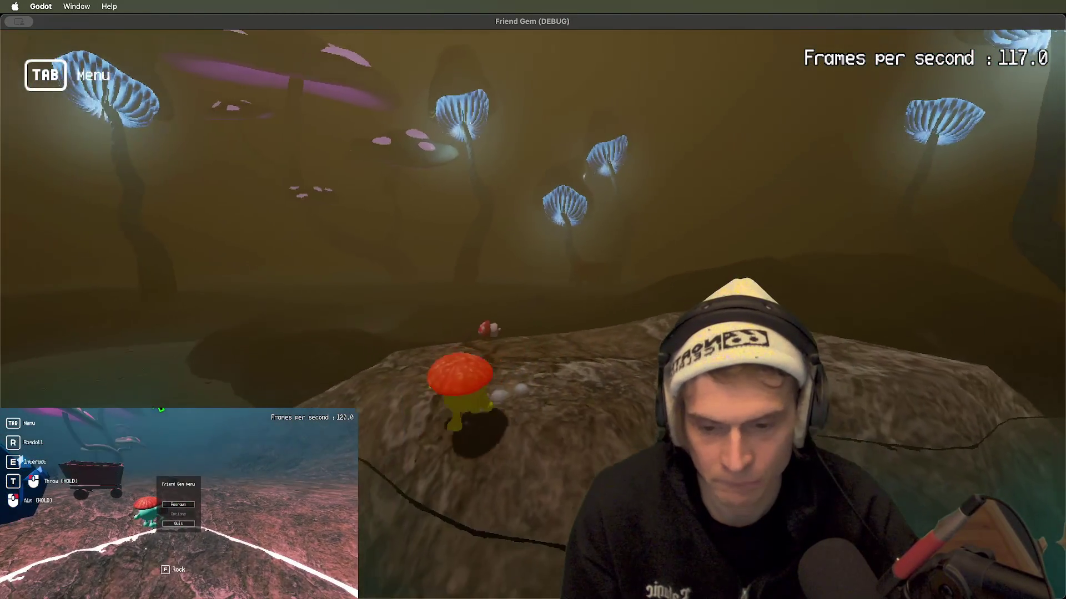
pyautogui.press('w')
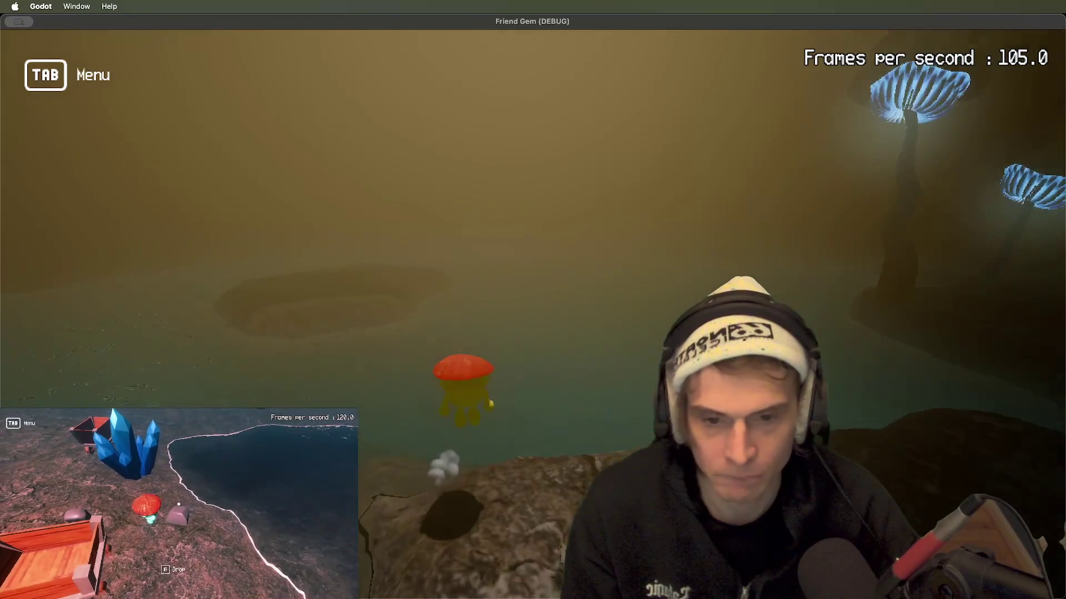
pyautogui.press('w')
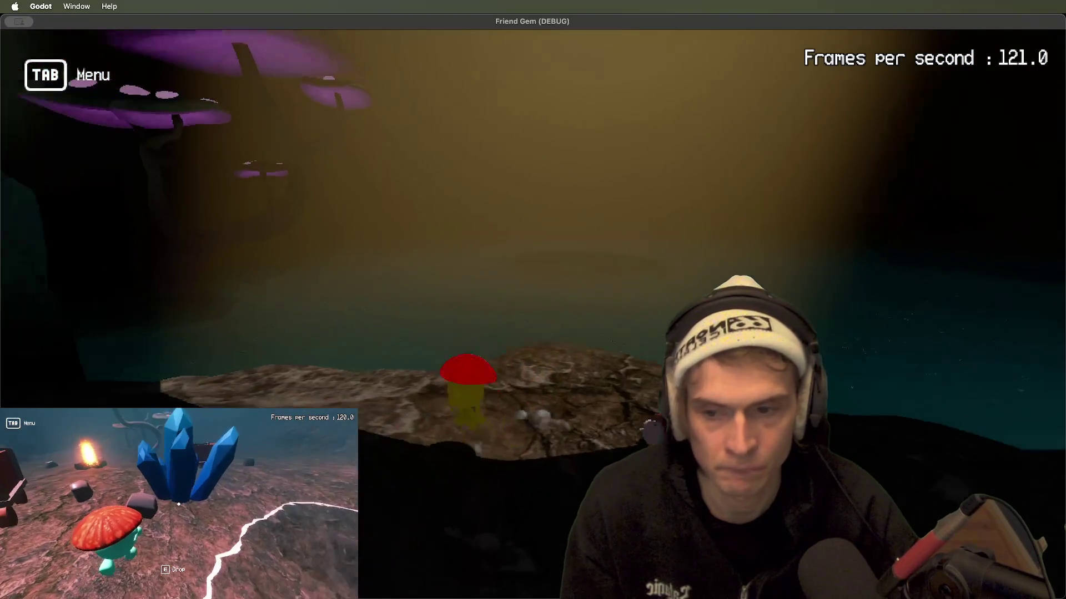
pyautogui.press('a')
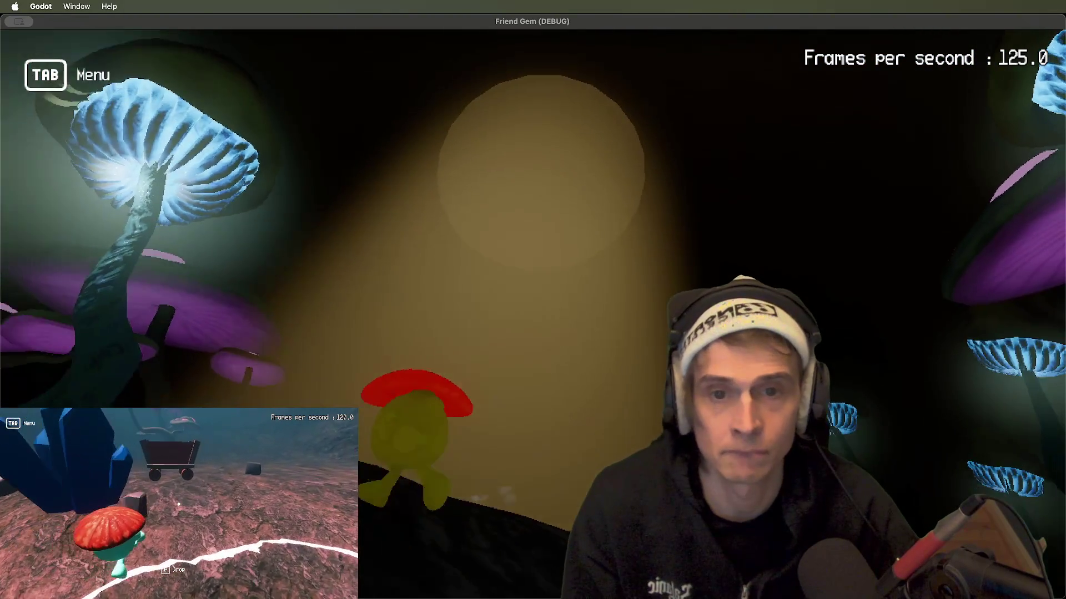
pyautogui.press('super+Tab')
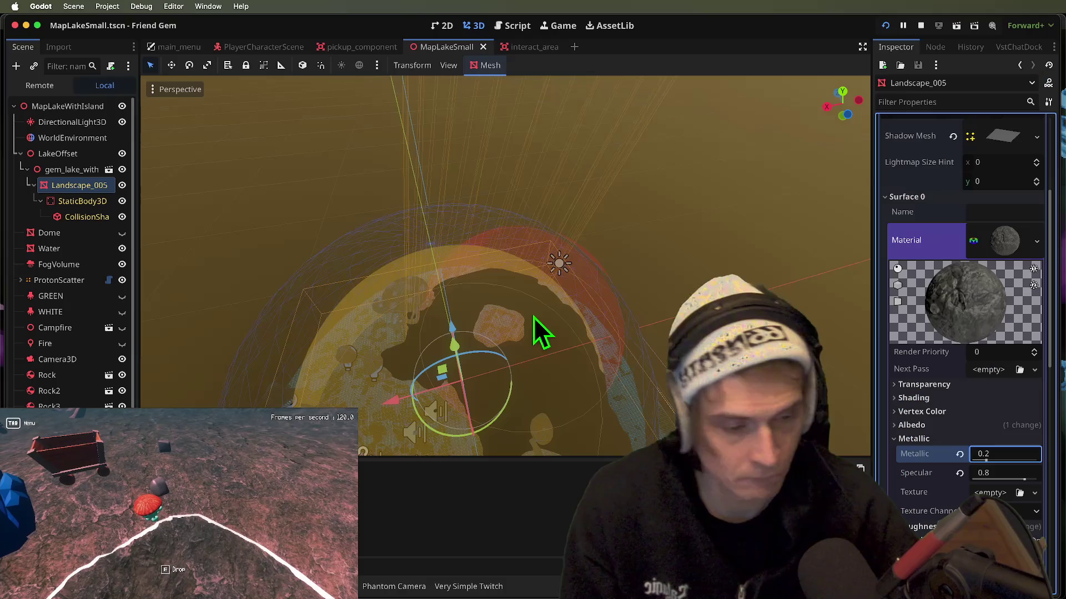
pyautogui.scroll(-2, 921, 522)
pyautogui.scroll(-4, 916, 519)
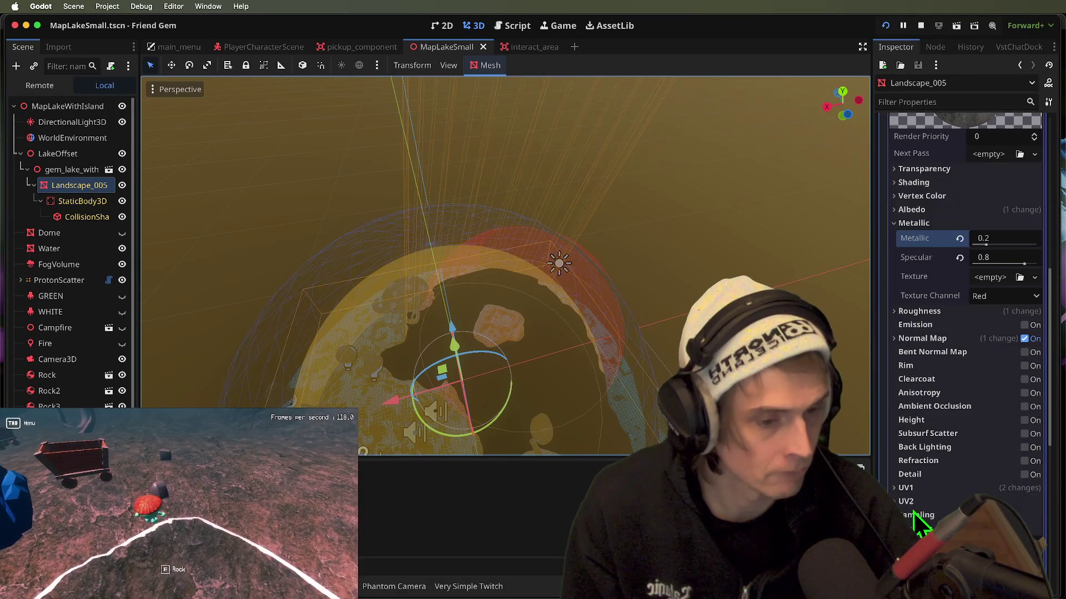
pyautogui.doubleClick(80, 156)
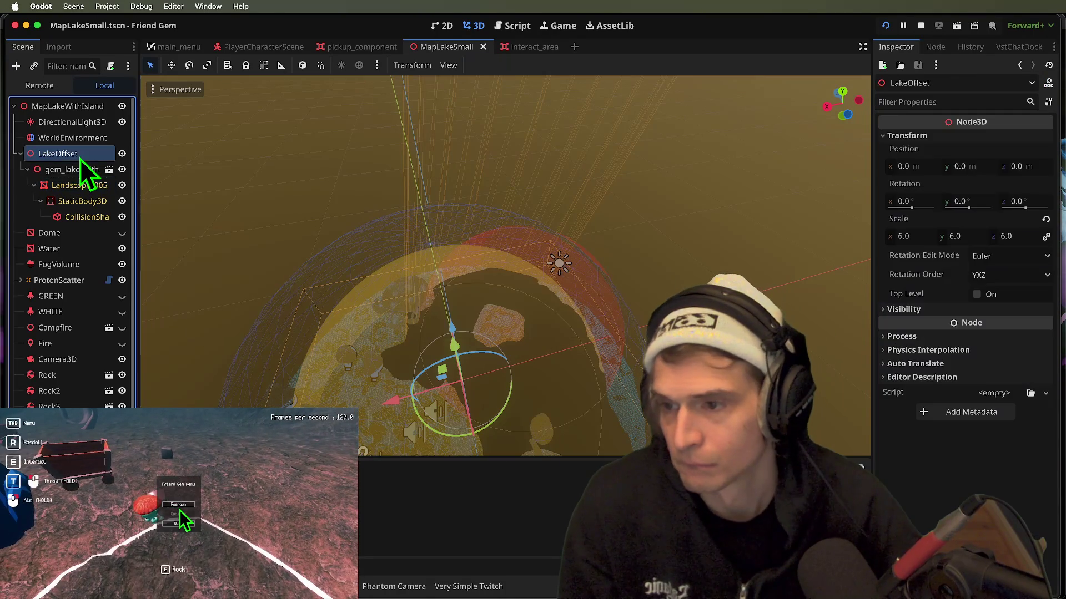
# - Select the DirectionalLight3D and set its Angular Distance to 0.5
pyautogui.click(82, 124)
pyautogui.click(82, 124)
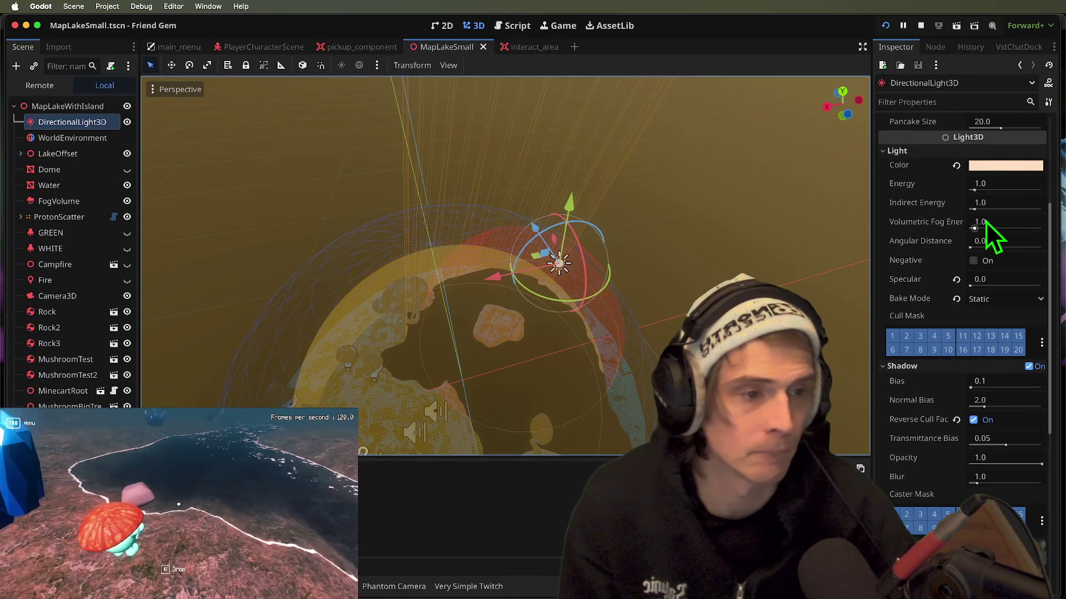
pyautogui.moveTo(905, 243)
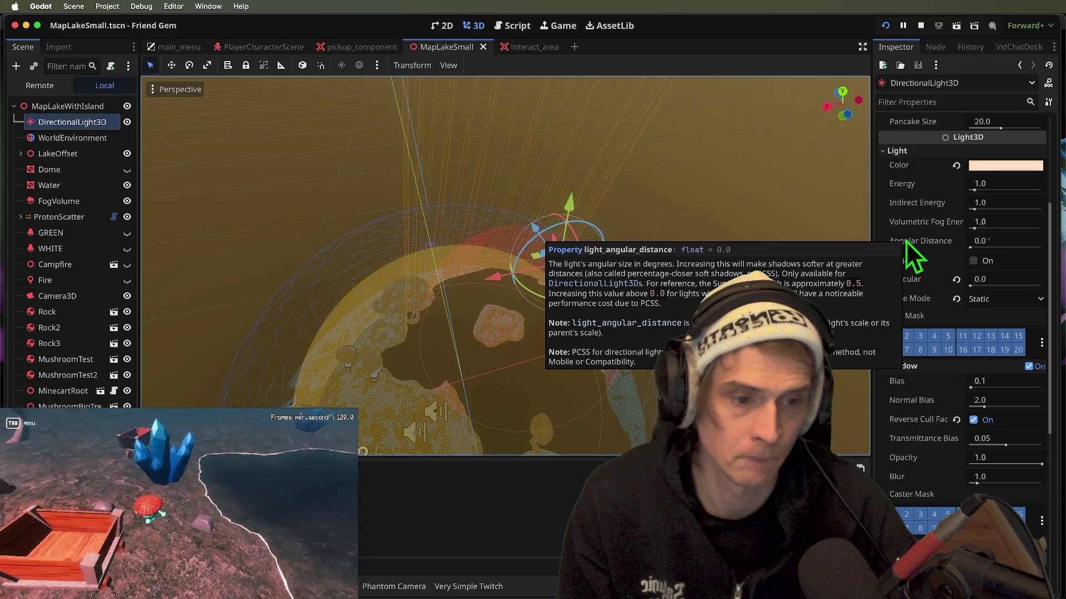
pyautogui.click(1014, 240)
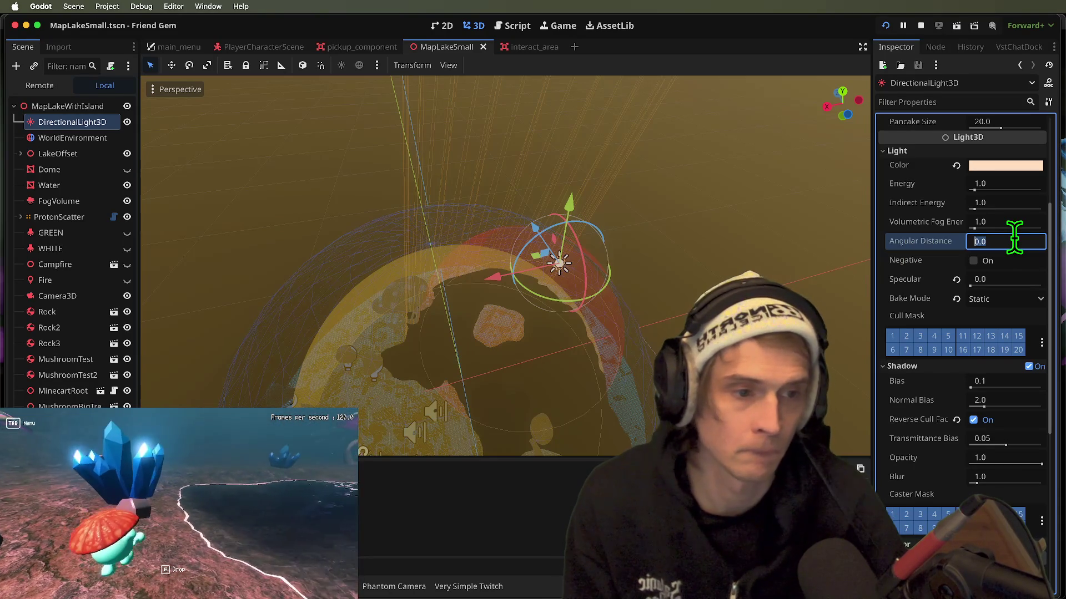
pyautogui.write('0.5')
pyautogui.press('Return')
# - Check the softer shadows in game, running through the mushroom forest onto the ledge
pyautogui.press('super+Tab')
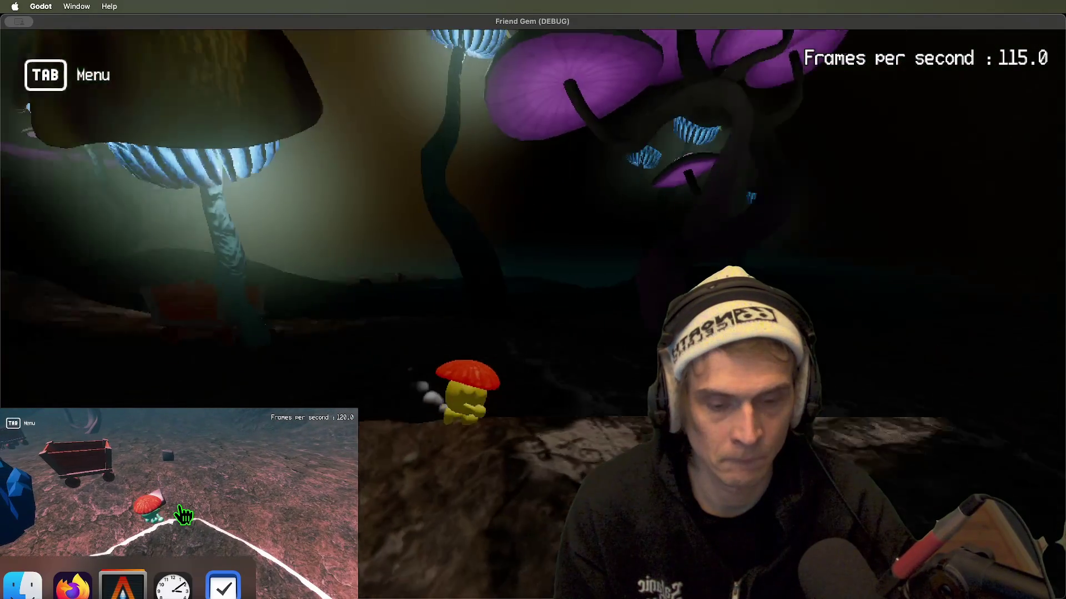
pyautogui.press('super+Tab')
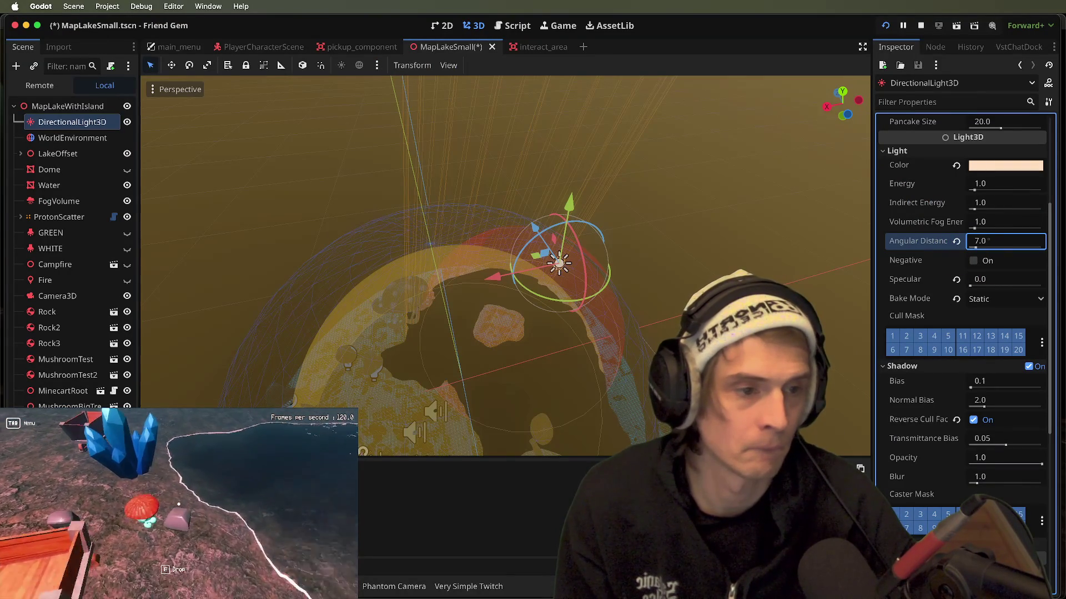
pyautogui.press('super+Tab')
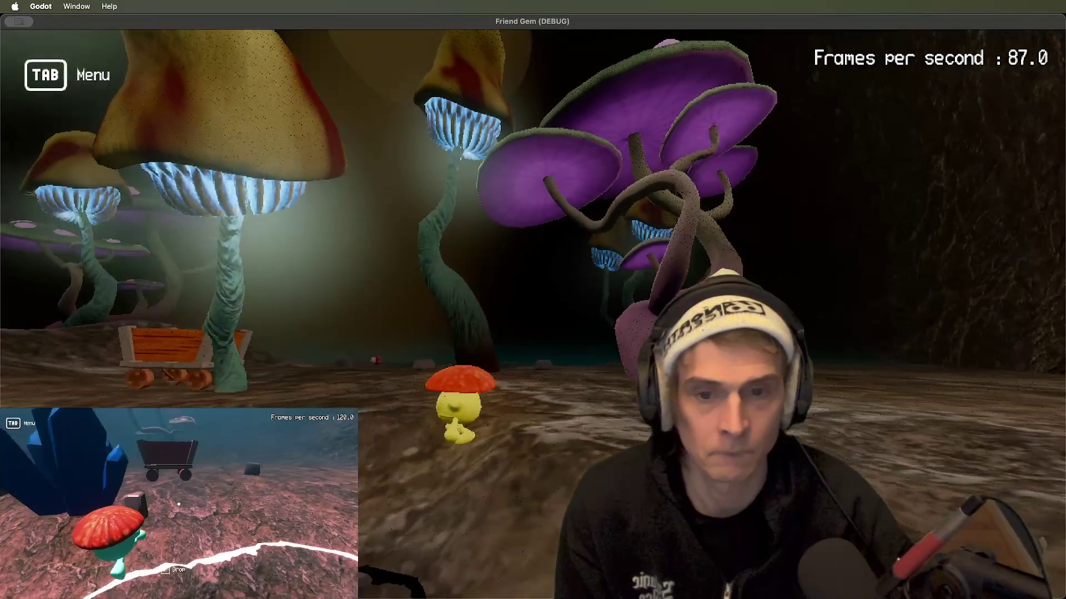
pyautogui.press('w')
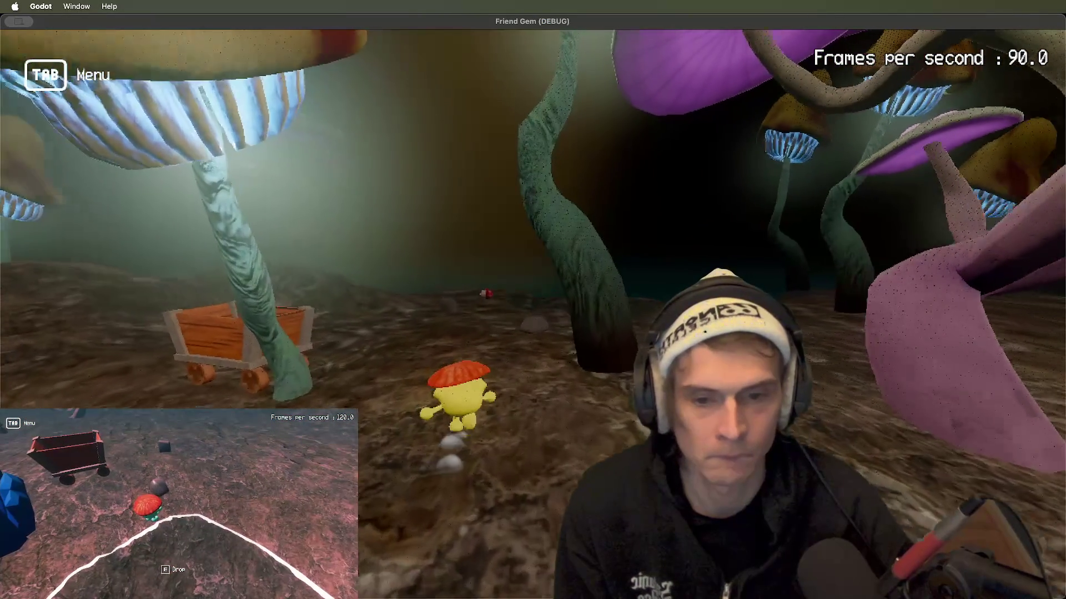
pyautogui.press('w')
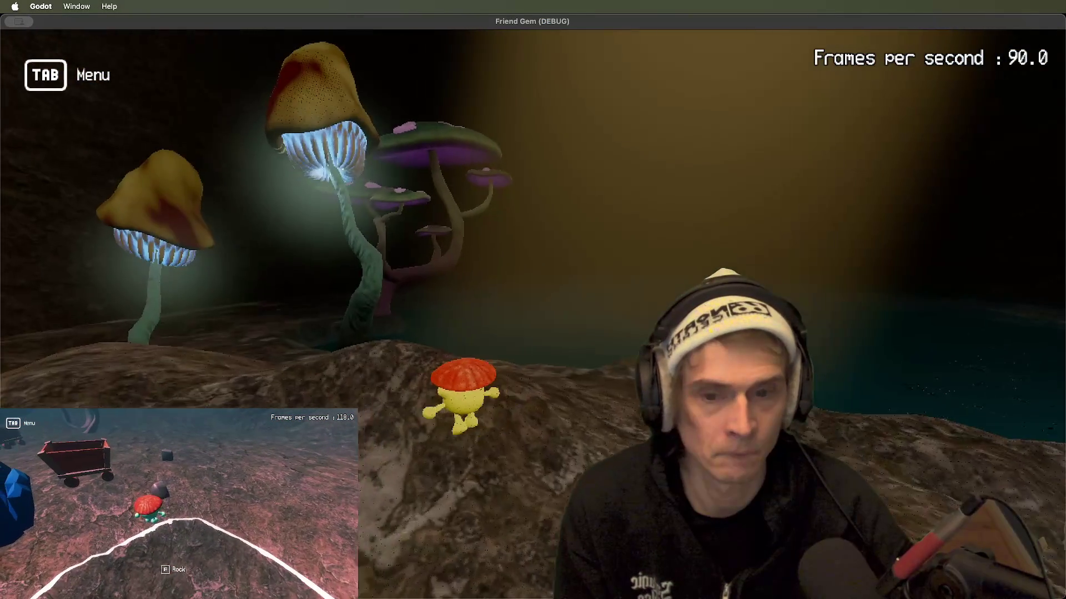
pyautogui.press('super+Tab')
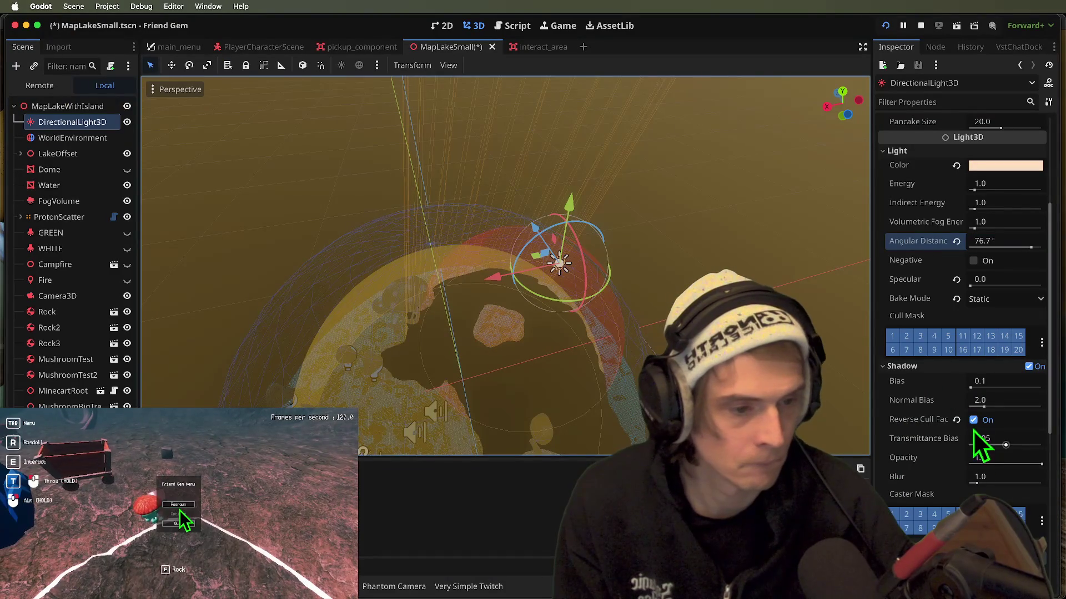
# - Turn off Reverse Cull Face and set Shadow Opacity to 0.8, previewing in game
pyautogui.click(973, 421)
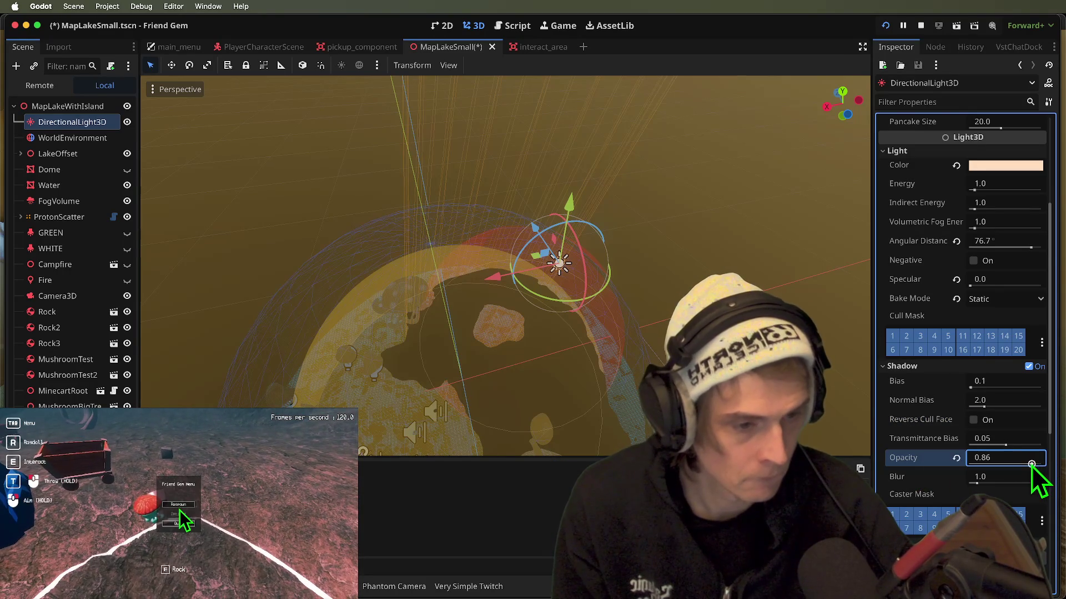
pyautogui.click(1019, 457)
pyautogui.write('0.8')
pyautogui.press('super+Tab')
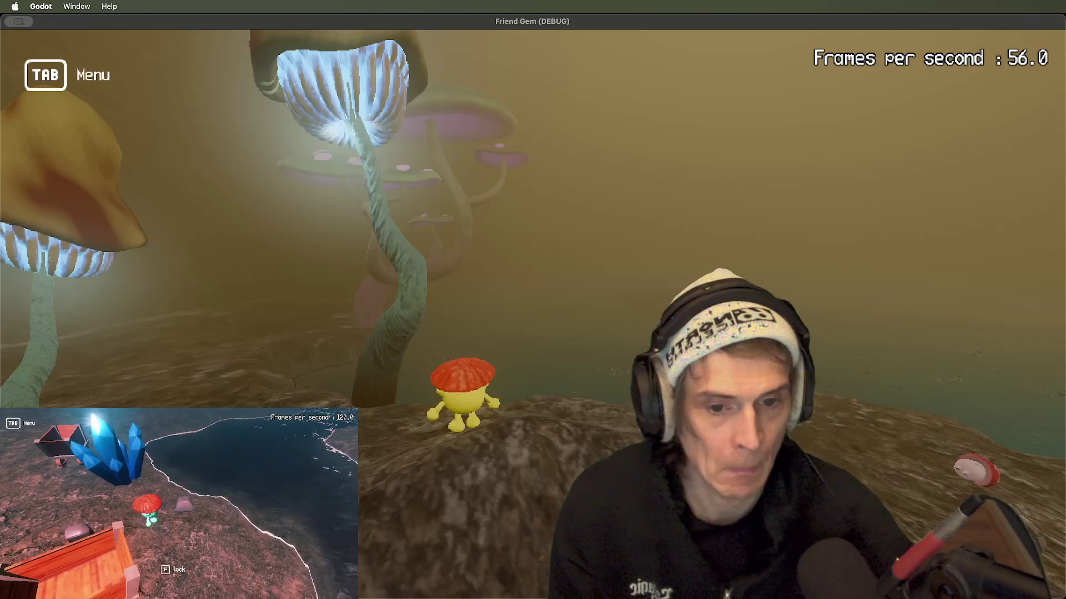
pyautogui.press('super+Tab')
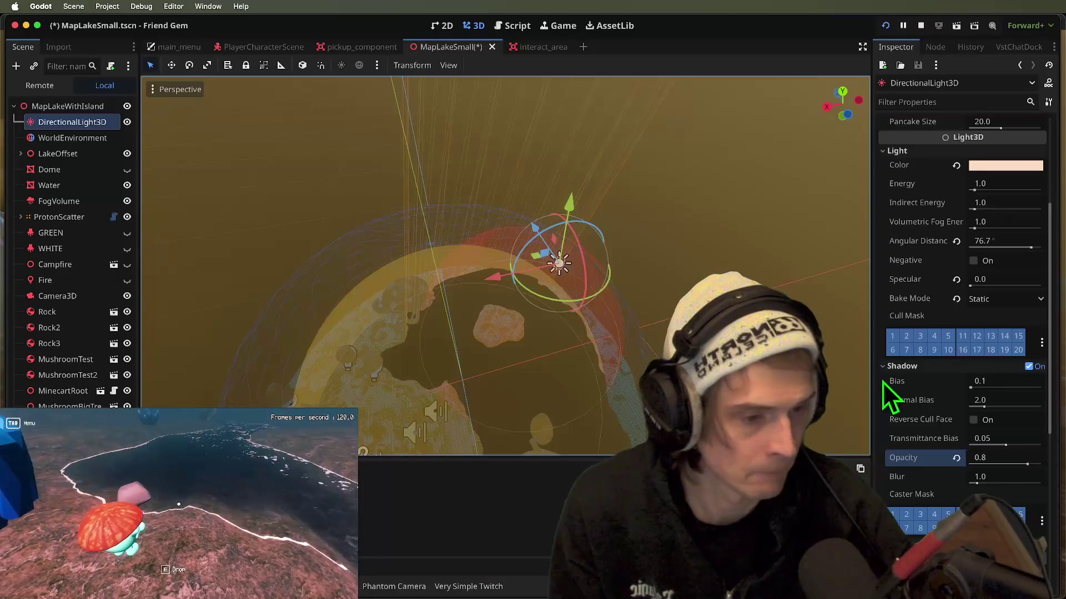
# - Review the Transmittance Bias field, leave it unchanged, and recheck the game
pyautogui.click(1007, 439)
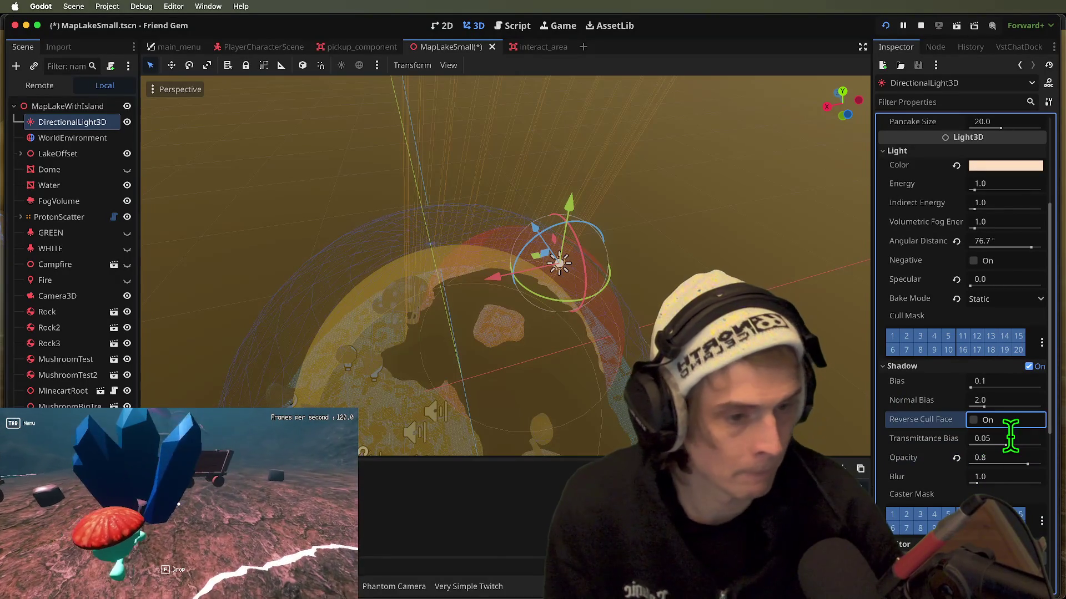
pyautogui.hotkey('shift', 'Tab')
pyautogui.hotkey('shift', 'Tab')
pyautogui.press('Tab')
pyautogui.press('Tab')
pyautogui.press('Tab')
pyautogui.hotkey('shift', 'Tab')
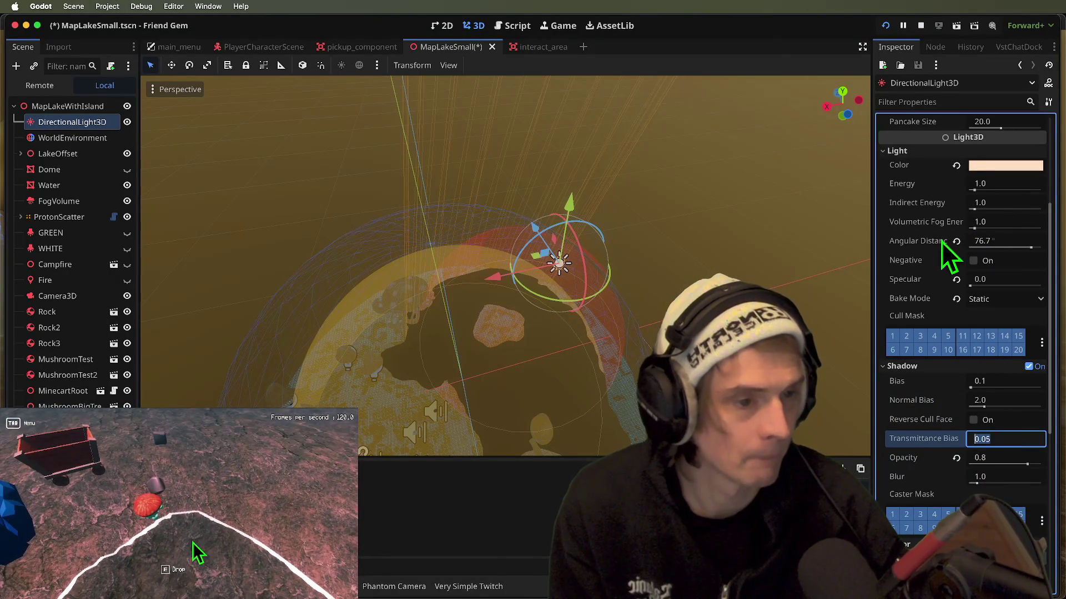
pyautogui.click(964, 242)
pyautogui.press('super+Tab')
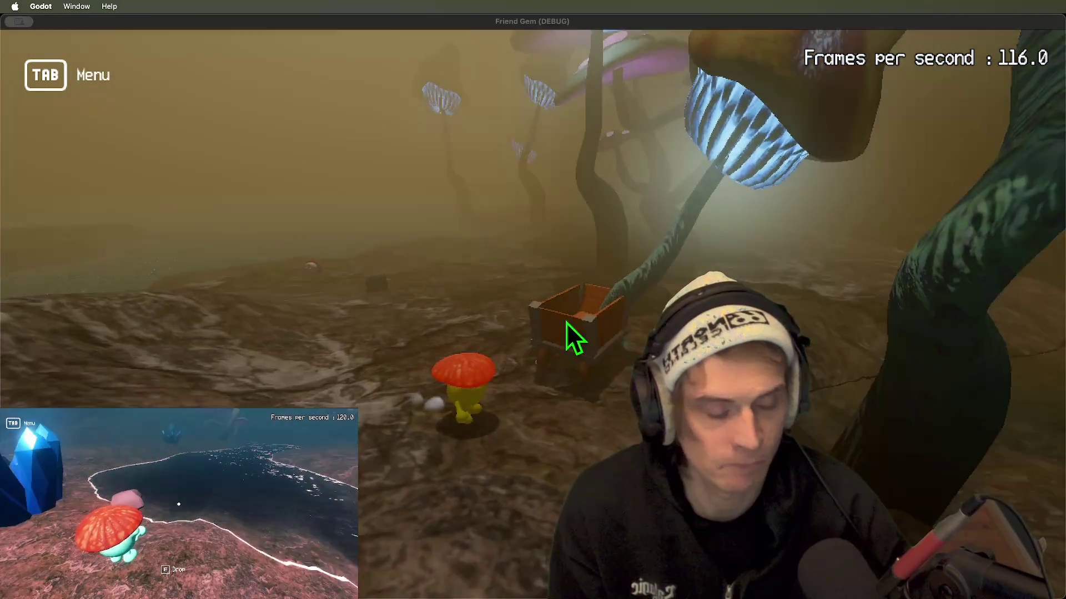
pyautogui.press('super+Tab')
# - Set Shadow Opacity to 0.9, save, and walk across the rocky ground in game
pyautogui.click(1020, 458)
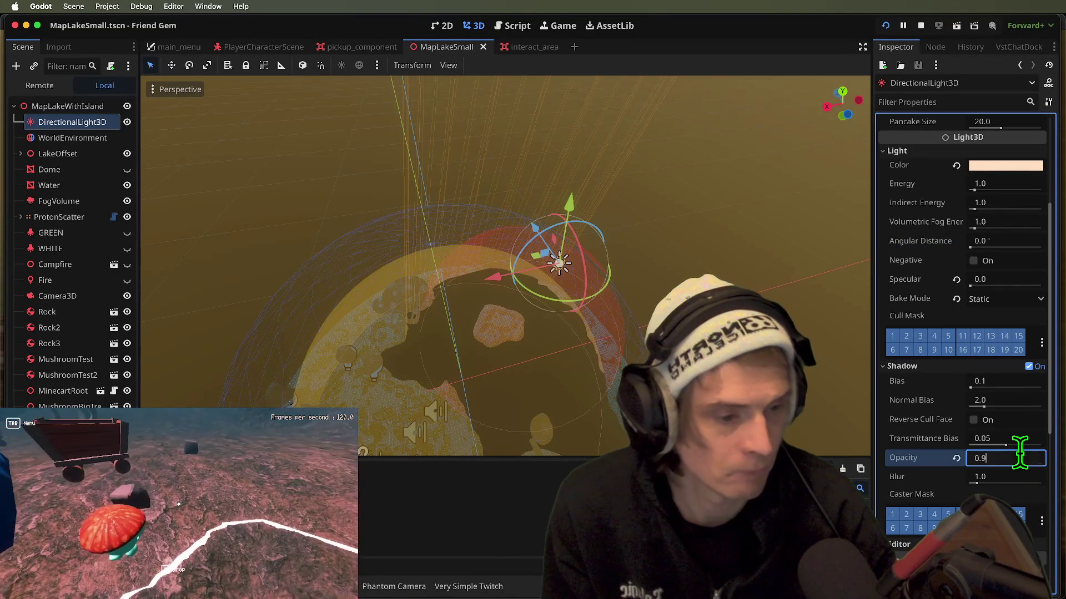
pyautogui.press('super+Tab')
pyautogui.press('super+Tab')
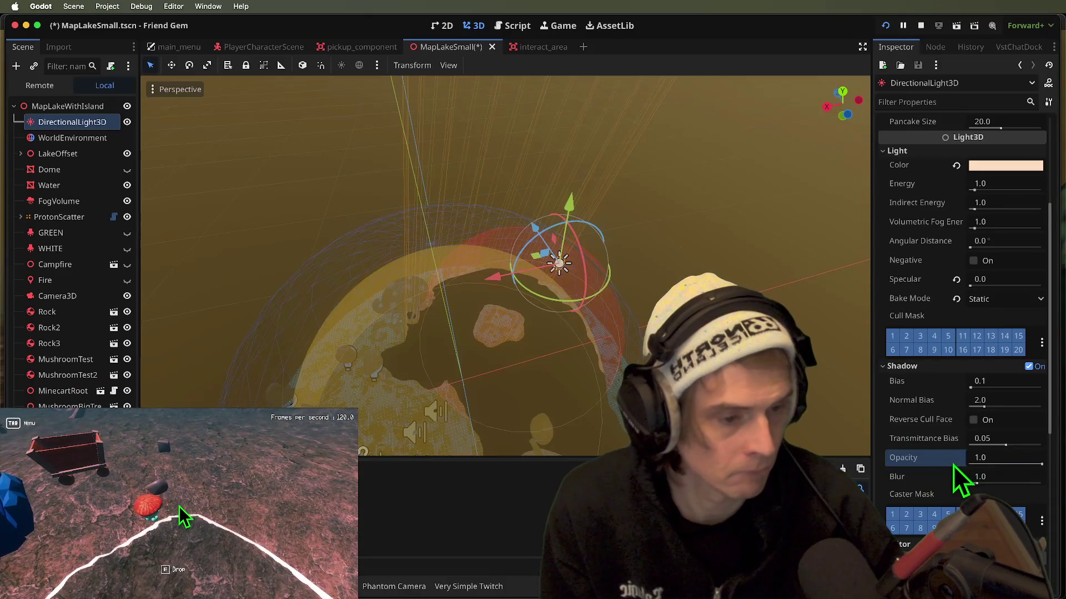
pyautogui.press('super+Tab')
pyautogui.press('super+Tab')
pyautogui.press('super+s')
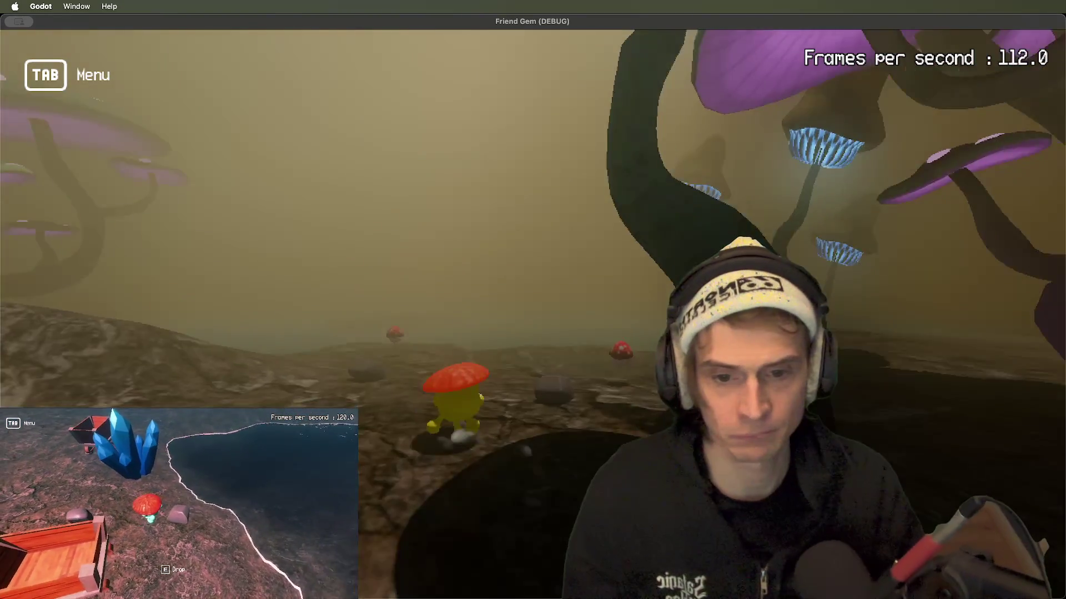
pyautogui.press('w')
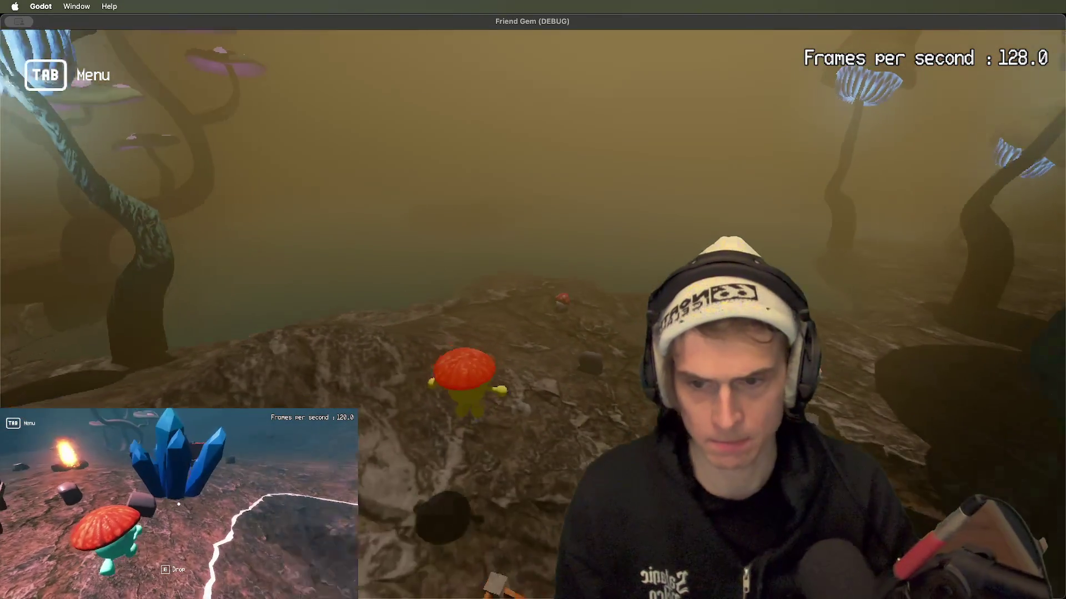
pyautogui.press('w')
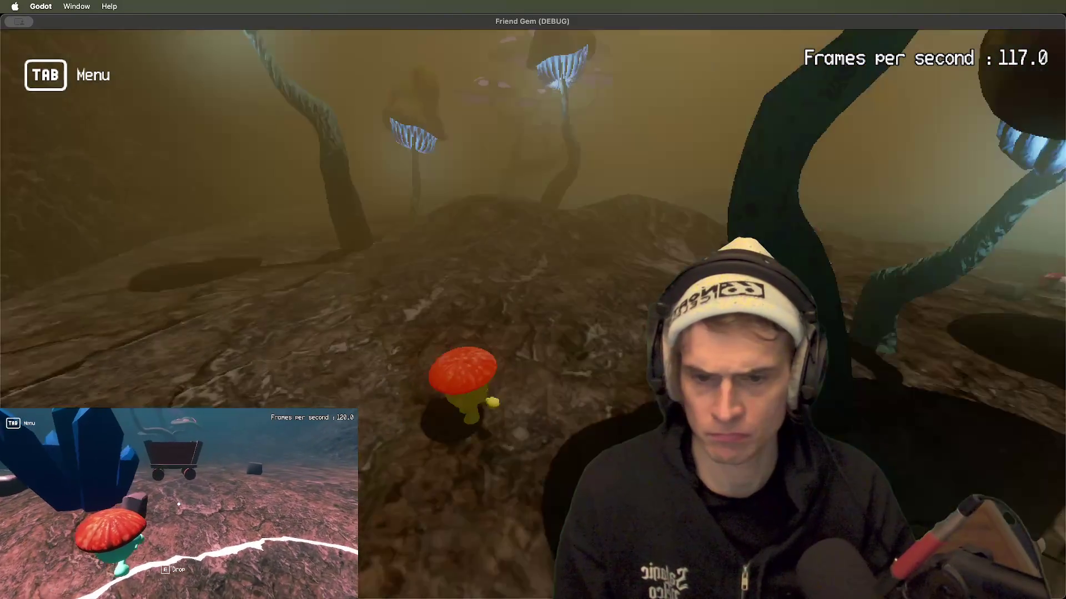
pyautogui.press('super+Tab')
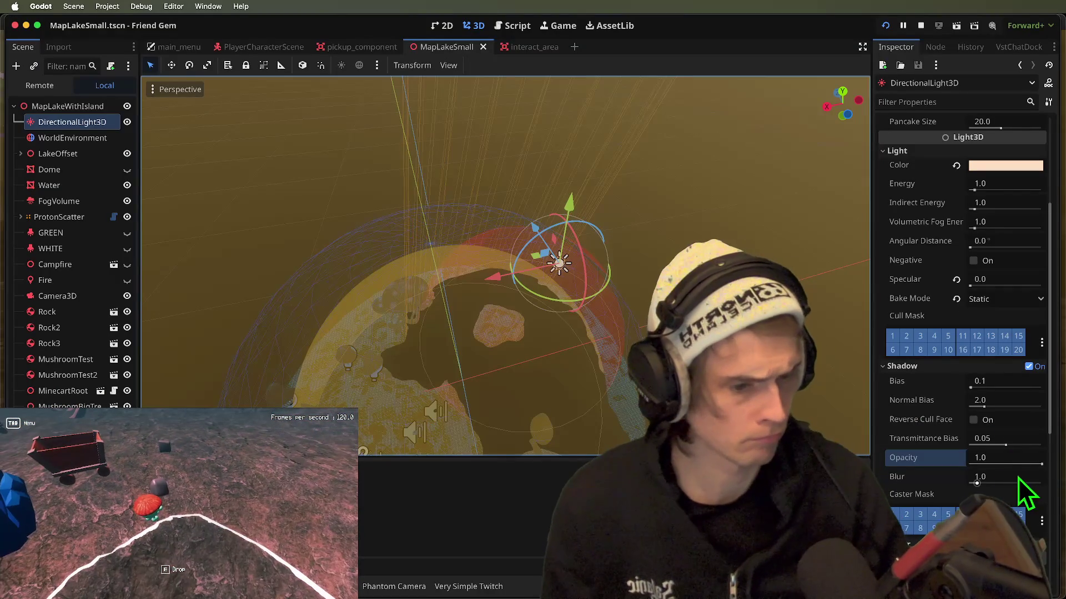
# - Disable the light's Shadow, compare in game, and save the lake scene
pyautogui.click(1030, 367)
pyautogui.press('super+Tab')
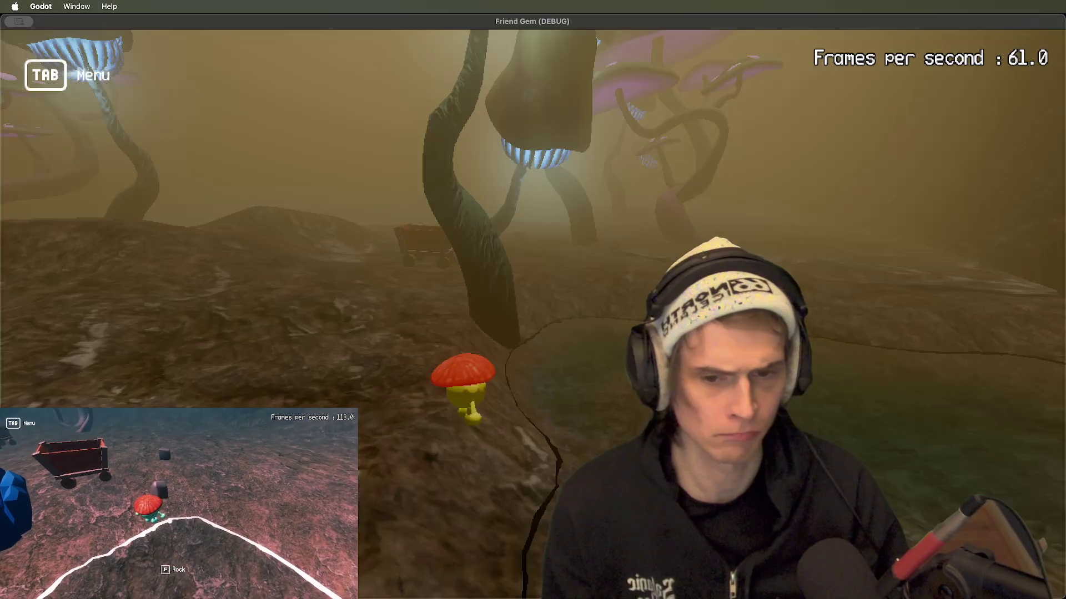
pyautogui.press('super+Tab')
pyautogui.press('super+s')
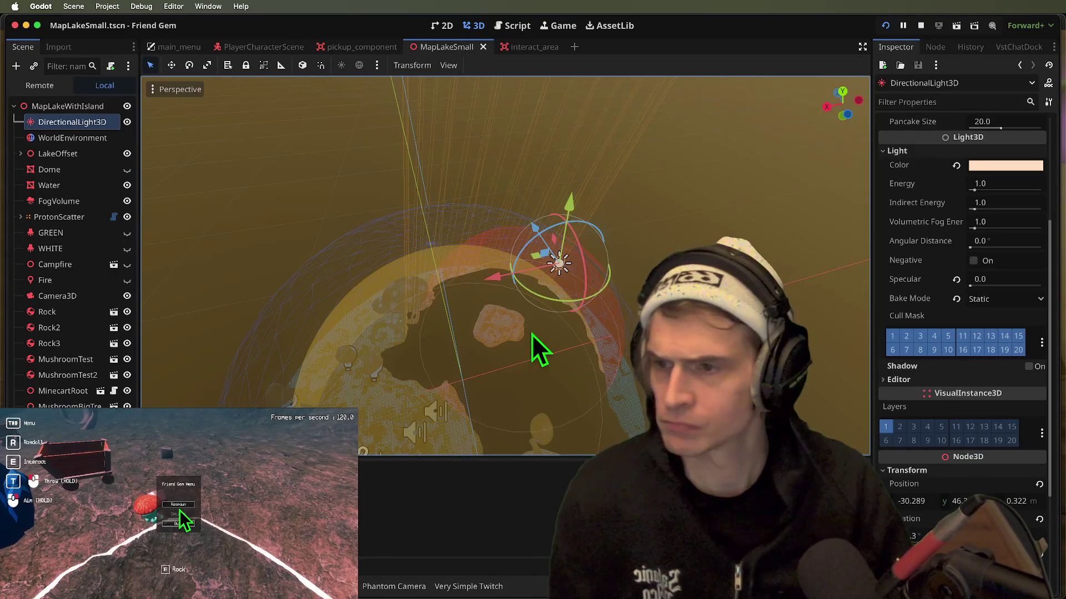
# - Toggle the light's Shadow checkbox, reset its Specular to 1.0, and save
pyautogui.click(1030, 367)
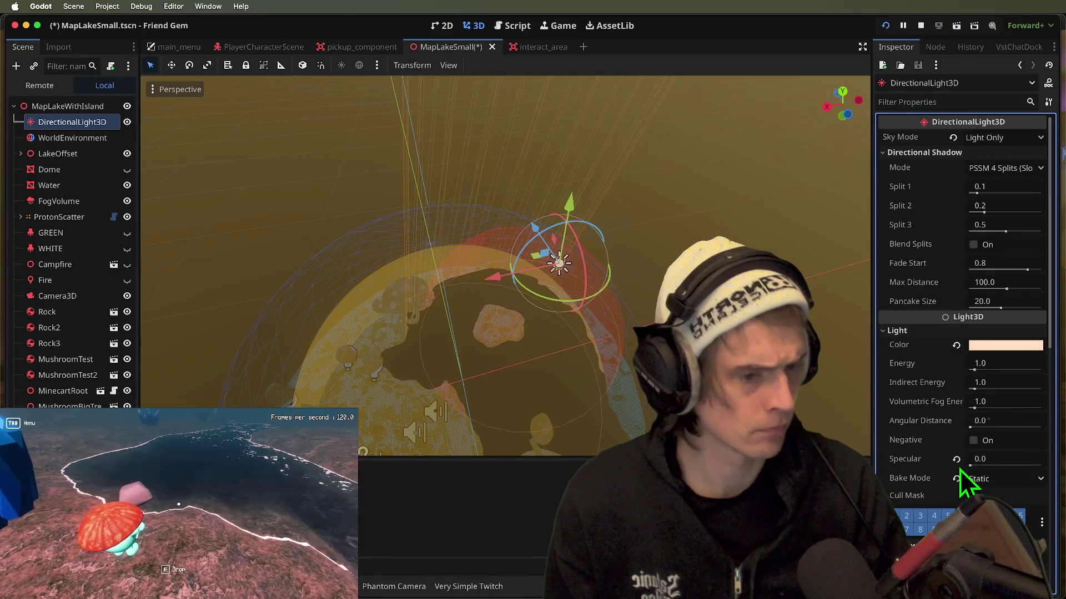
pyautogui.click(955, 460)
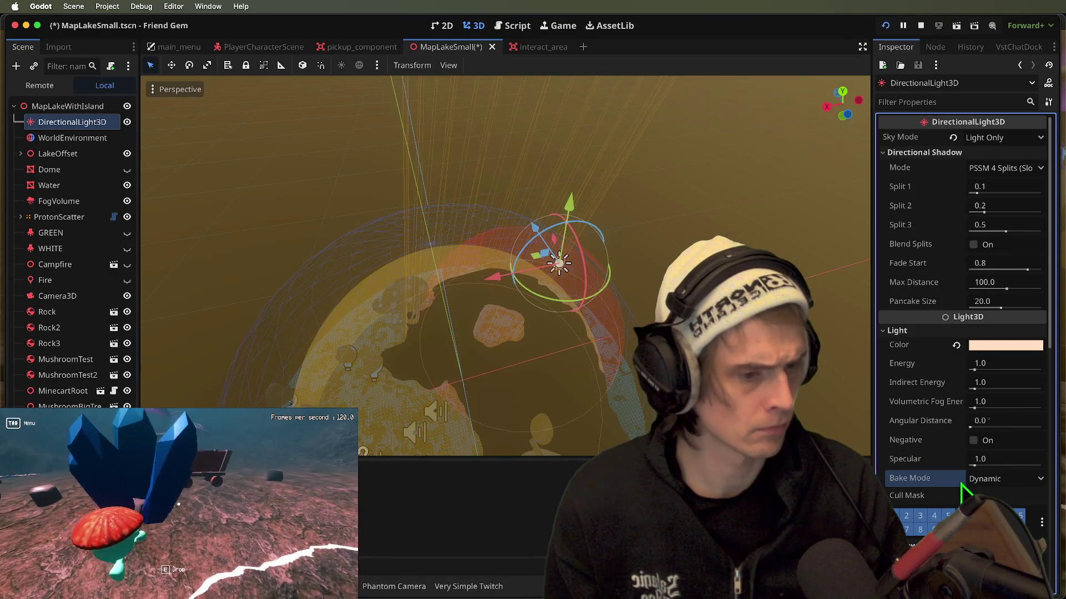
pyautogui.hotkey('ctrl', 's')
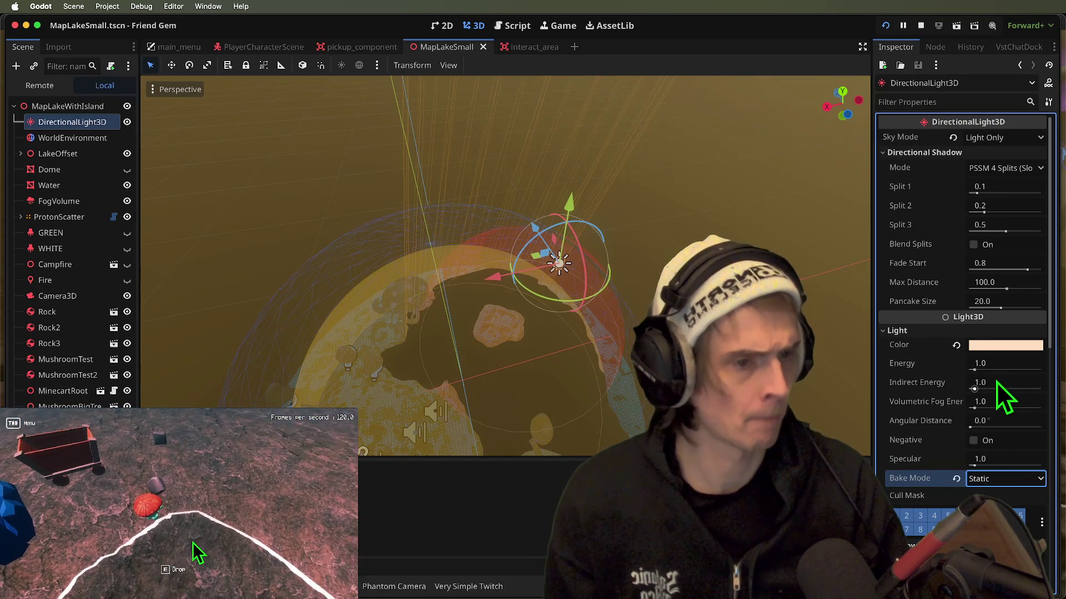
# - Set the light's Sky Mode to Light and Sky and save
pyautogui.click(994, 138)
pyautogui.click(980, 151)
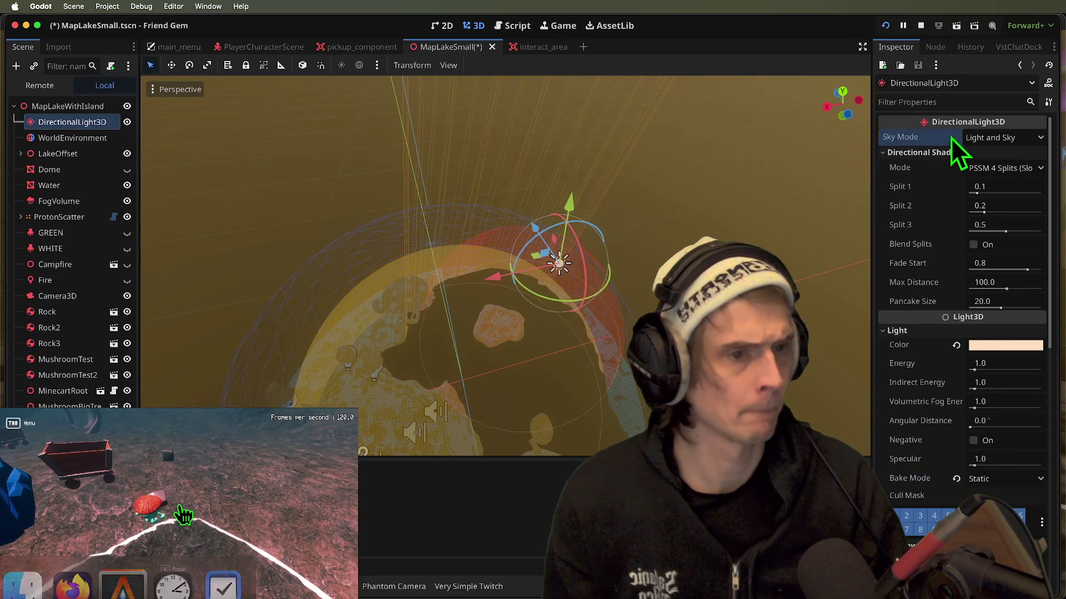
pyautogui.click(978, 139)
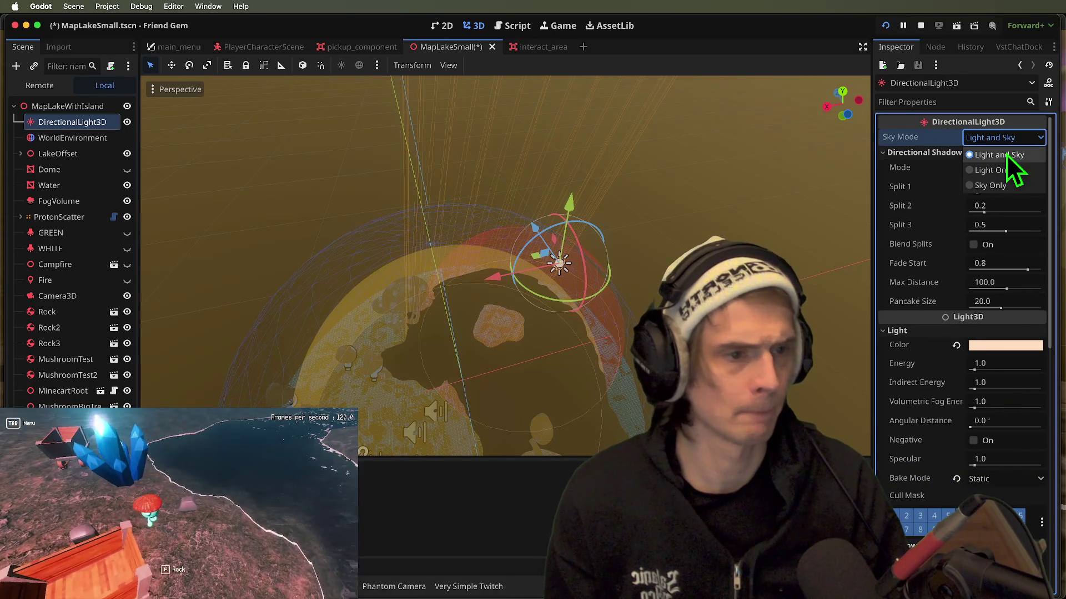
pyautogui.click(1006, 155)
pyautogui.hotkey('ctrl', 's')
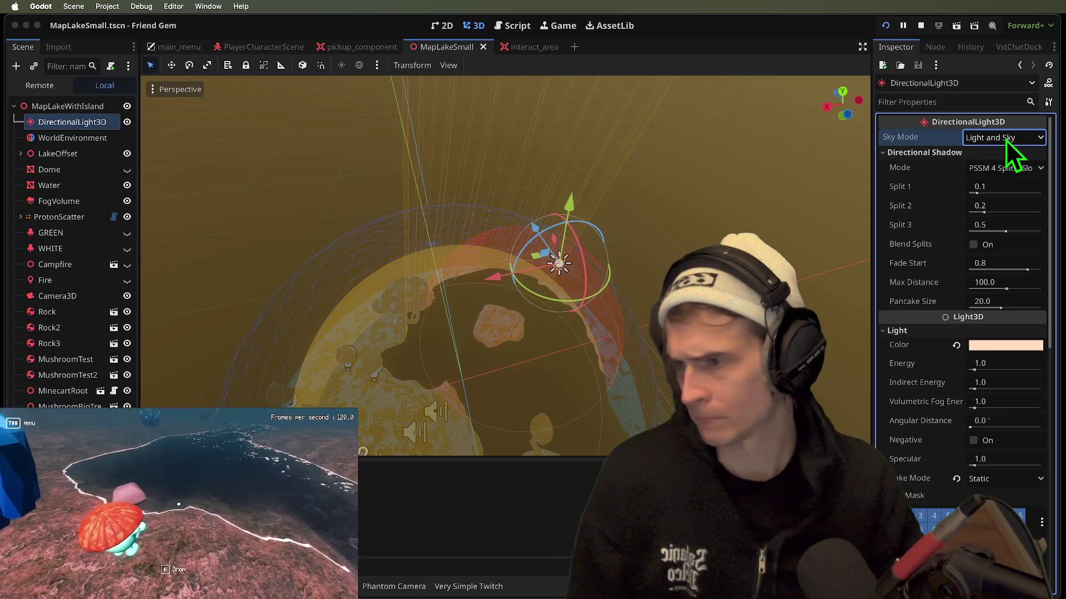
# - Run the game to test the lighting, then save again back in the editor
pyautogui.press('super+b')
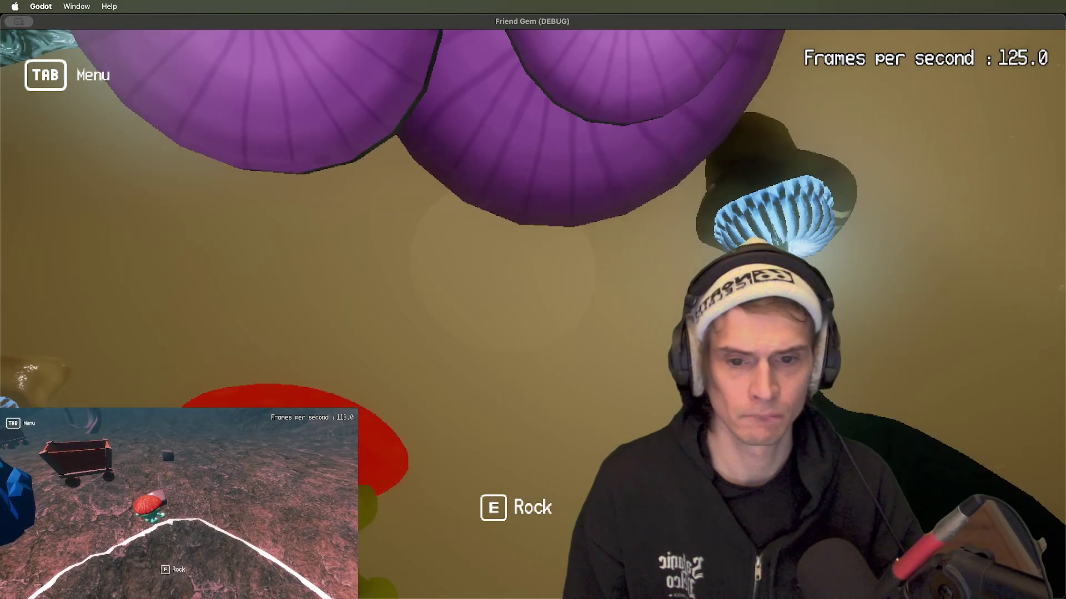
pyautogui.press('super+Tab')
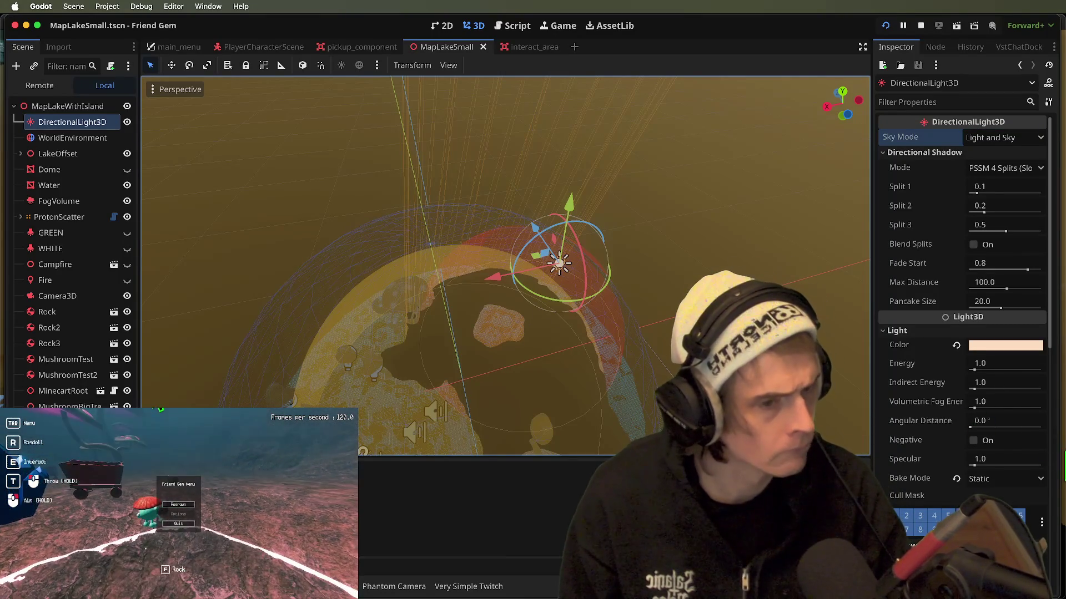
pyautogui.hotkey('ctrl', 's')
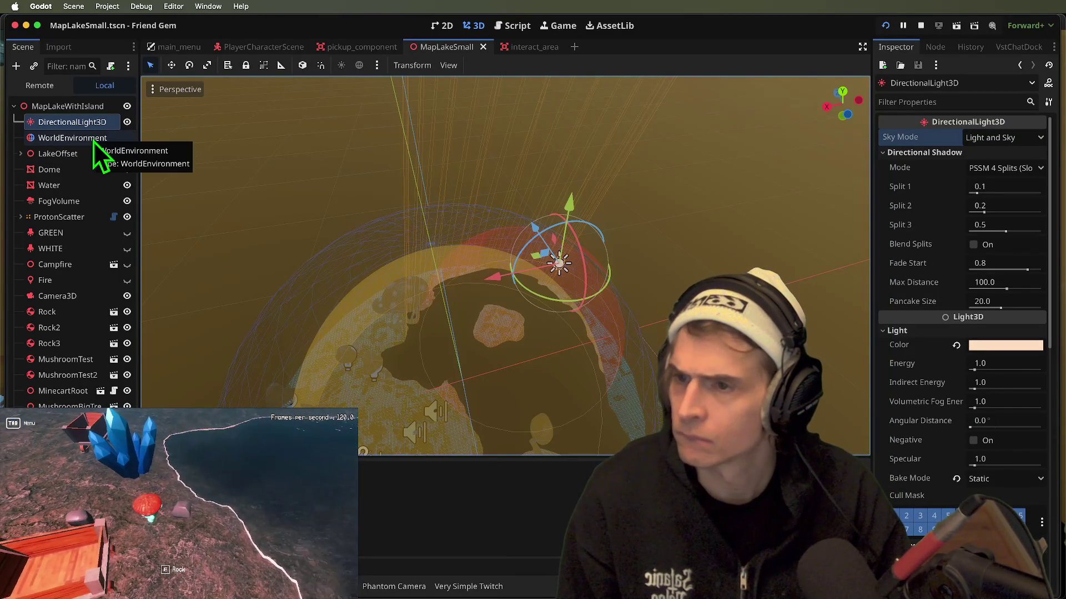
# - Toggle the Dome's visibility on and off, then select DomeBaked and the CSGCombiner3D
pyautogui.click(127, 170)
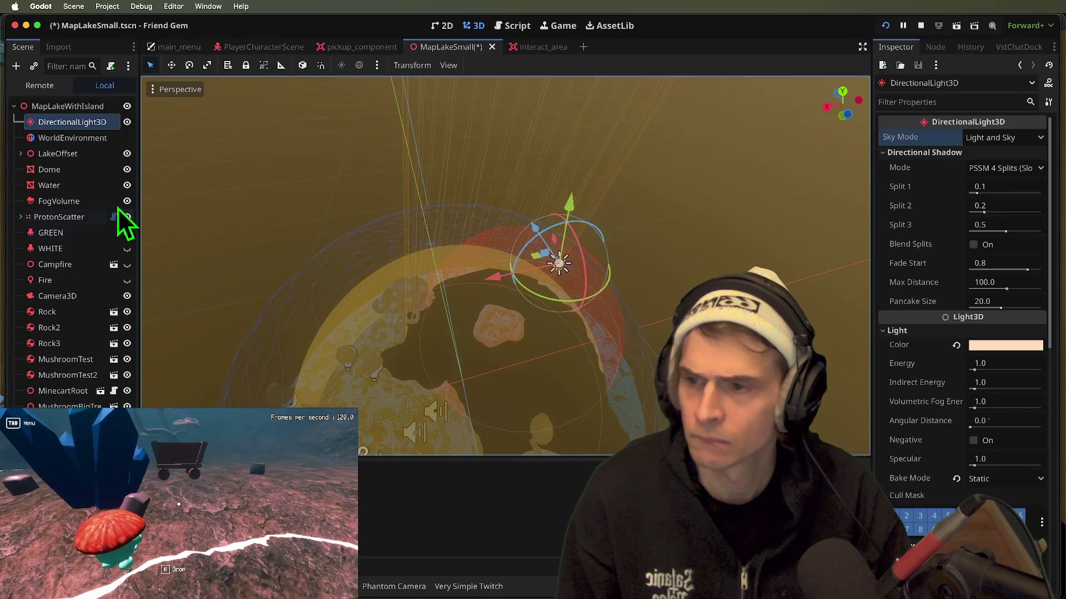
pyautogui.click(127, 169)
pyautogui.click(454, 378)
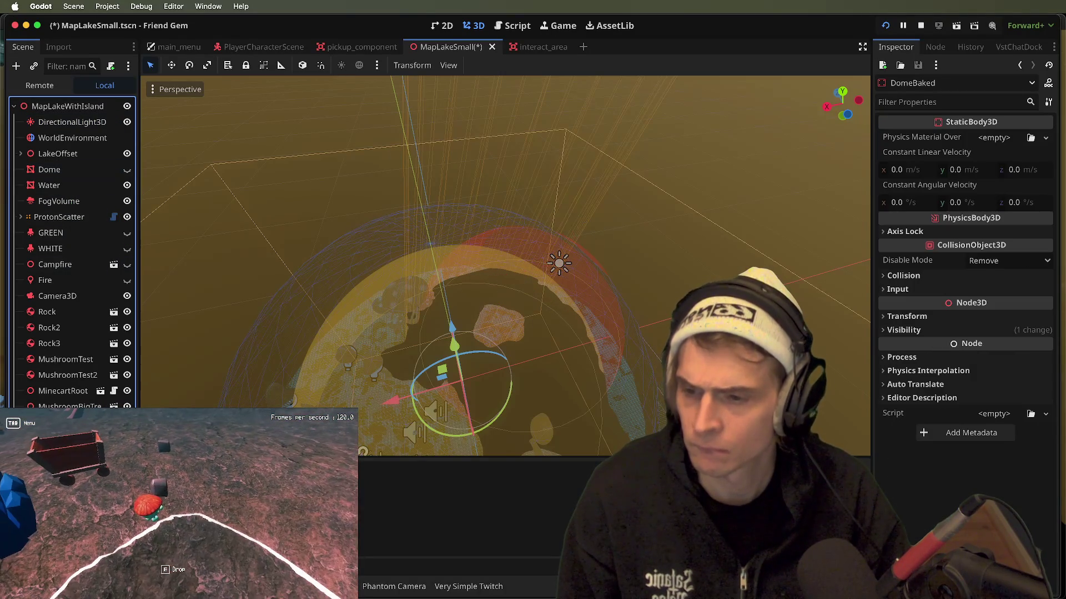
pyautogui.click(173, 526)
pyautogui.scroll(-5, 530, 264)
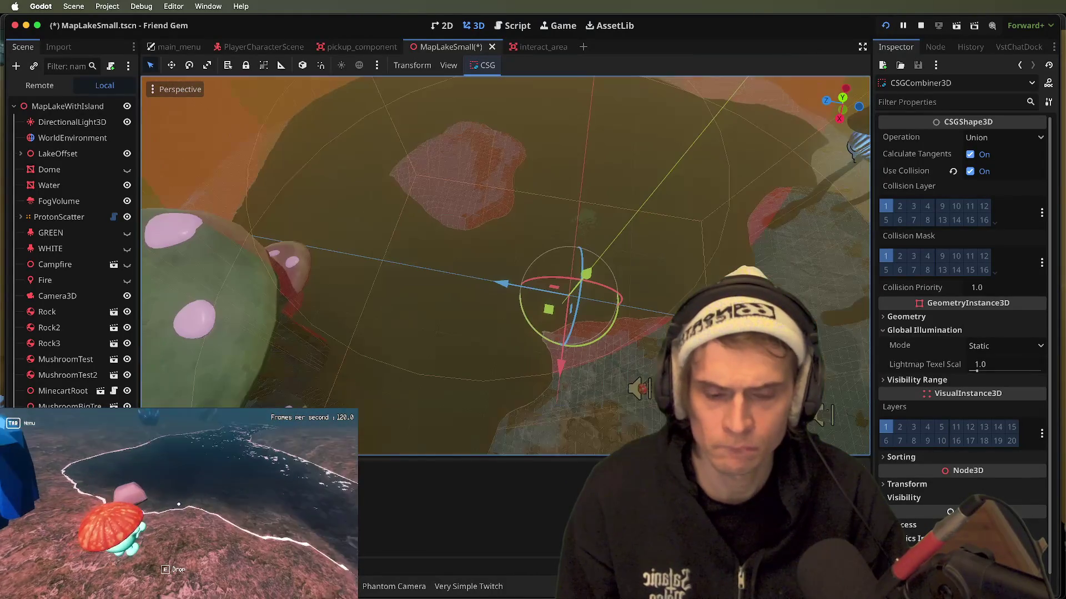
# - Save the scene between game checks, then open the DirectionalLight3D's context menu
pyautogui.press('super+Tab')
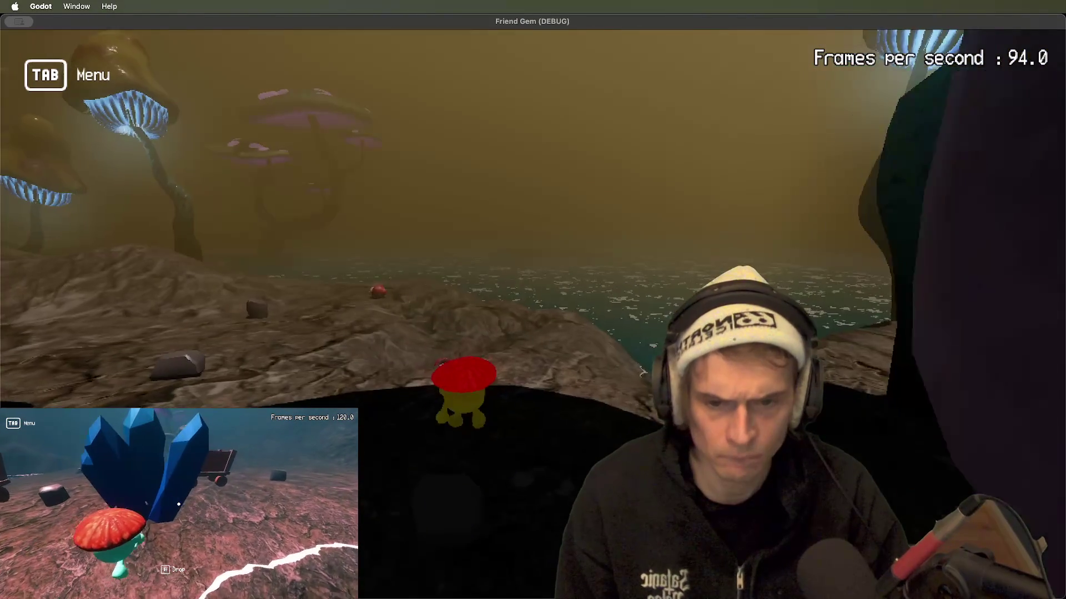
pyautogui.press('super+Tab')
pyautogui.press('super+s')
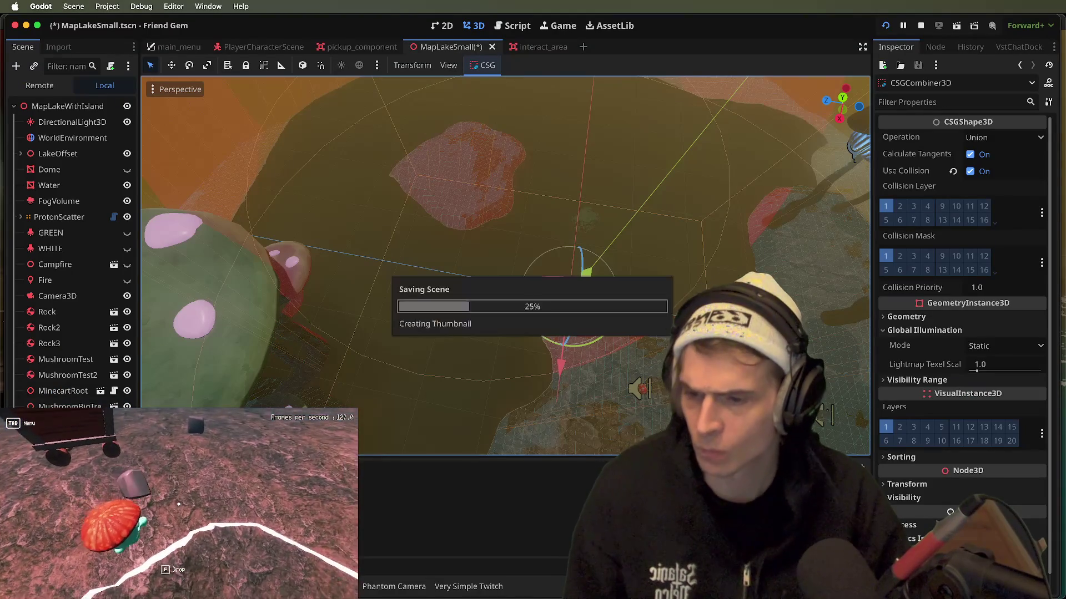
pyautogui.press('super+Tab')
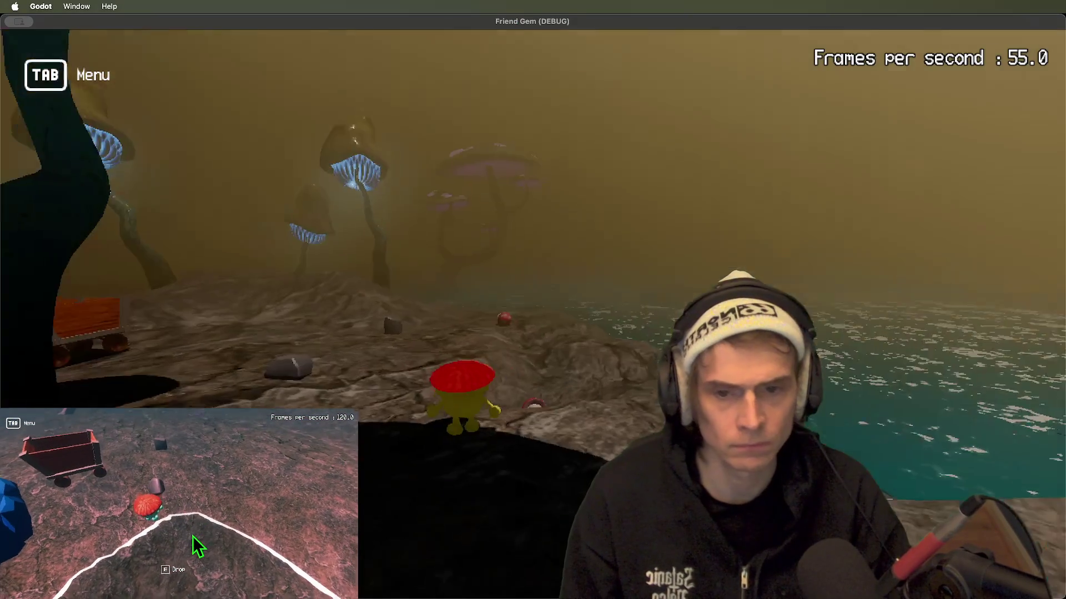
pyautogui.press('super+Tab')
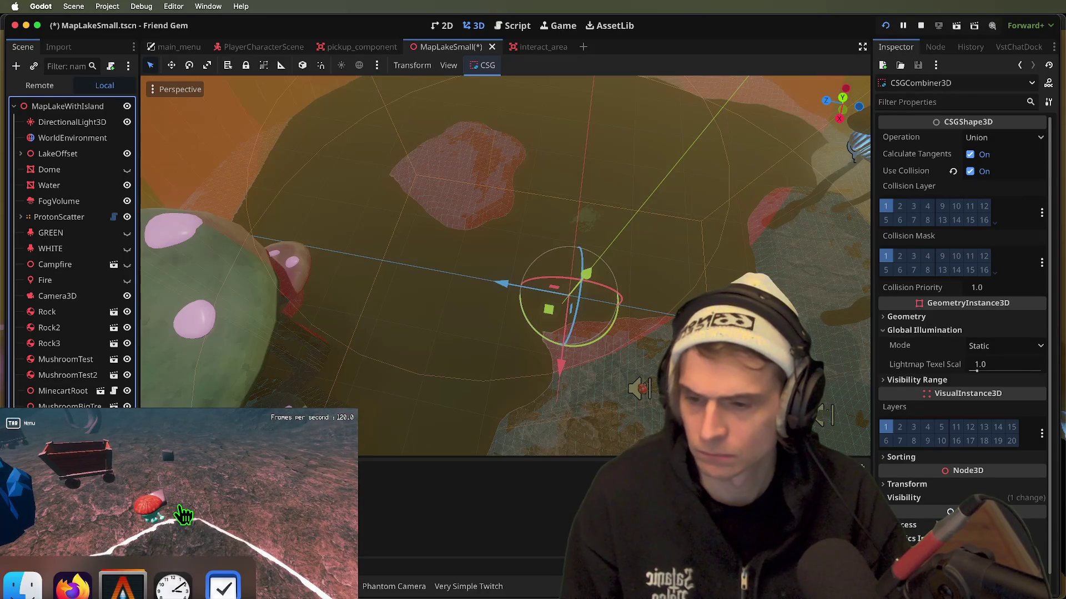
pyautogui.click(95, 119)
pyautogui.rightClick(96, 119)
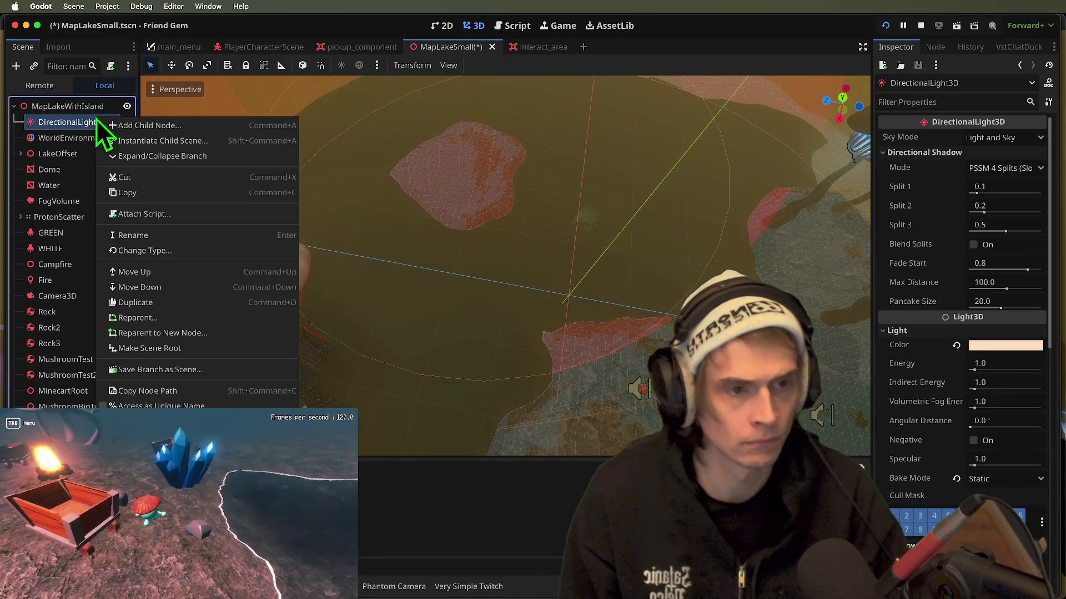
# - Delete the DirectionalLight3D, then save and run the game to see the scene without it
pyautogui.press('Delete')
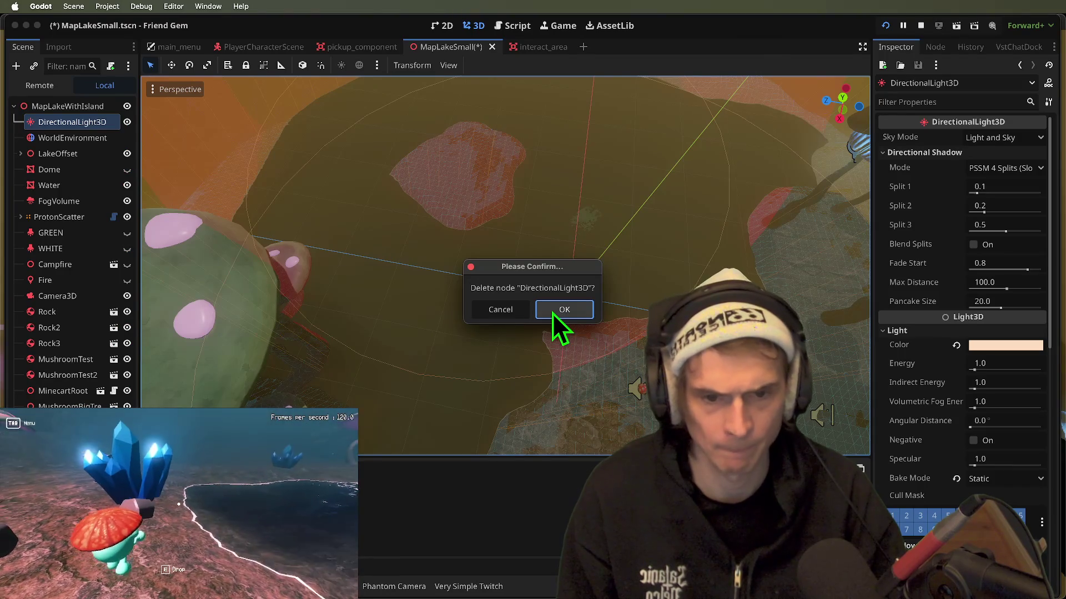
pyautogui.click(553, 311)
pyautogui.press('super+Tab')
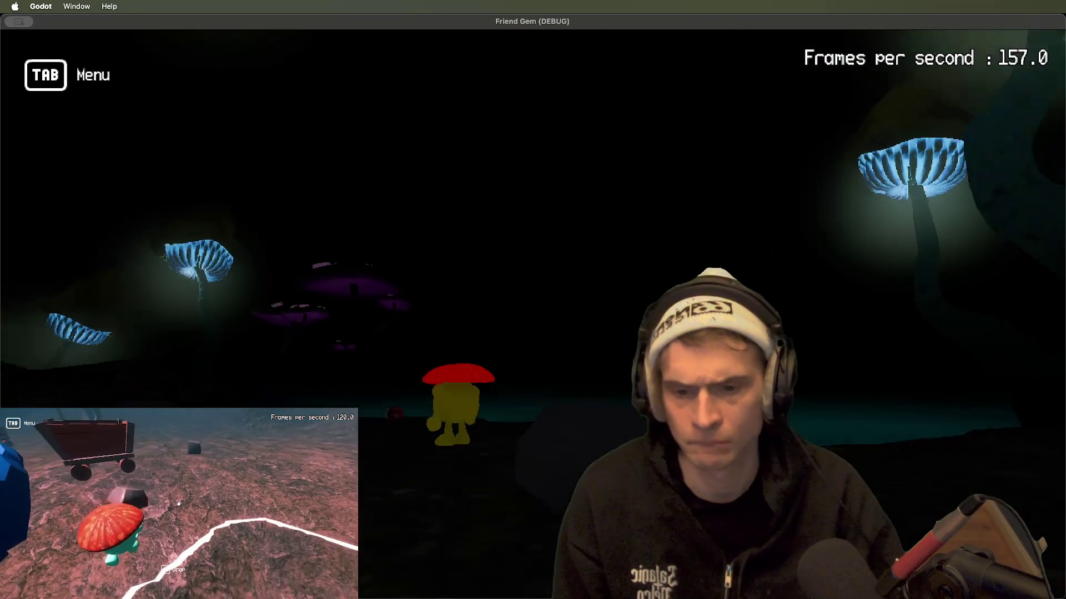
pyautogui.press('super+Tab')
pyautogui.press('super+s')
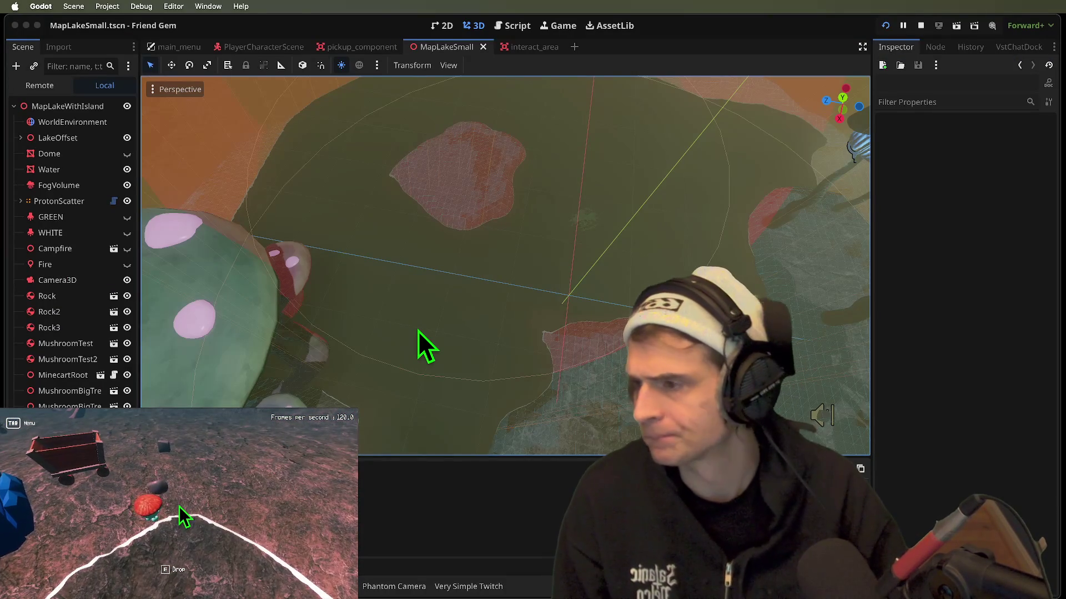
pyautogui.press('super+b')
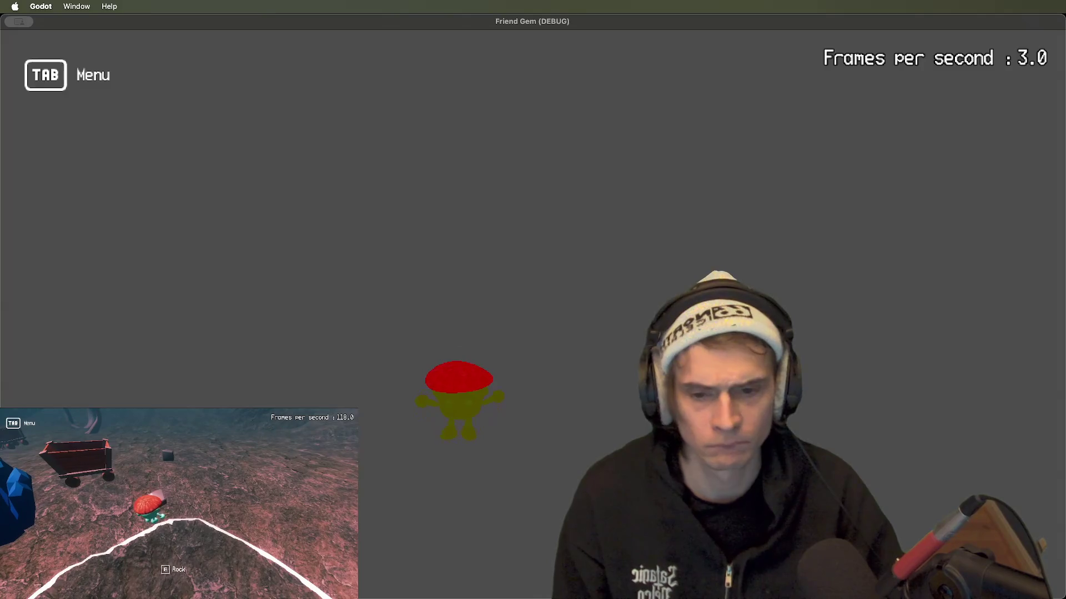
pyautogui.press('super+Tab')
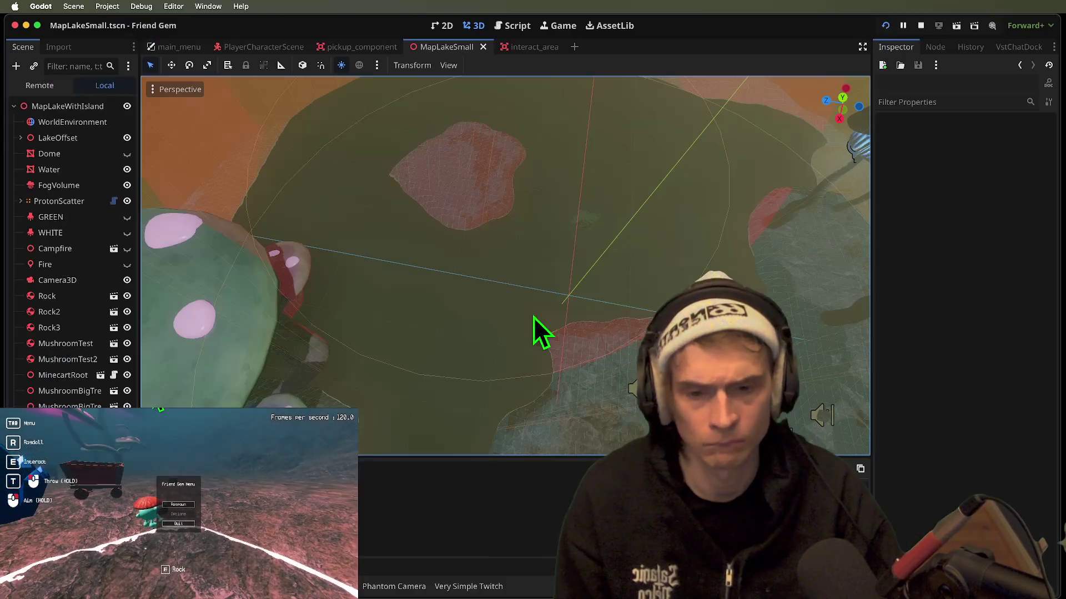
pyautogui.press('super+s')
# - Add a new DirectionalLight3D node by searching 'direc' in the Create Node dialog
pyautogui.press('super+shift+o')
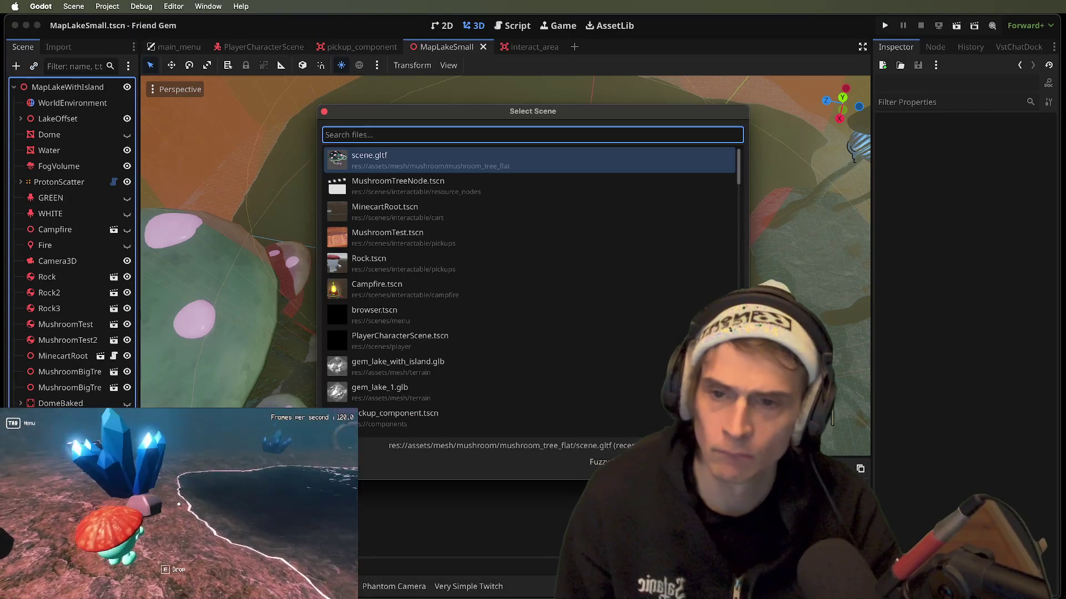
pyautogui.write('drop')
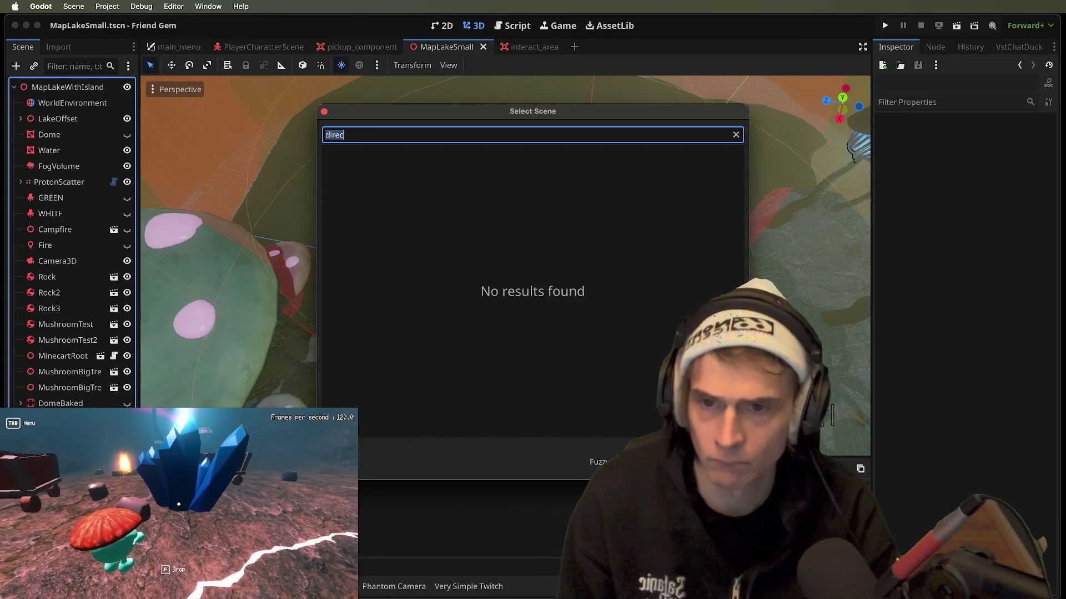
pyautogui.press('Escape')
pyautogui.press('super+a')
pyautogui.write('direc')
pyautogui.press('Return')
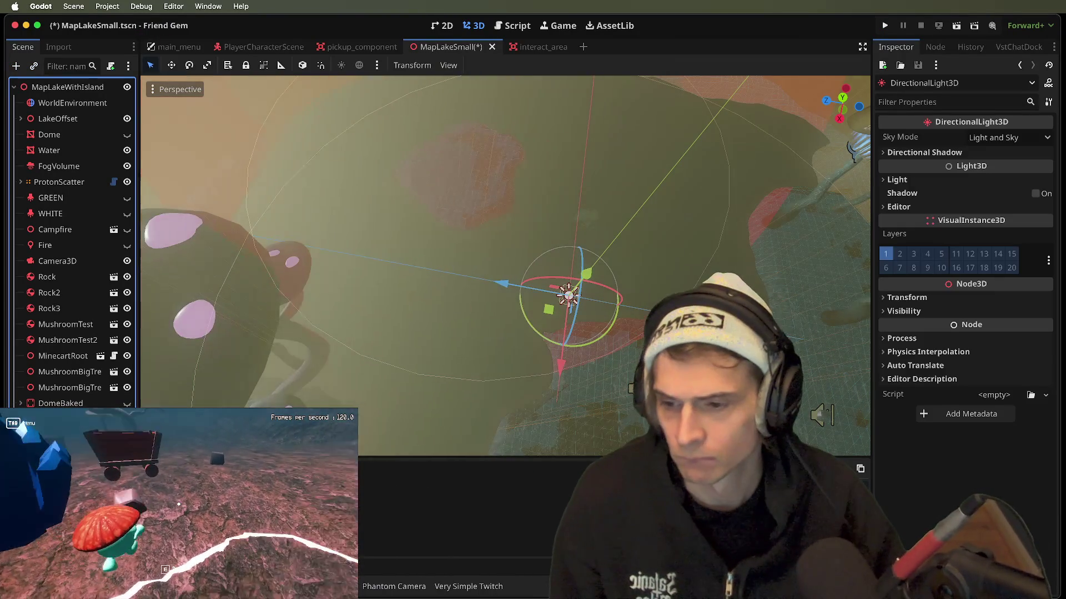
# - Move the new light first under MapLakeWithIsland and enable Shadow with Reverse Cull Face
pyautogui.moveTo(67, 411); pyautogui.dragTo(95, 92)
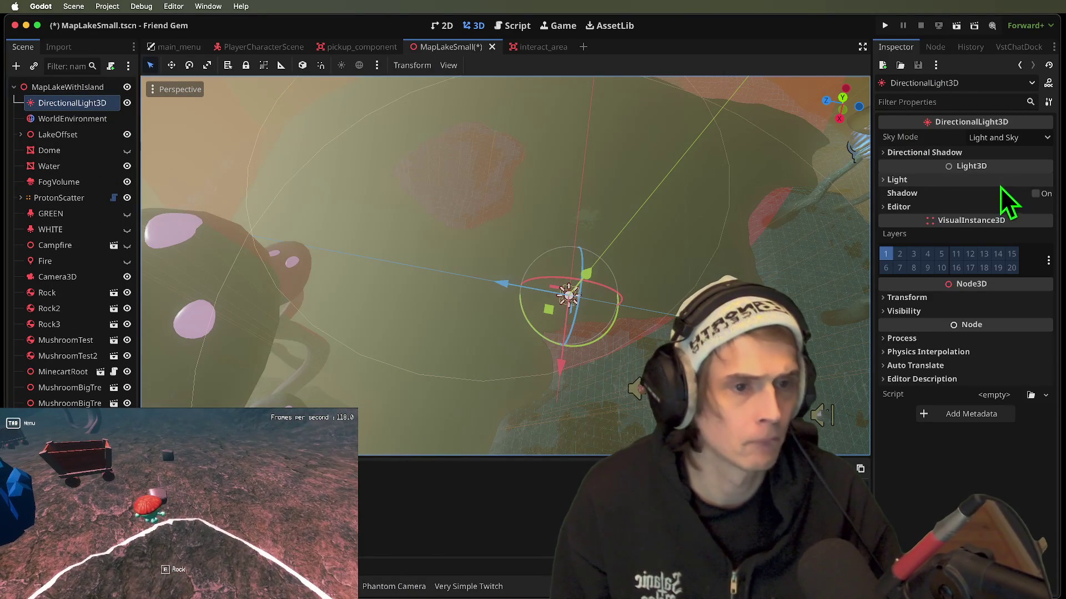
pyautogui.click(1036, 194)
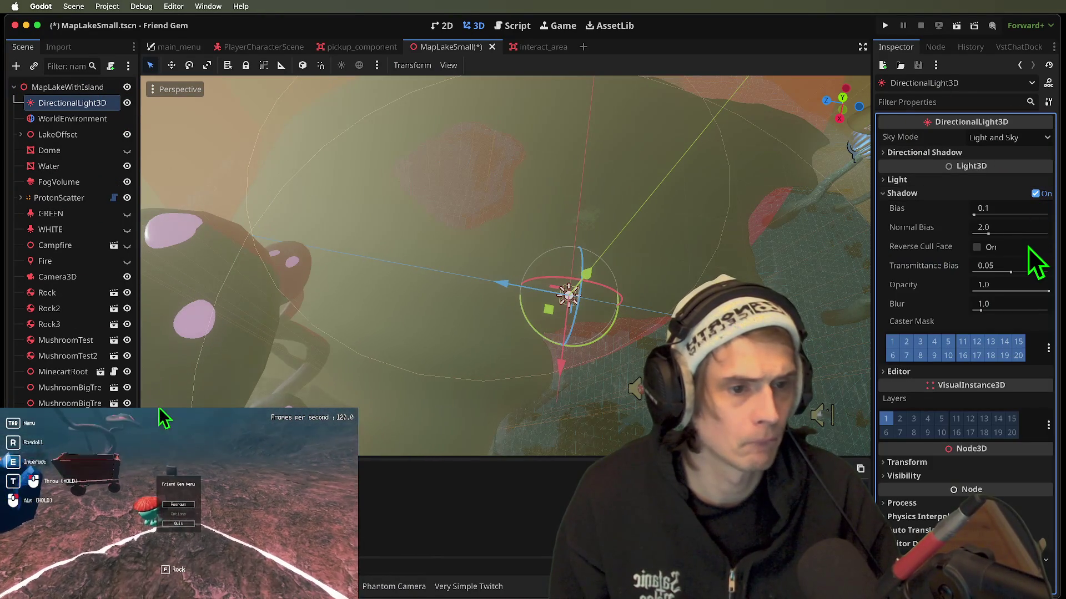
pyautogui.click(1028, 249)
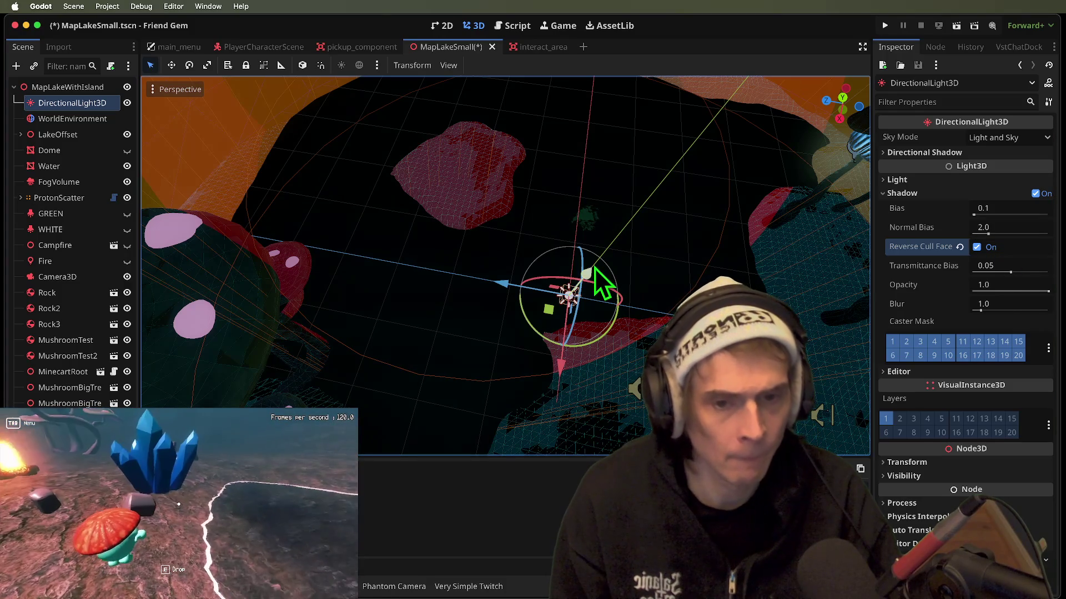
# - Fly the viewport inside the dome to inspect it, then relaunch the game
pyautogui.moveTo(635, 173); pyautogui.dragTo(515, 271)
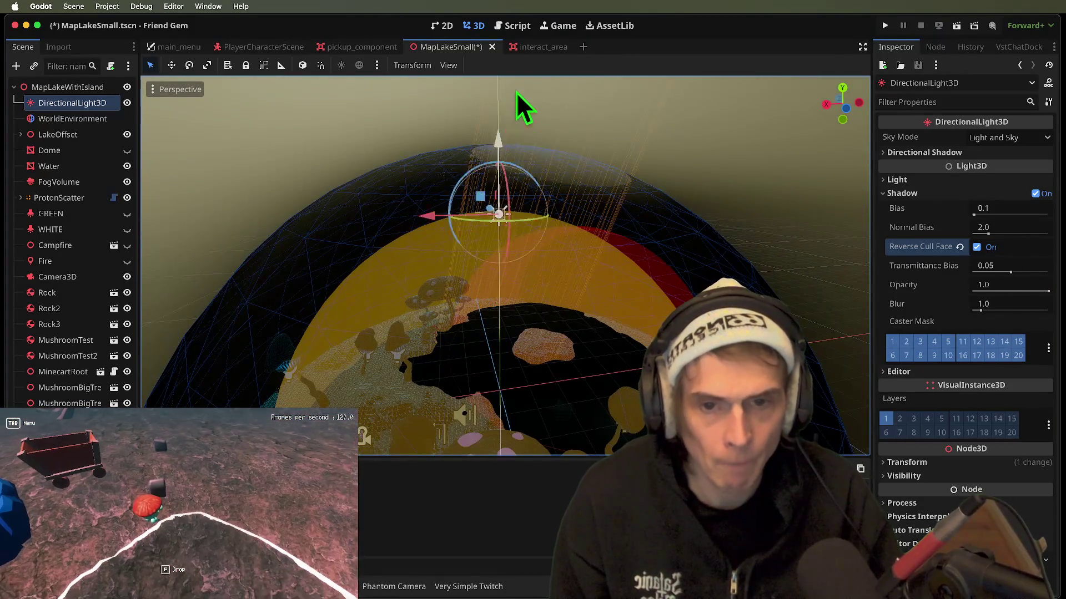
pyautogui.moveTo(475, 184)
pyautogui.mouseDown()
pyautogui.moveTo(516, 228)
pyautogui.moveTo(516, 188)
pyautogui.moveTo(524, 234)
pyautogui.moveTo(505, 274)
pyautogui.mouseUp()
pyautogui.moveTo(623, 265)
pyautogui.mouseDown()
pyautogui.moveTo(599, 249)
pyautogui.moveTo(661, 272)
pyautogui.mouseUp()
pyautogui.press('super+b')
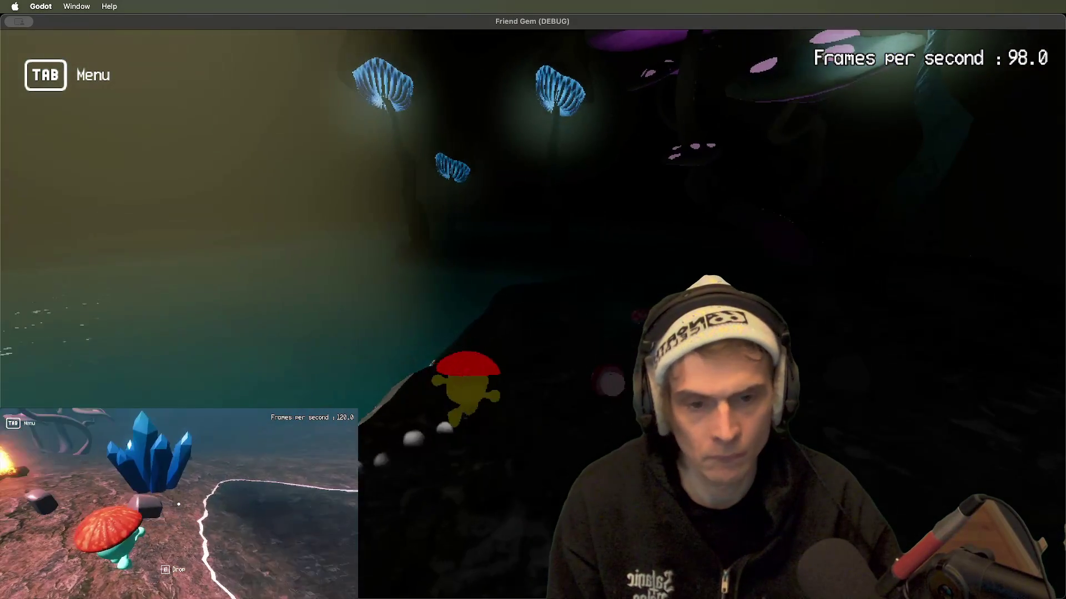
# - Leave the running game and return to the editor after checking the new light's shadows
pyautogui.press('super+Tab')
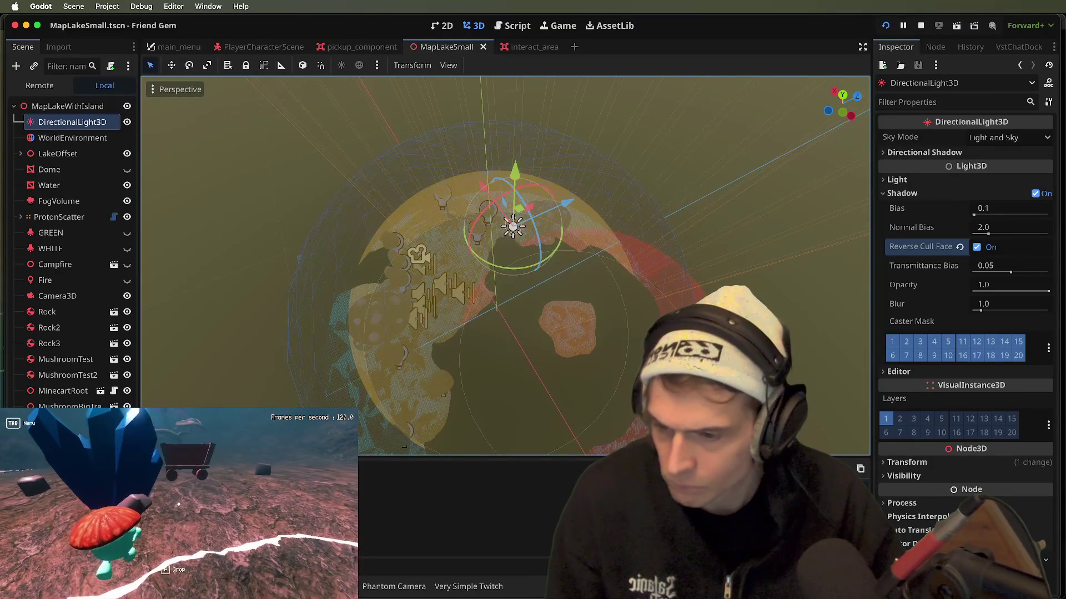
# - Bake the CSG dome combiner into a new mesh instance and a new collision shape
pyautogui.click(500, 280)
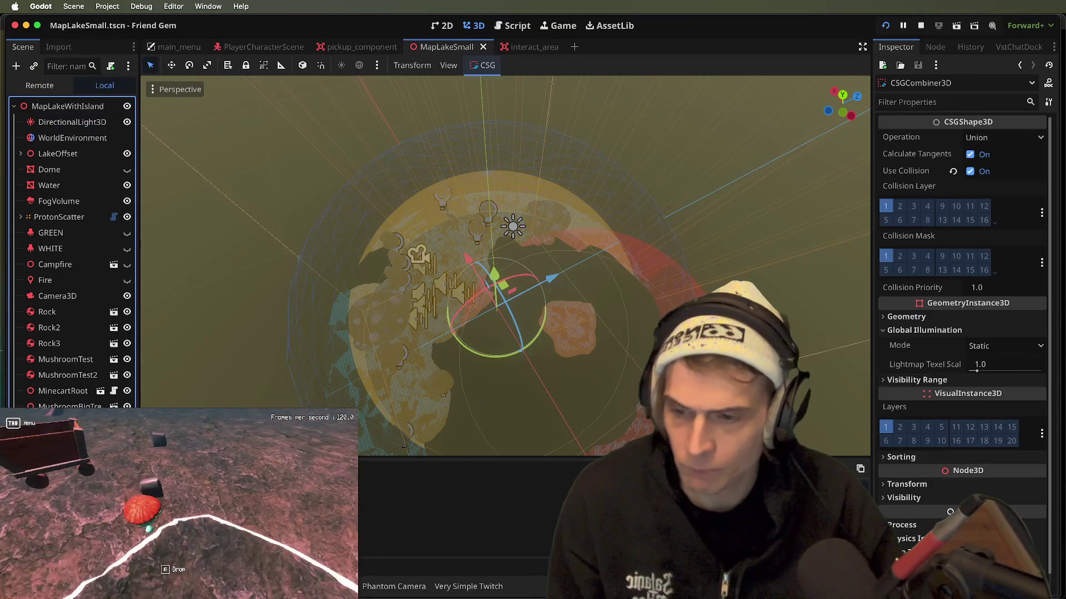
pyautogui.click(484, 73)
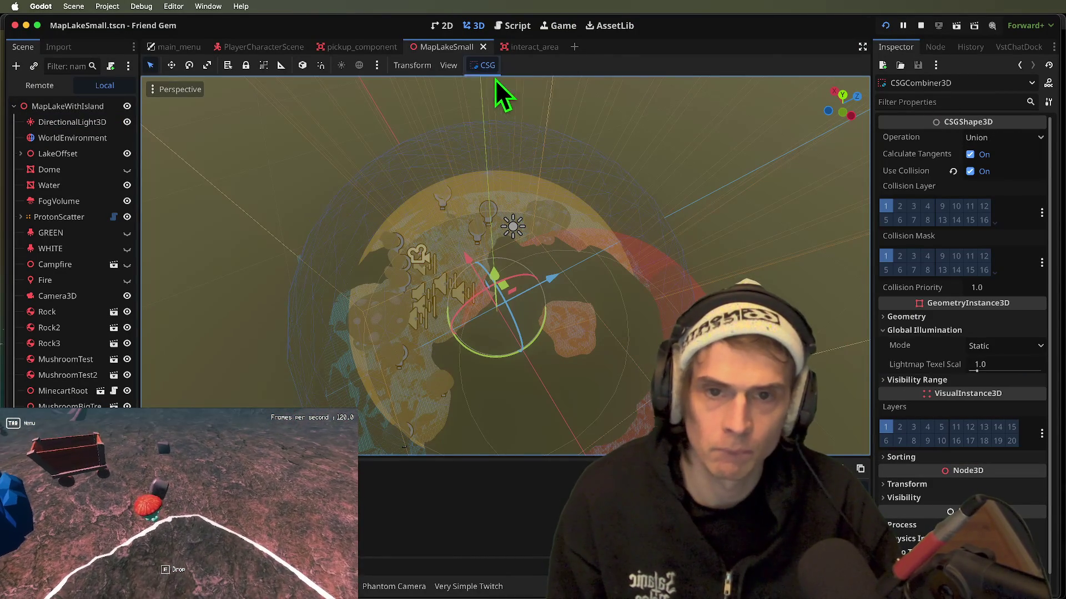
pyautogui.click(508, 84)
pyautogui.click(469, 68)
pyautogui.click(484, 97)
# - Delete the two outdated baked dome nodes from the MapLakeSmall scene
pyautogui.click(178, 508)
pyautogui.press('Tab')
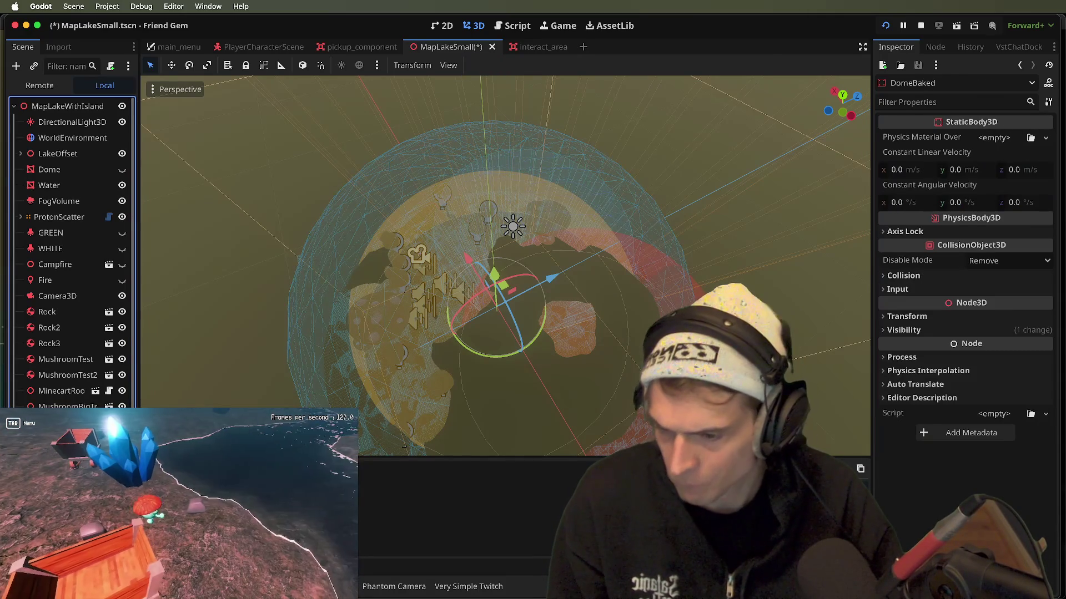
pyautogui.keyDown('super'); pyautogui.click(61, 375); pyautogui.keyUp('super')
pyautogui.rightClick(59, 365)
pyautogui.press('Delete')
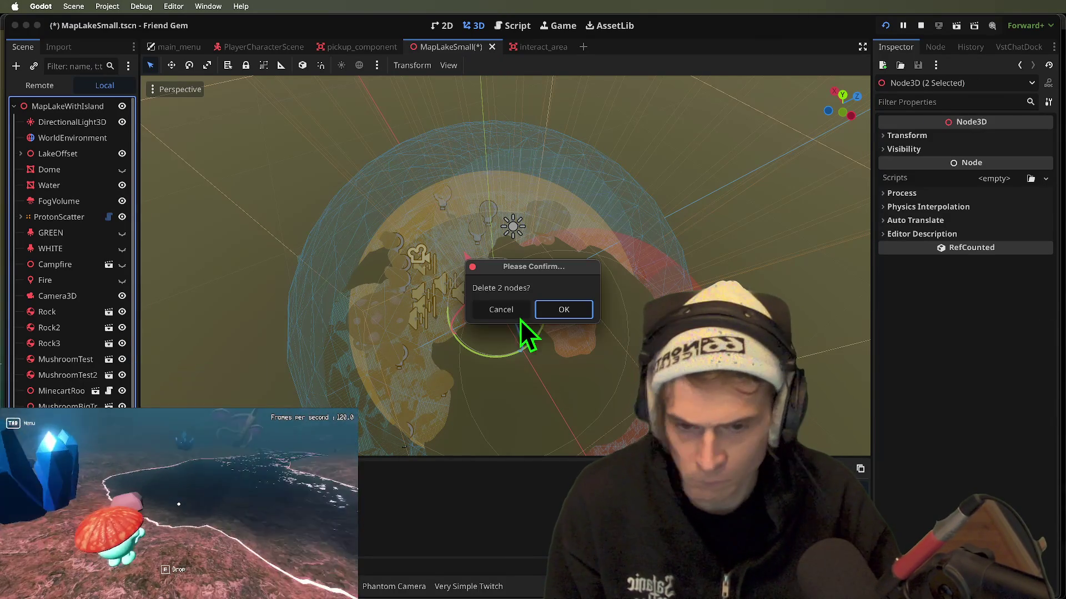
pyautogui.click(561, 309)
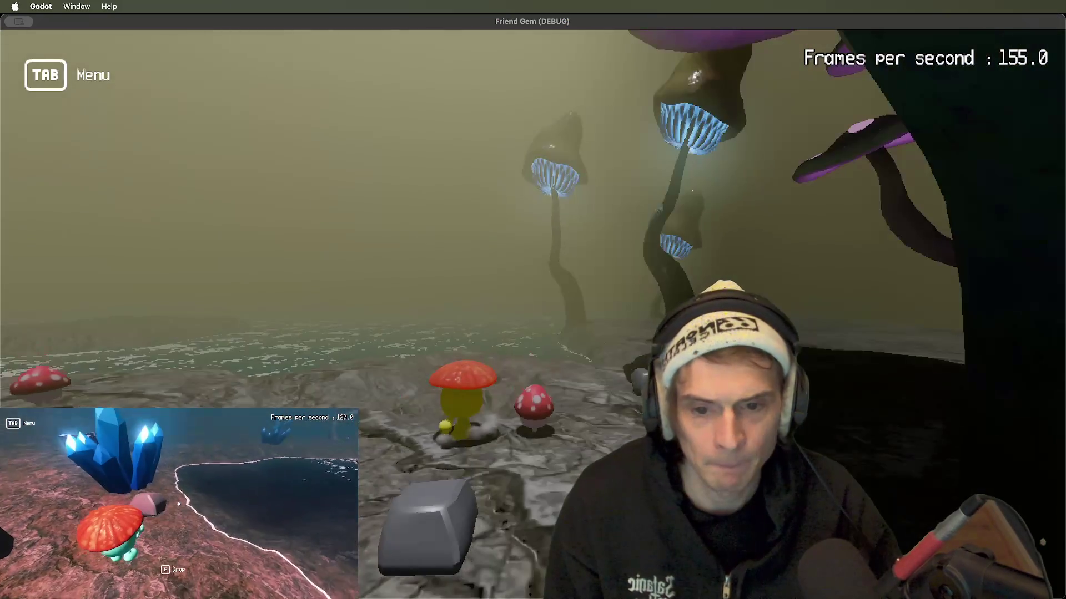
# - Set the baked dome mesh's Cast Shadow to Double-Sided, check it in-game, and save
pyautogui.press('super+Tab')
pyautogui.press('super+Tab')
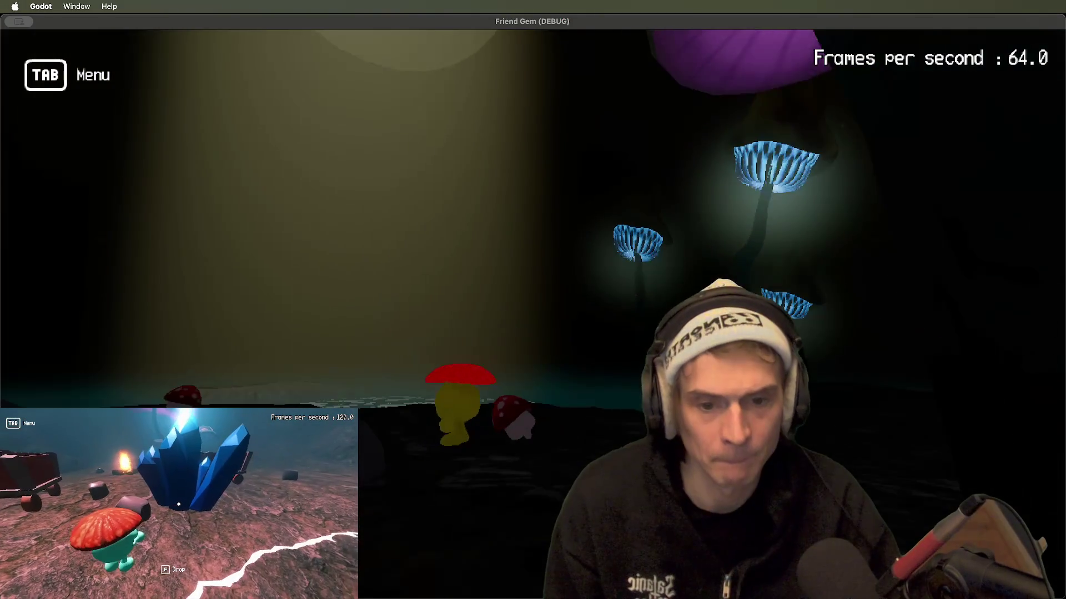
pyautogui.press('super+Tab')
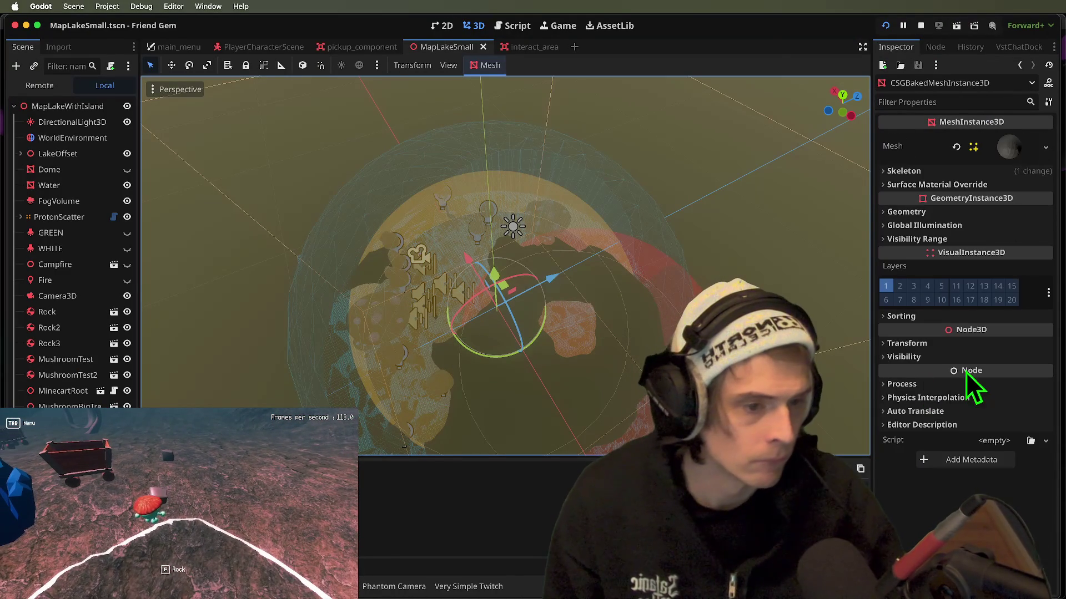
pyautogui.click(972, 215)
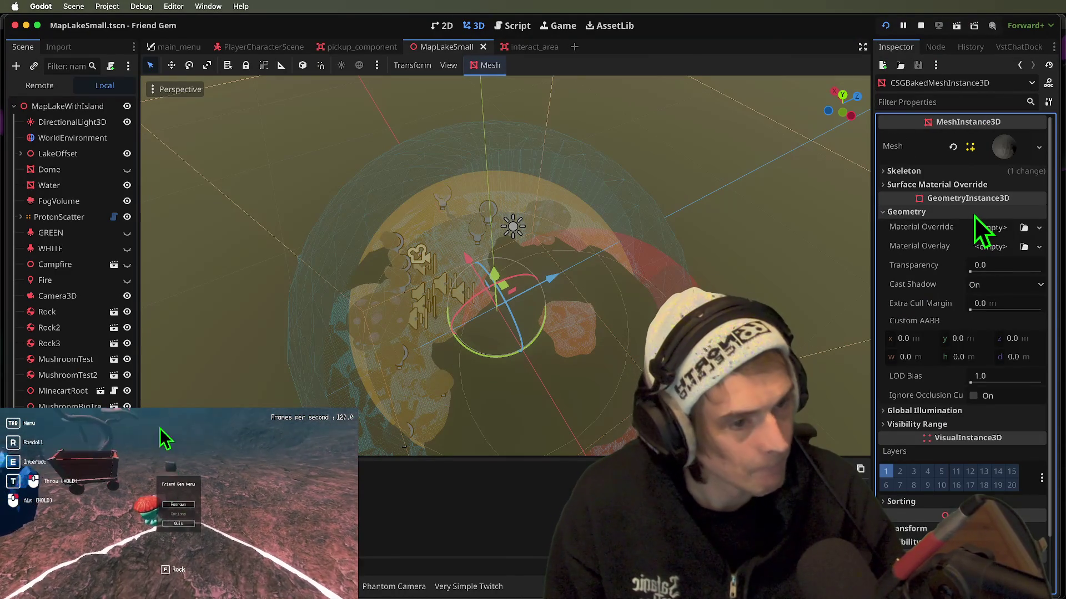
pyautogui.click(984, 414)
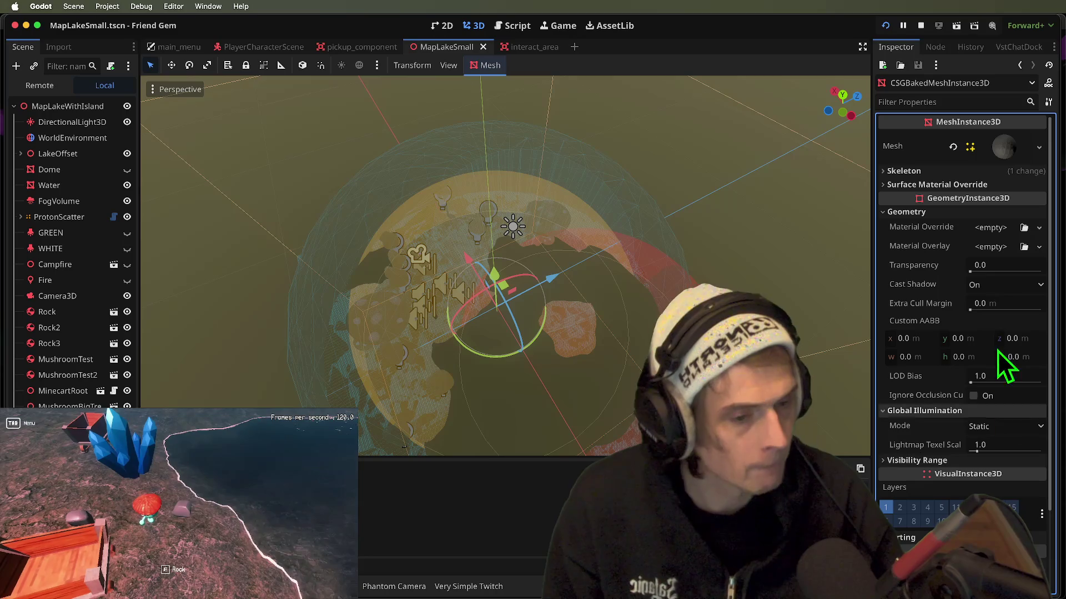
pyautogui.moveTo(924, 381)
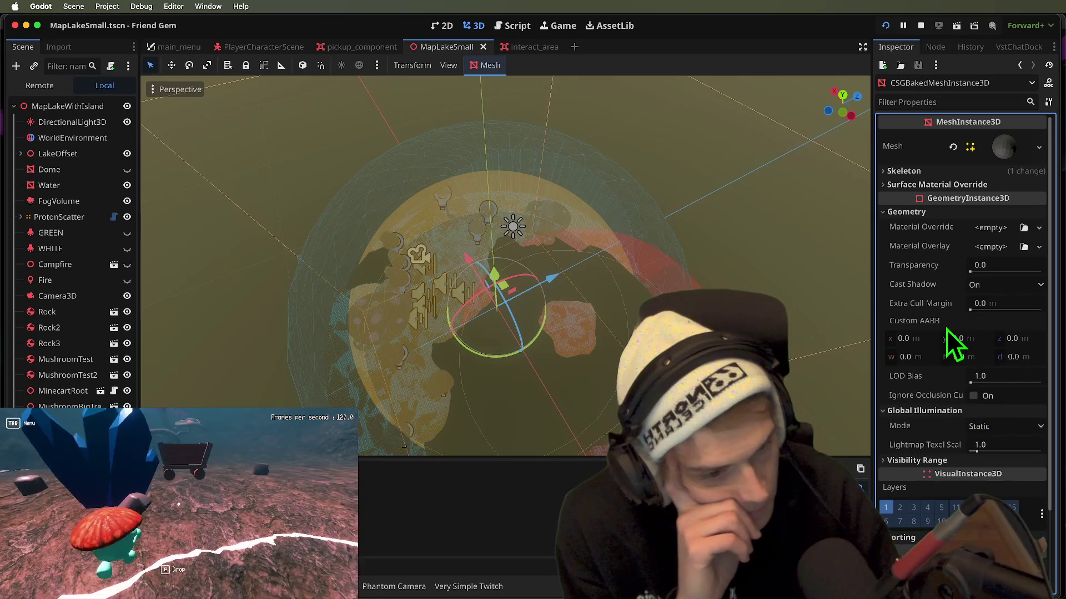
pyautogui.click(977, 284)
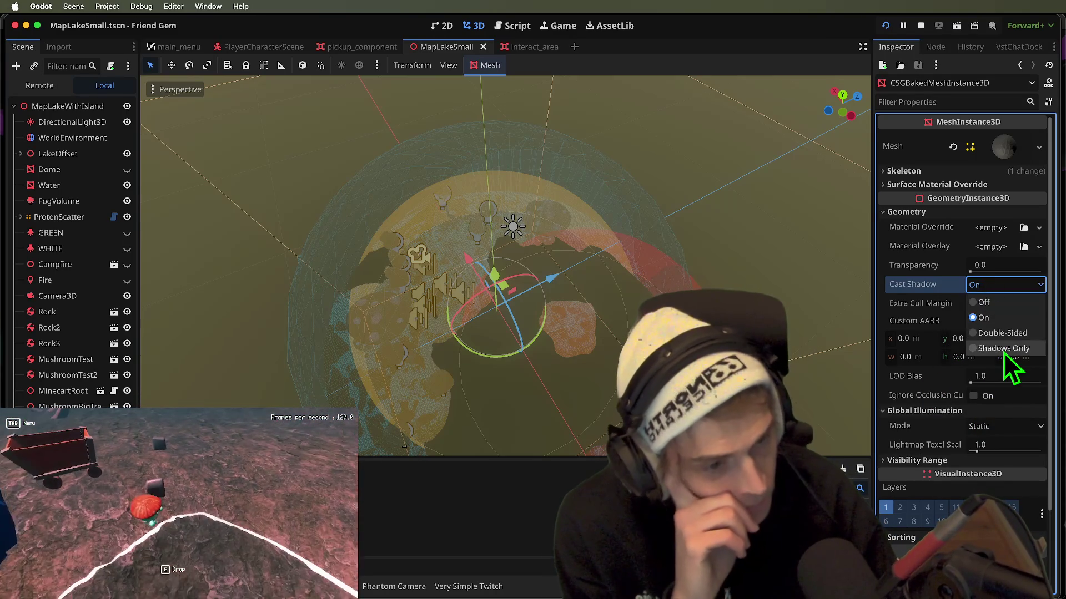
pyautogui.click(1001, 333)
pyautogui.press('super+Tab')
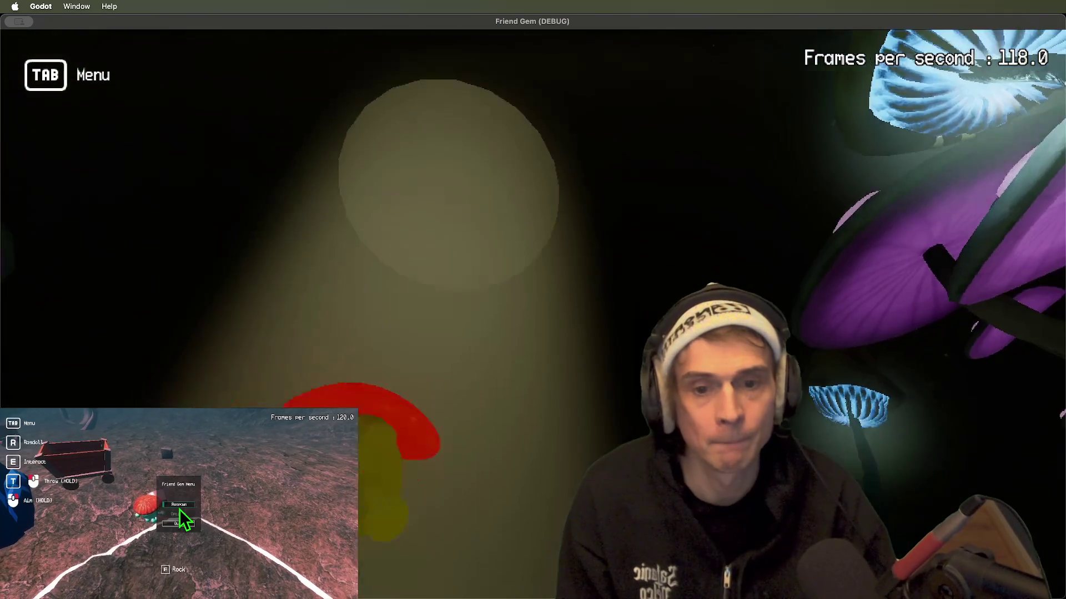
pyautogui.press('super+Tab')
pyautogui.press('super+s')
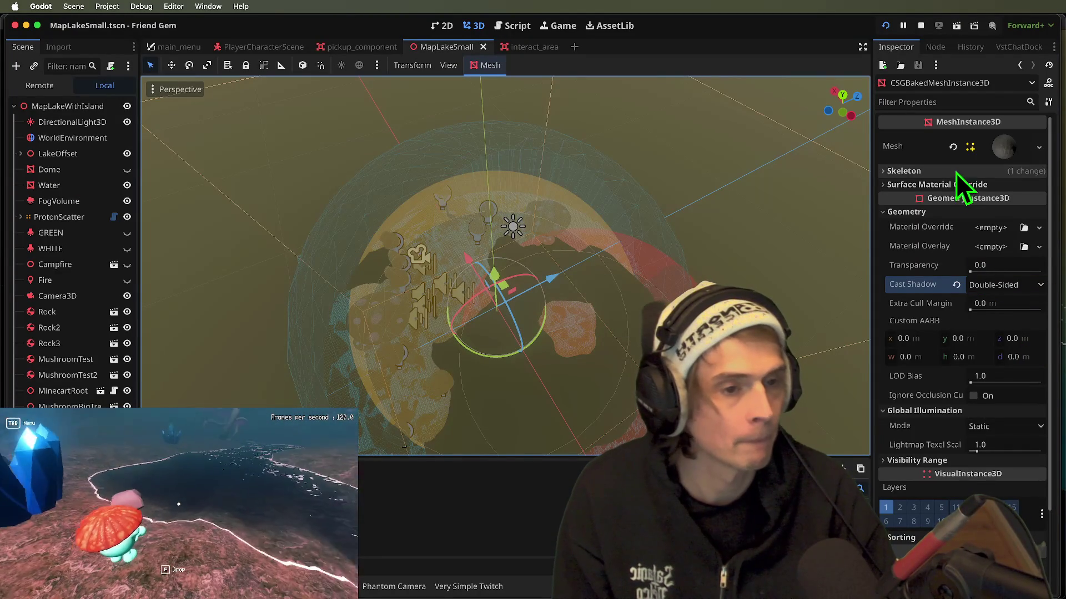
# - Expand the dome mesh resource and inspect its empty shadow mesh options
pyautogui.click(1004, 146)
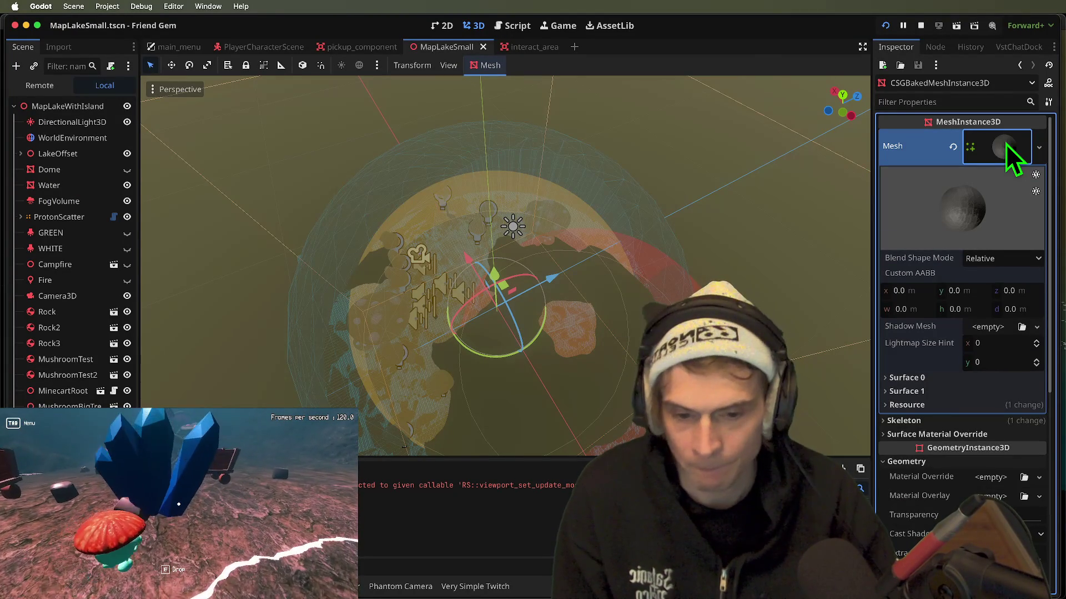
pyautogui.click(1005, 145)
pyautogui.click(1006, 144)
pyautogui.click(1006, 144)
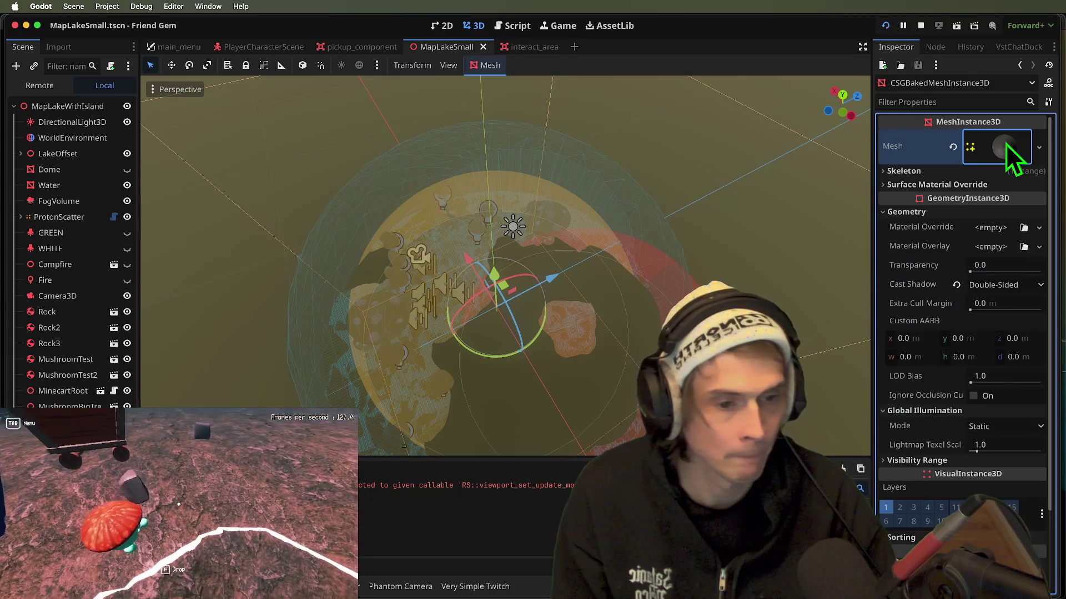
pyautogui.click(1006, 144)
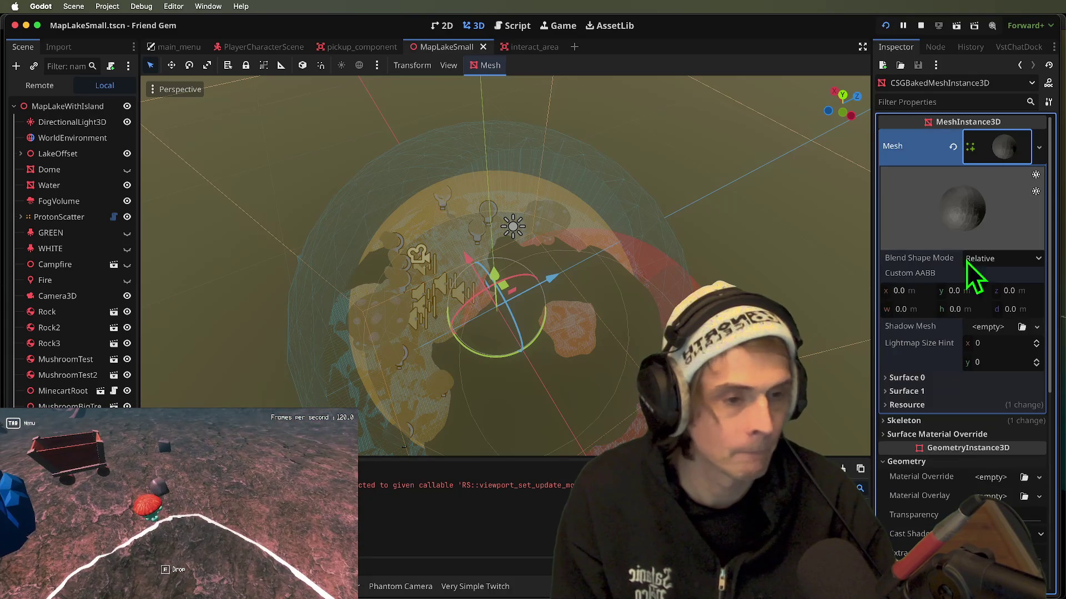
pyautogui.click(1001, 331)
pyautogui.click(1009, 328)
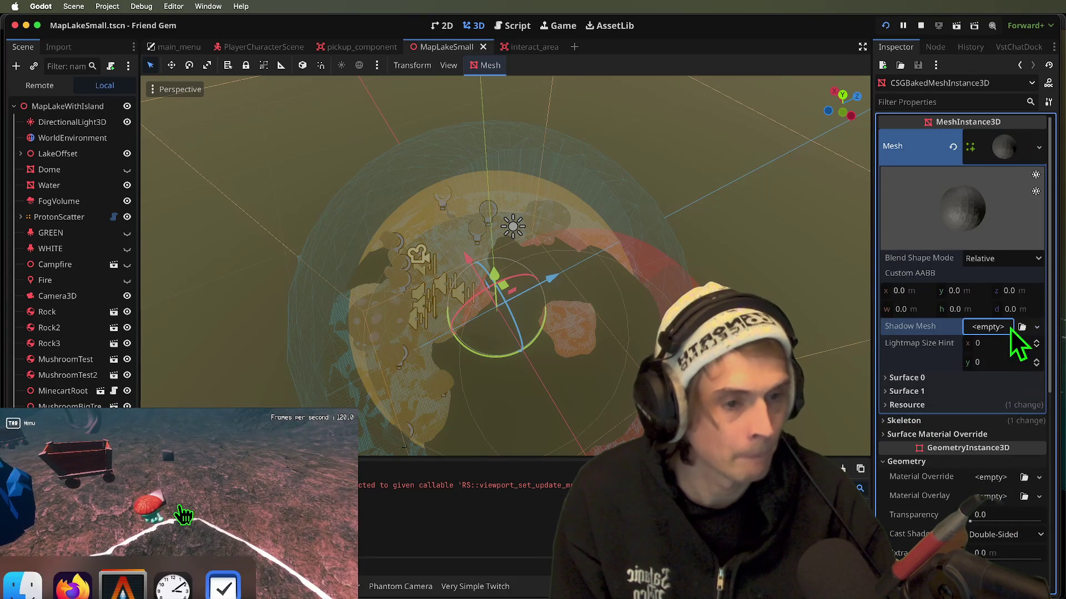
# - Unwrap the dome mesh's UV2 for lightmaps (size hint 5734 × 5806) and save the scene
pyautogui.click(487, 65)
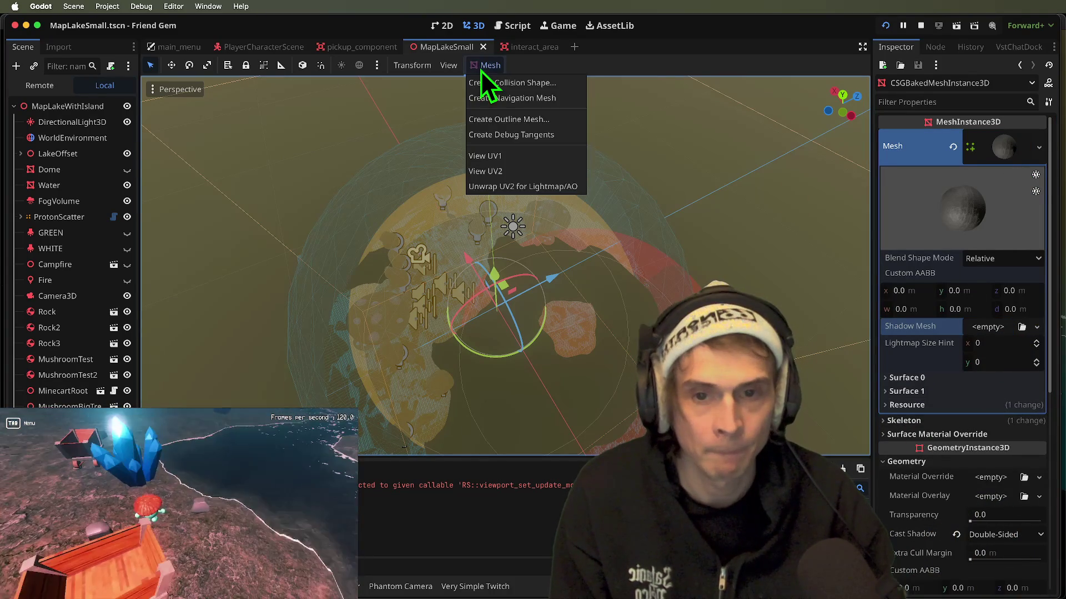
pyautogui.click(551, 183)
pyautogui.press('Return')
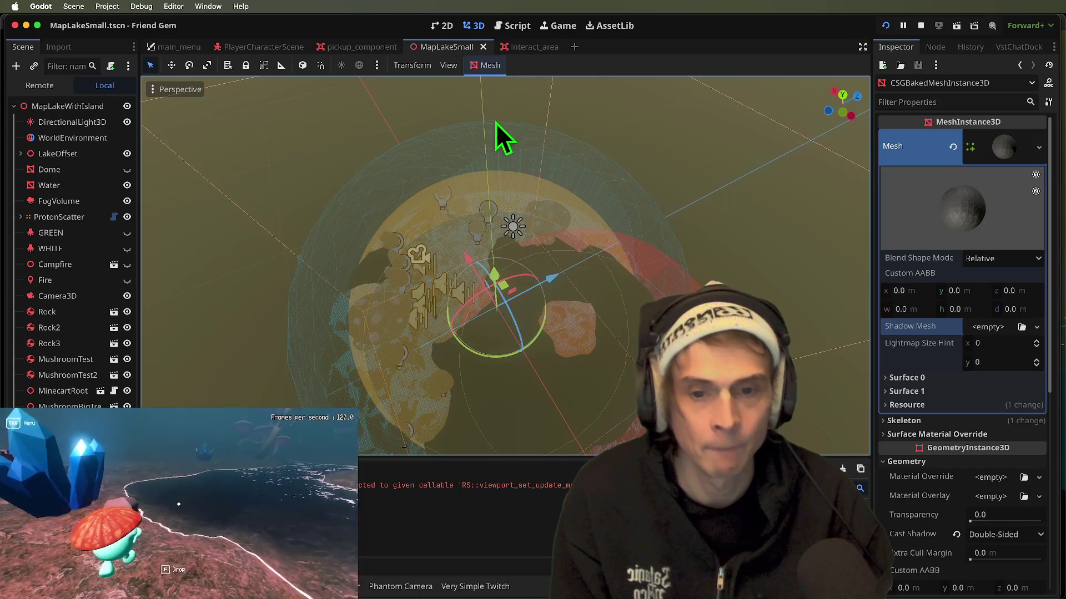
pyautogui.click(488, 66)
pyautogui.click(506, 186)
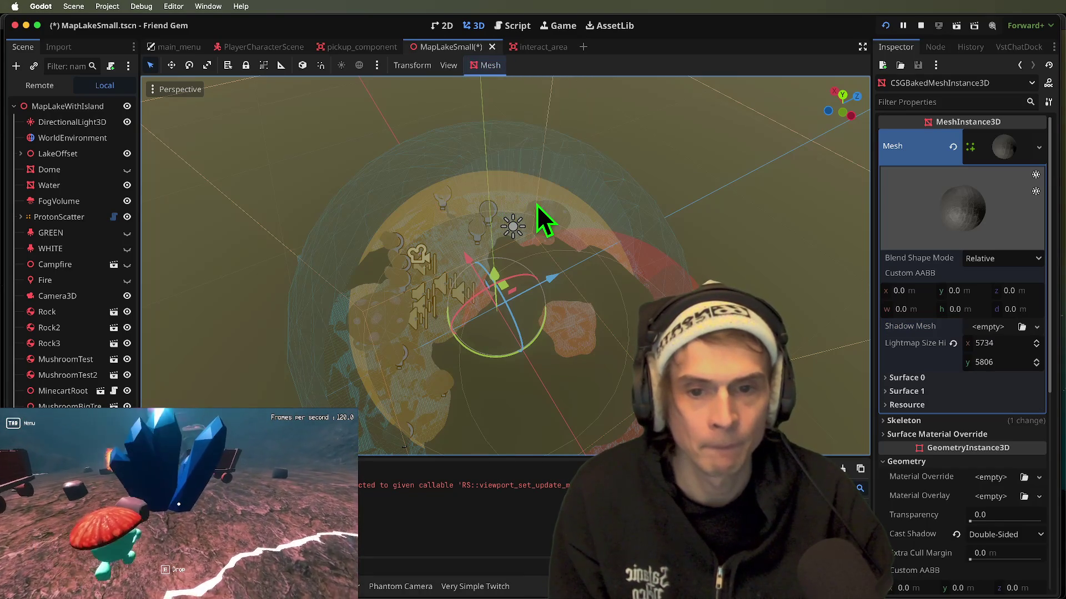
pyautogui.hotkey('ctrl', 's')
pyautogui.click(298, 355)
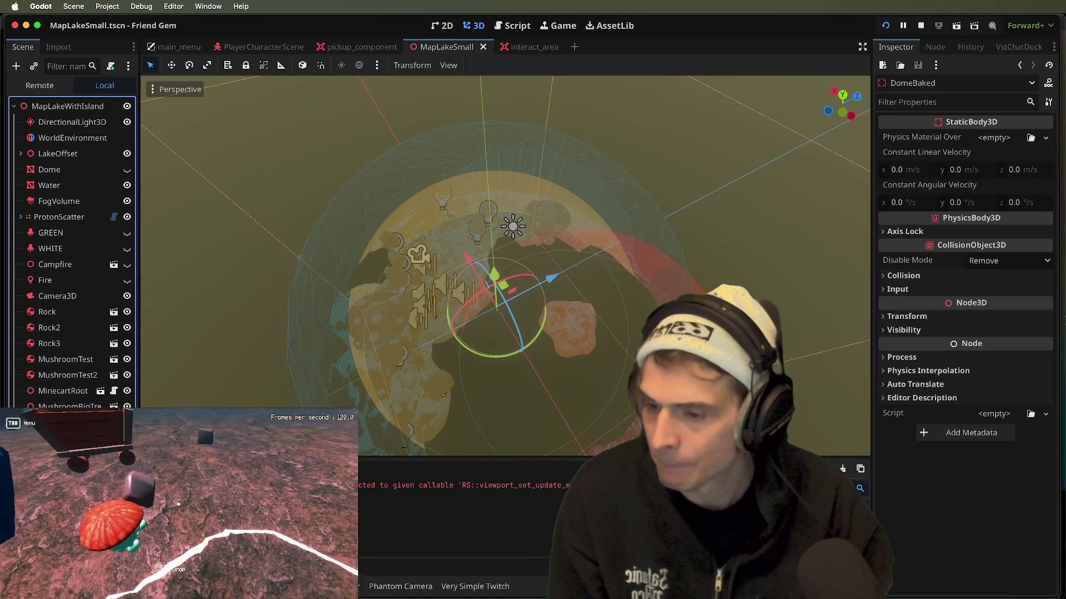
# - Turn on Show Output in Tree for ProtonScatter to reveal its Mushroom instances, then save
pyautogui.click(69, 406)
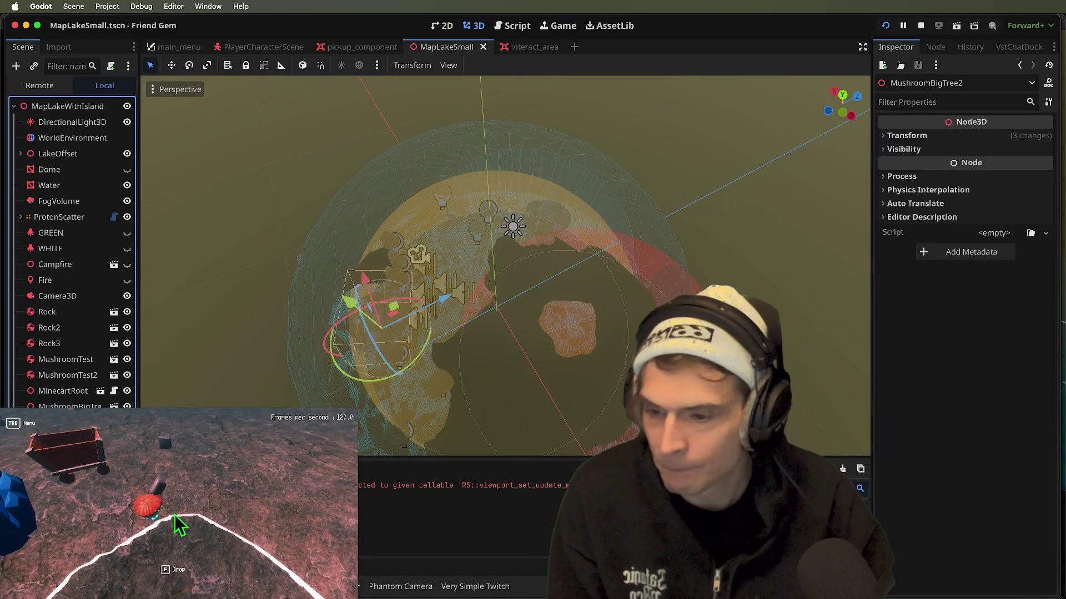
pyautogui.click(594, 328)
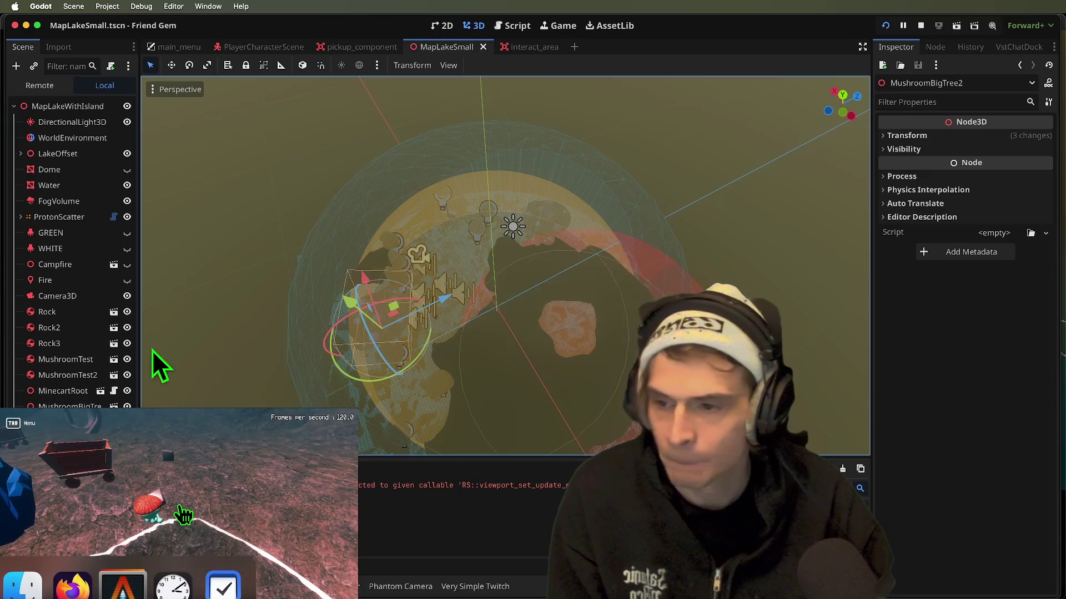
pyautogui.click(179, 505)
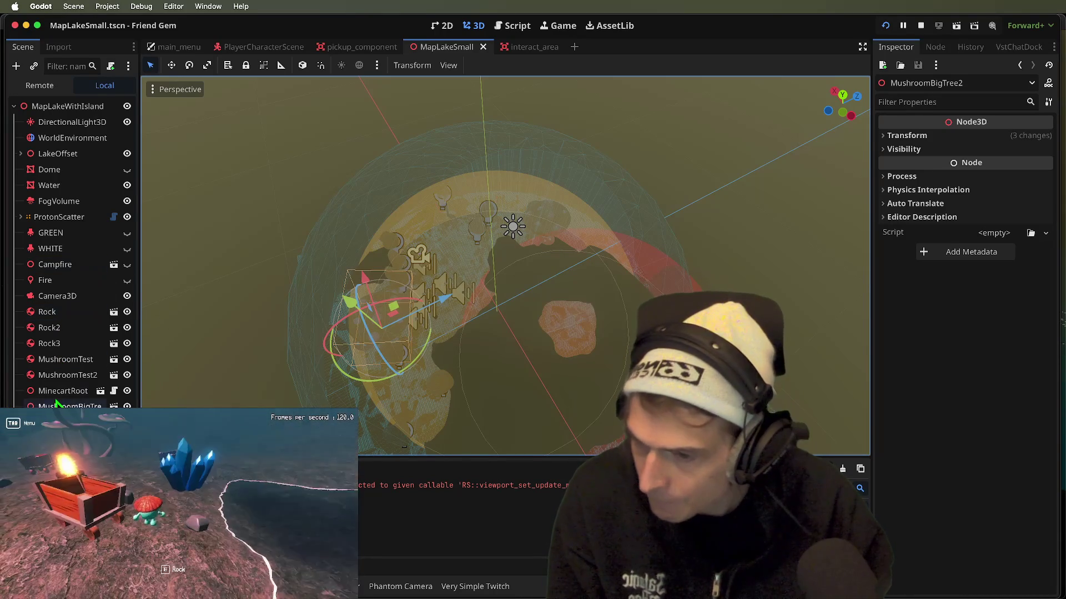
pyautogui.click(55, 312)
pyautogui.click(54, 282)
pyautogui.click(55, 248)
pyautogui.click(34, 217)
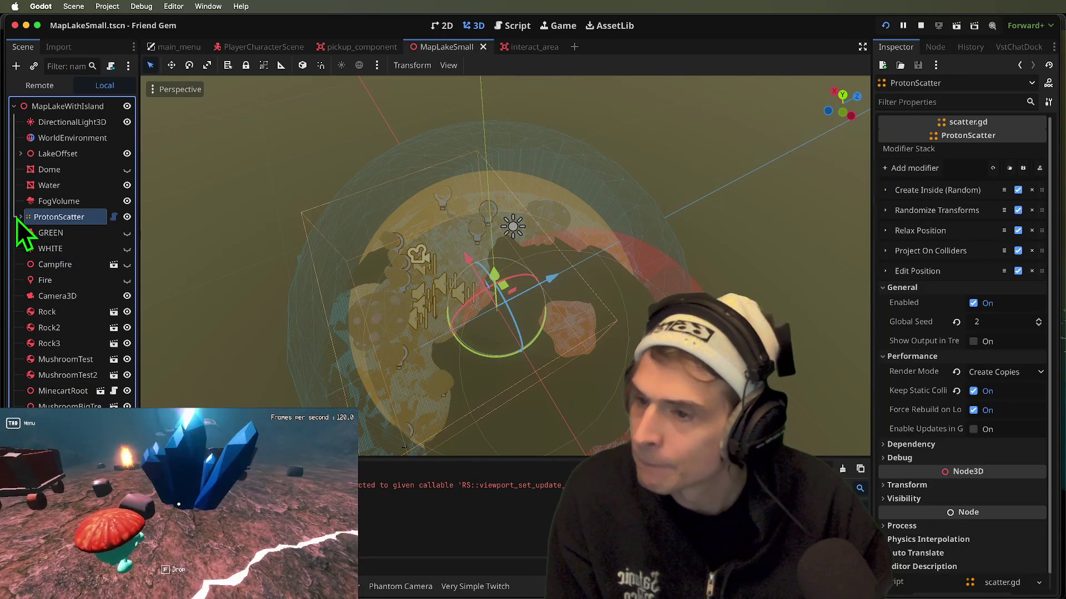
pyautogui.click(21, 217)
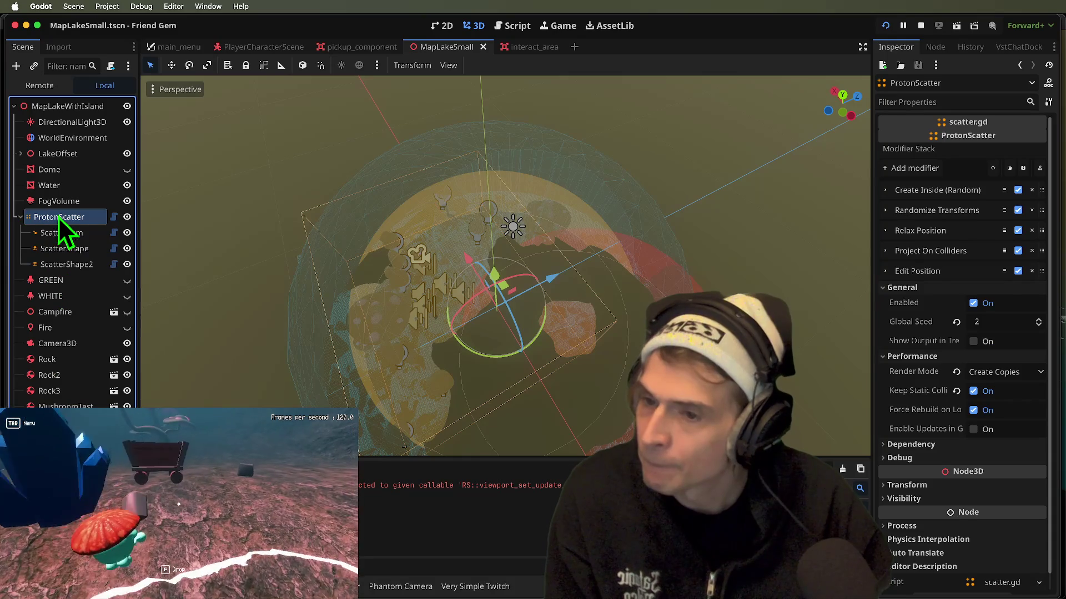
pyautogui.click(1007, 341)
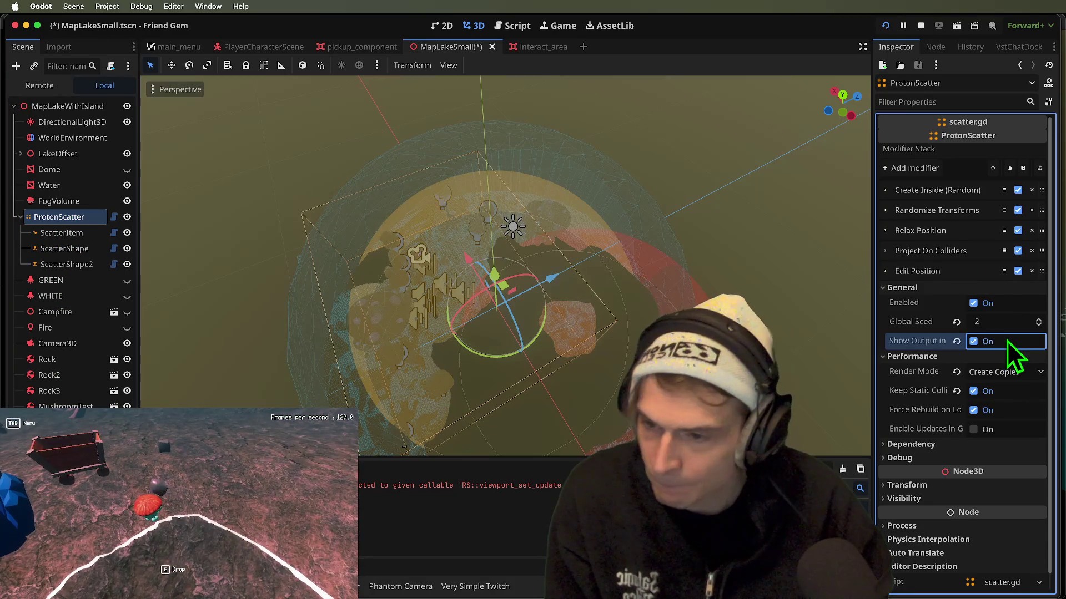
pyautogui.press('super+s')
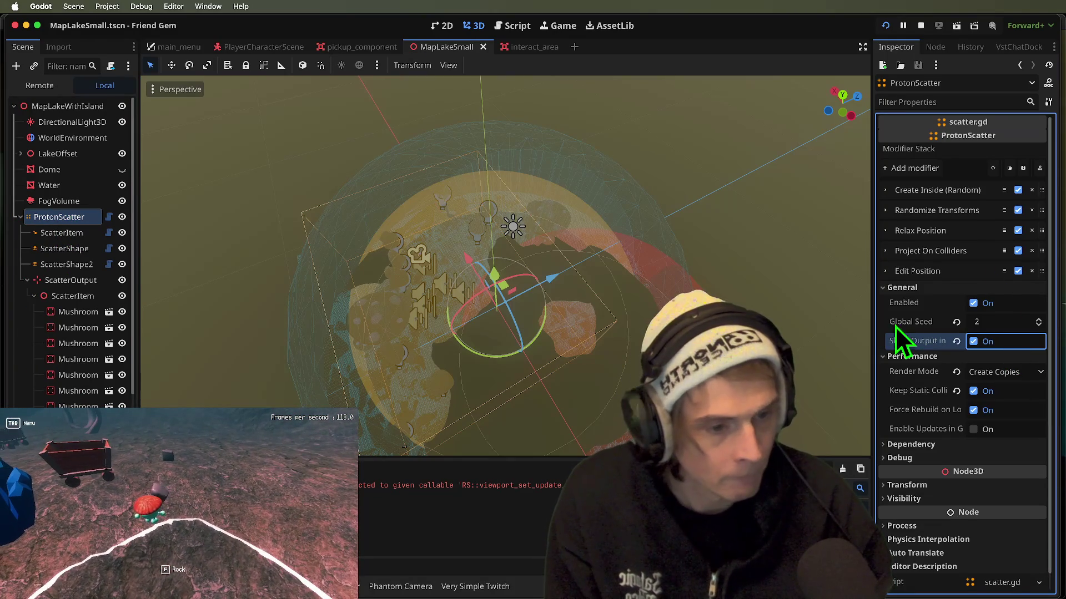
# - Collapse ProtonScatter and select the original Dome node
pyautogui.click(21, 217)
pyautogui.click(39, 201)
pyautogui.click(43, 186)
pyautogui.click(47, 201)
pyautogui.click(46, 186)
pyautogui.click(48, 169)
pyautogui.rightClick(47, 169)
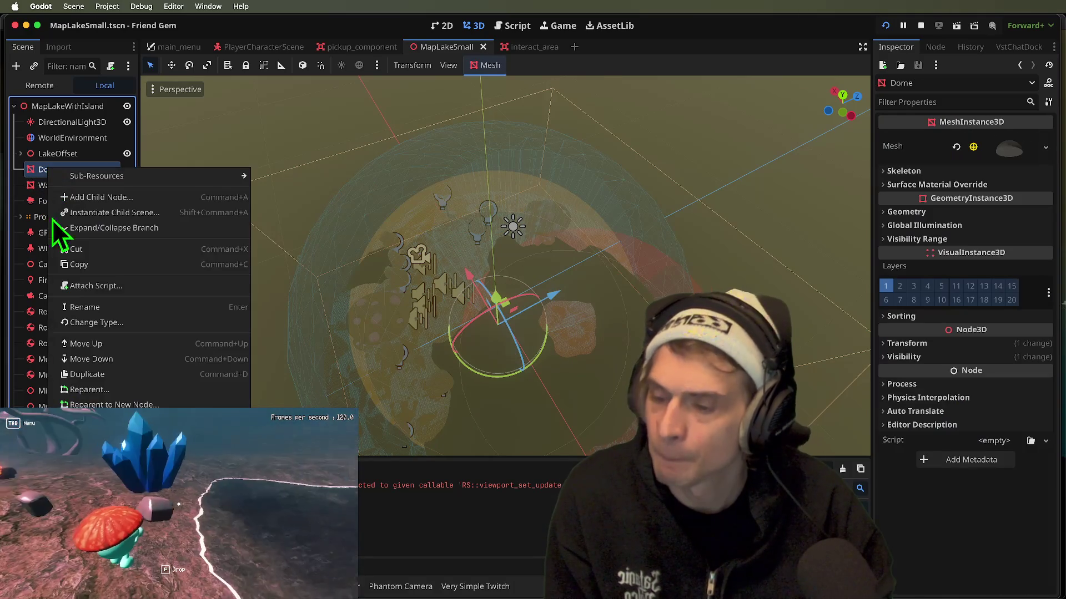
# - Delete the original Dome node and expand LakeOffset
pyautogui.press('Delete')
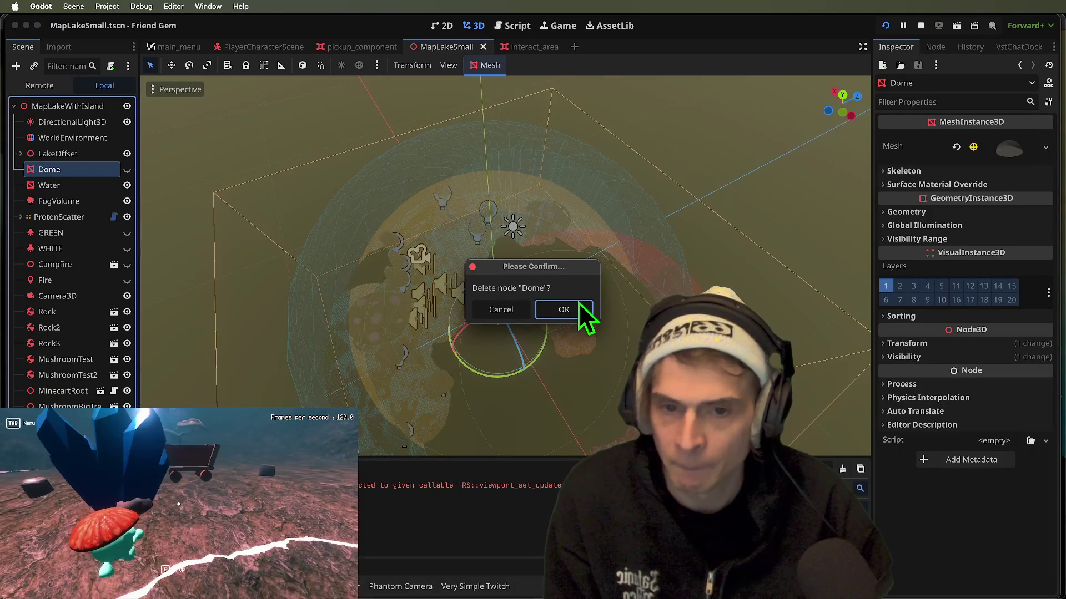
pyautogui.click(574, 308)
pyautogui.click(61, 153)
pyautogui.click(56, 139)
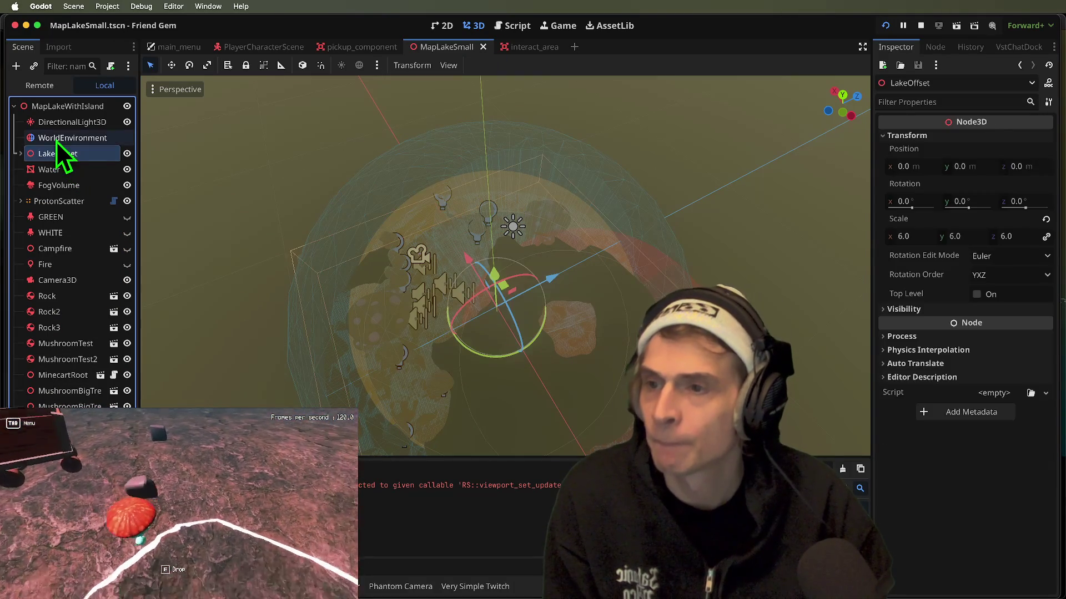
# - Select the Landscape_005 mesh inside LakeOffset, showing its 3906 × 2450 lightmap size hint
pyautogui.click(21, 153)
pyautogui.click(62, 217)
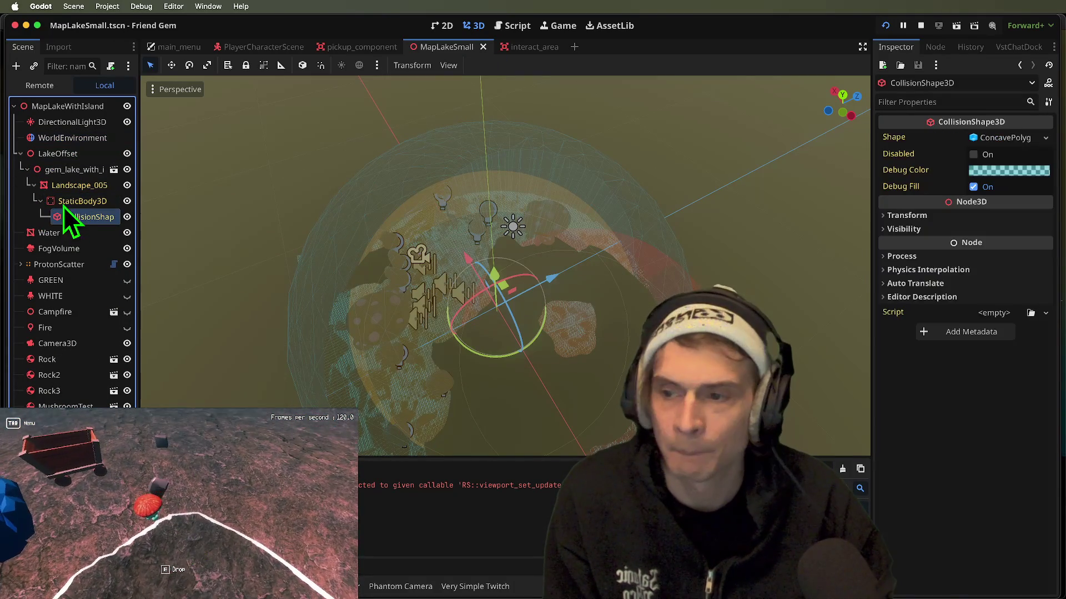
pyautogui.click(64, 201)
pyautogui.click(66, 185)
pyautogui.scroll(-3, 1000, 370)
pyautogui.scroll(3, 998, 369)
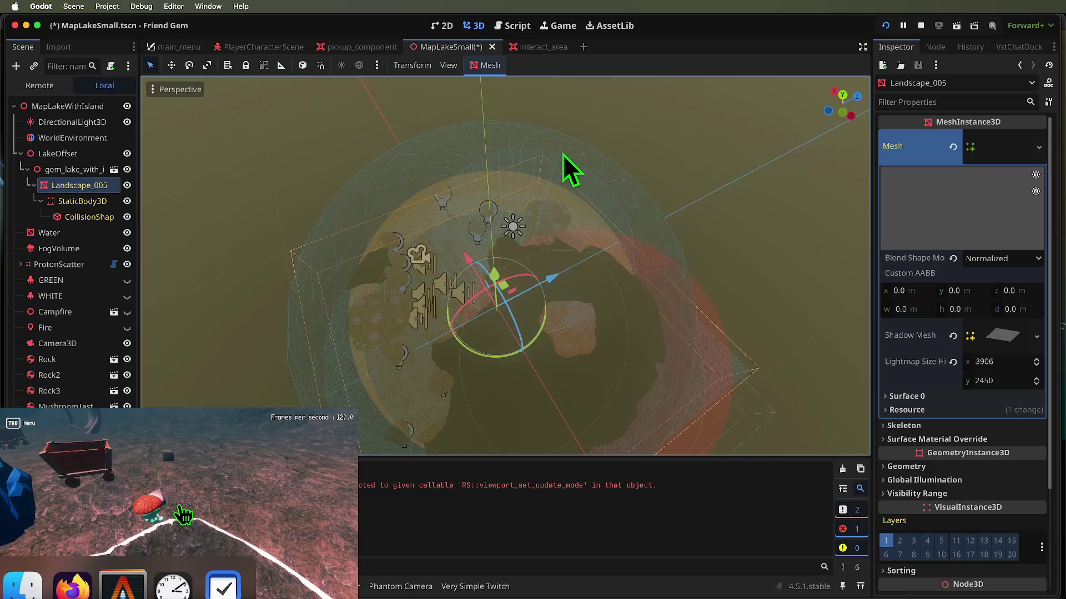
# - Run the cave game from the editor, bringing up its Friend Gem pause menu
pyautogui.click(178, 506)
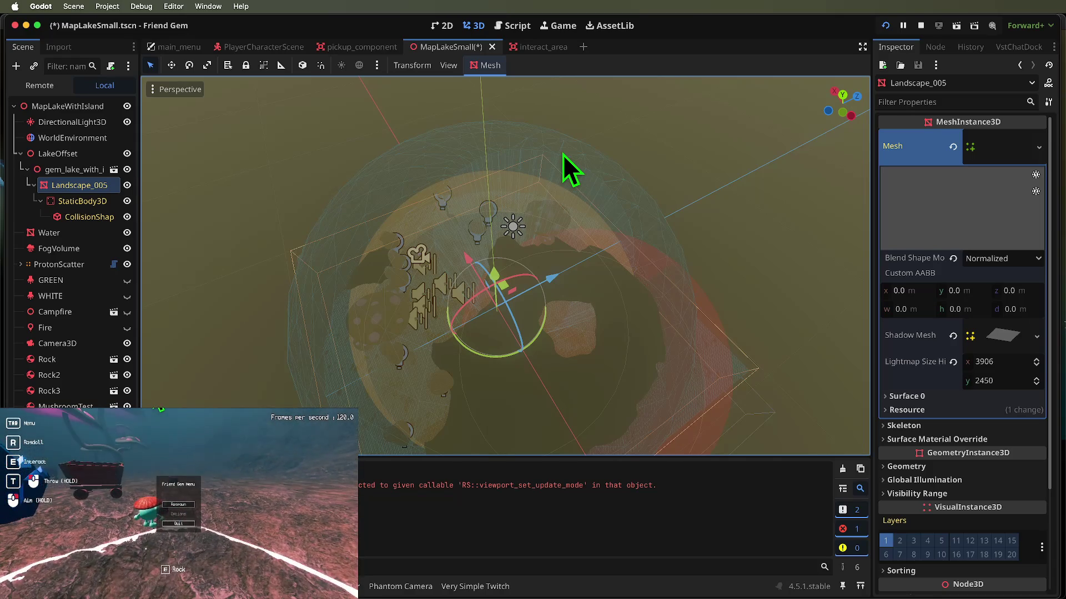
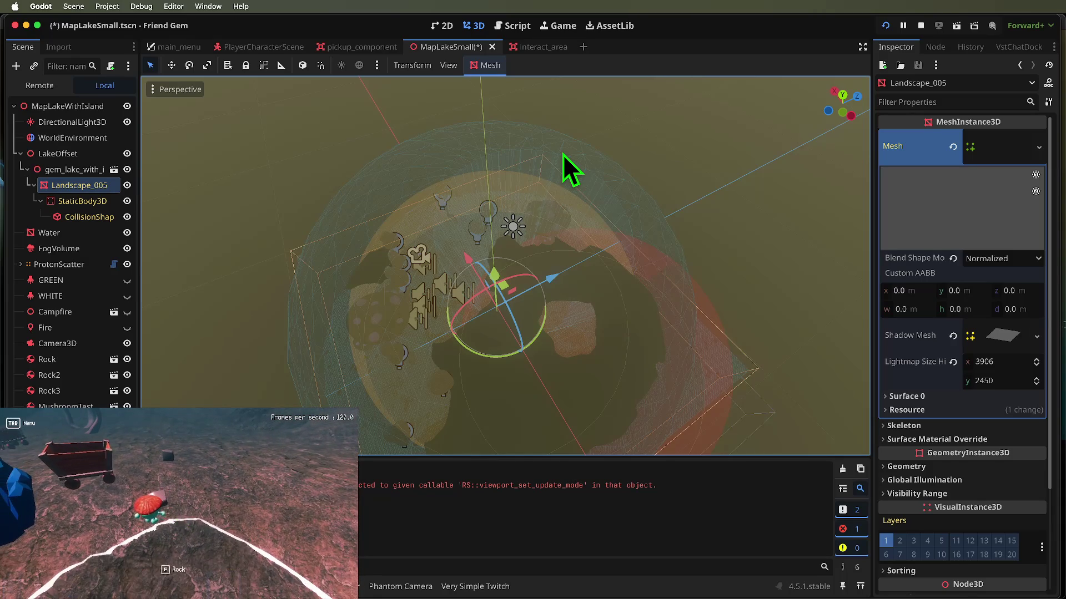
# - Close the pause menu to resume play on the lake map, then reopen the in-game menu
pyautogui.press('Tab')
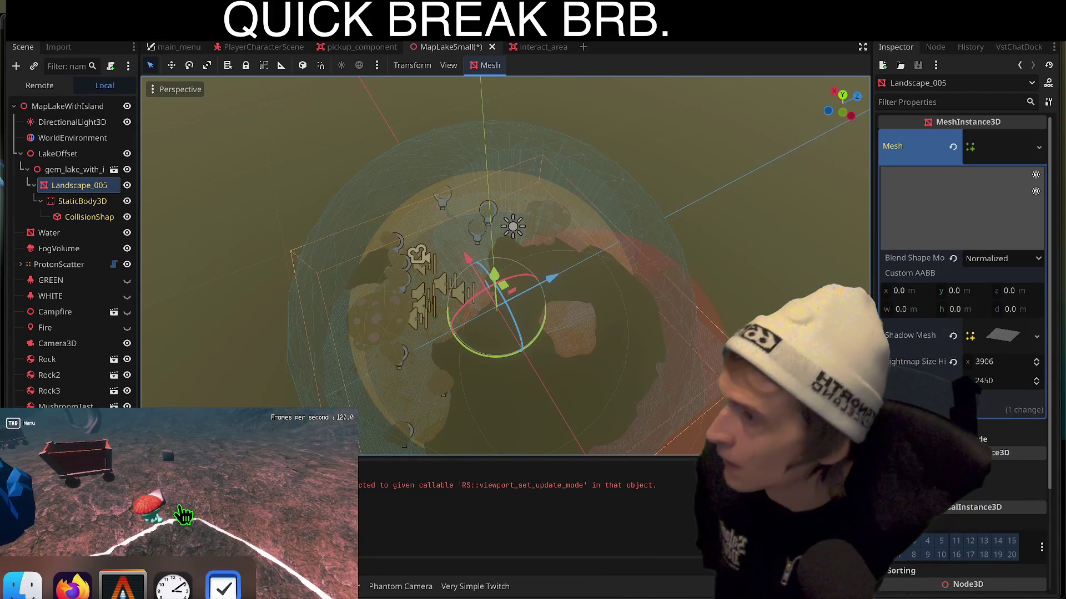
pyautogui.press('Tab')
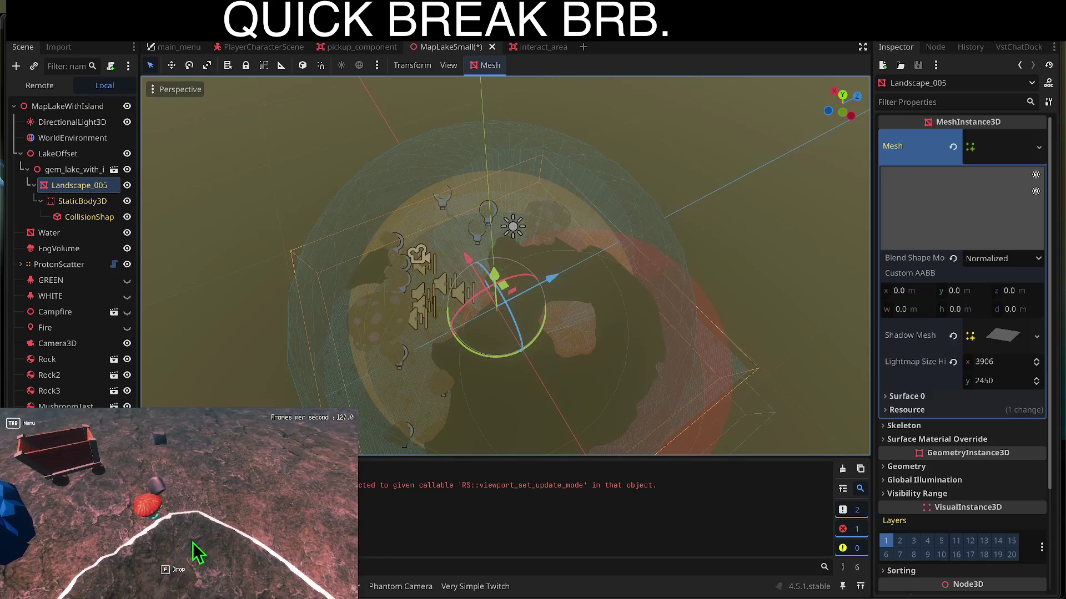
# - Respawn the player at a new spot from the Friend Gem Menu
pyautogui.click(178, 506)
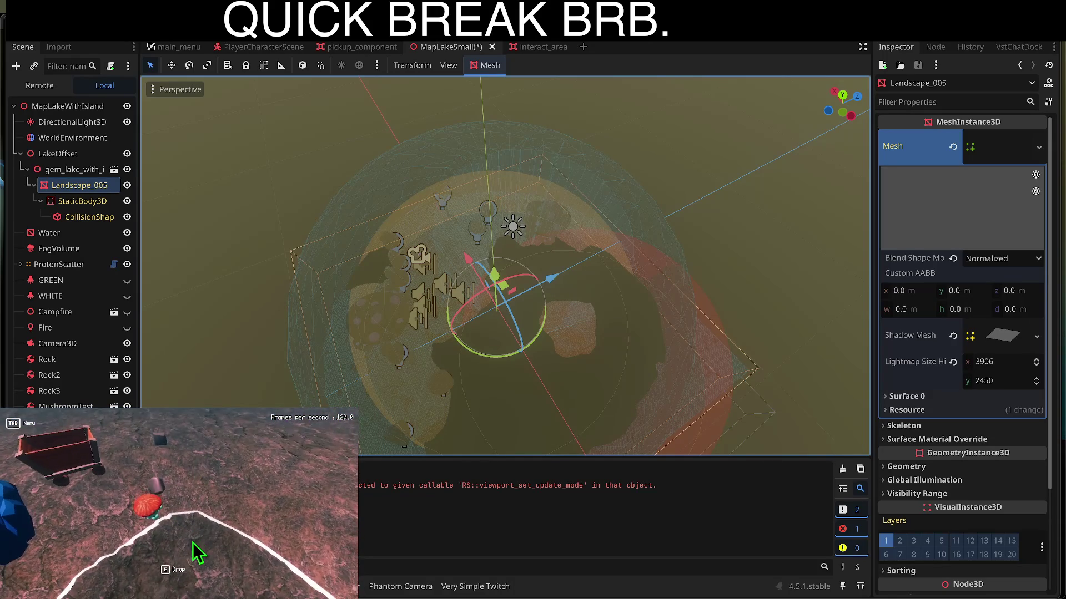
# - Respawn the player by the blue crystals a few times, then pick up the nearby rock with E
pyautogui.click(179, 506)
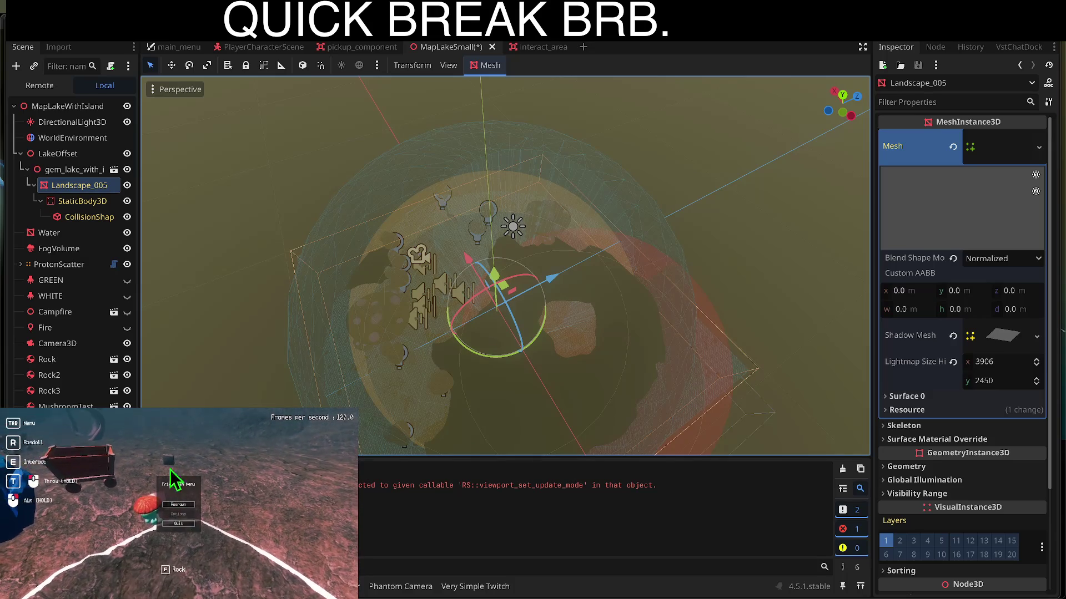
pyautogui.click(178, 506)
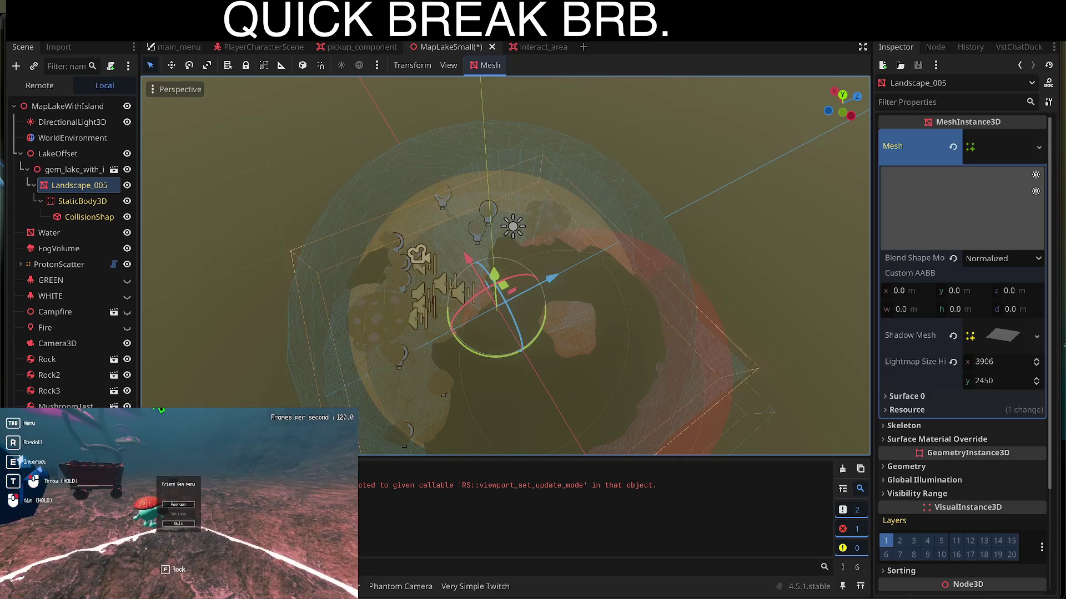
pyautogui.click(179, 504)
pyautogui.press('e')
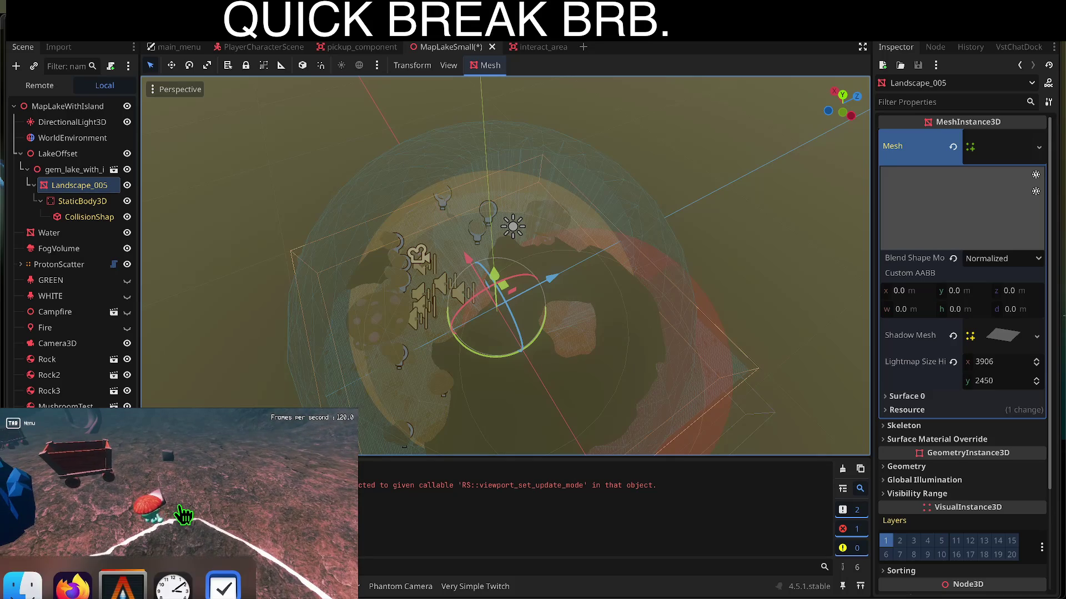
# - Respawn, grab the nearby rock with E, then respawn beside the blue crystals
pyautogui.click(179, 510)
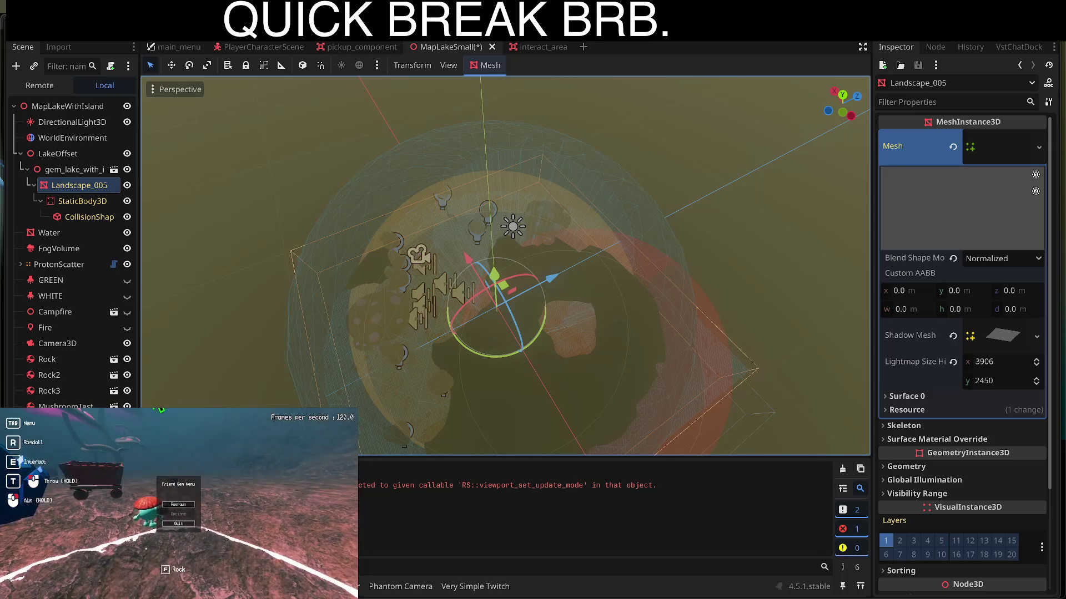
pyautogui.press('e')
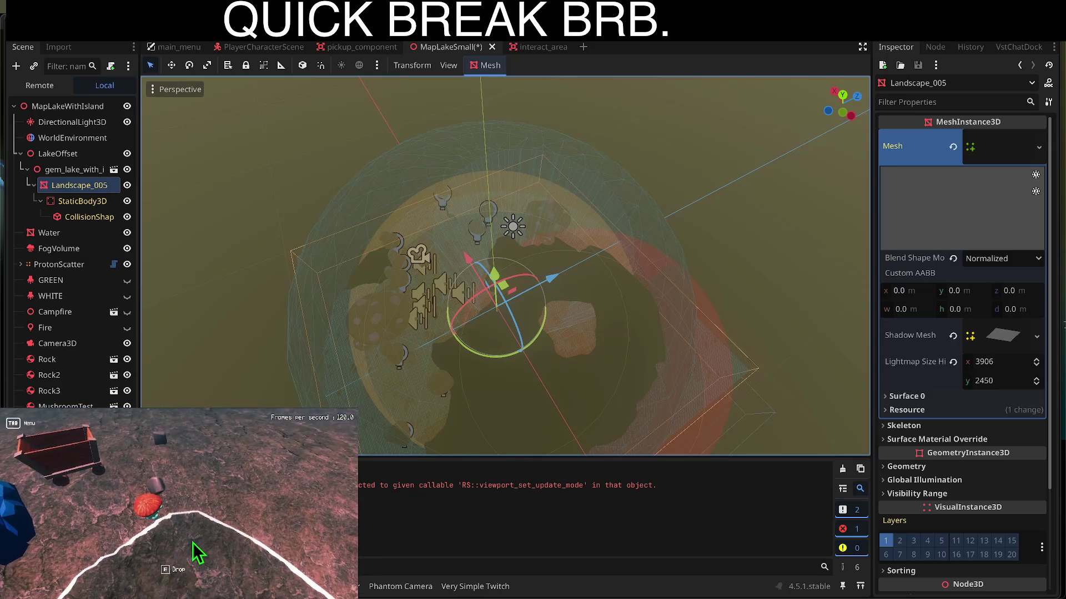
pyautogui.click(179, 506)
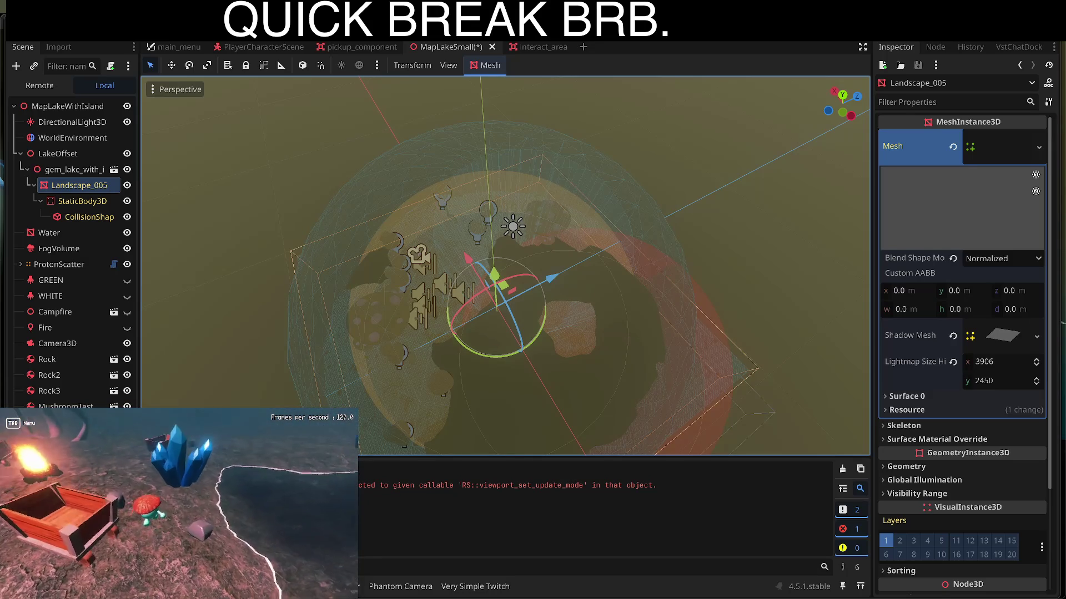